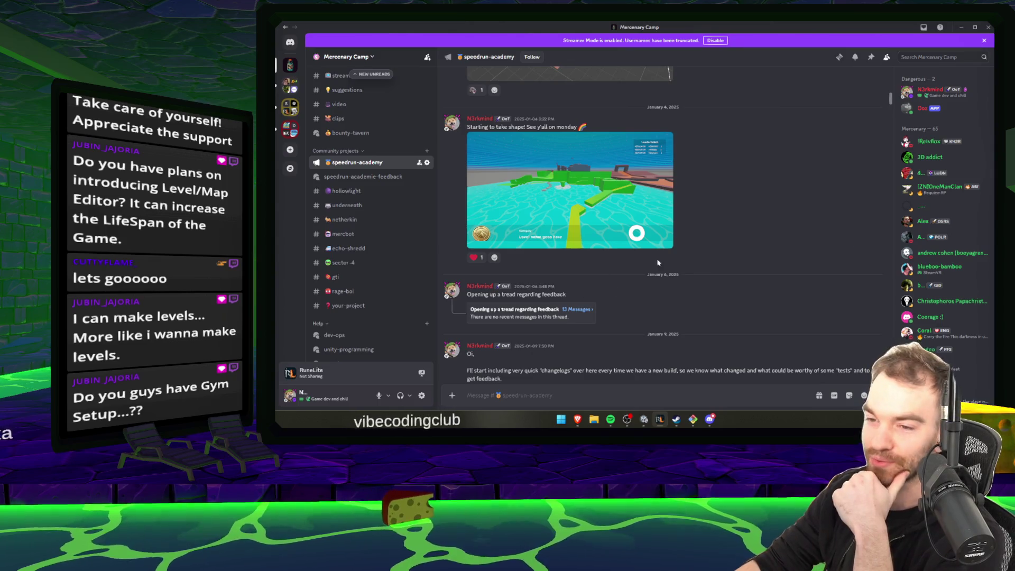
- Scroll through the early January changelog posts and briefly view the January 9 level screenshot full-size
{"action": "scroll", "coordinate": [642, 264], "scroll_direction": "down", "scroll_amount": 4}
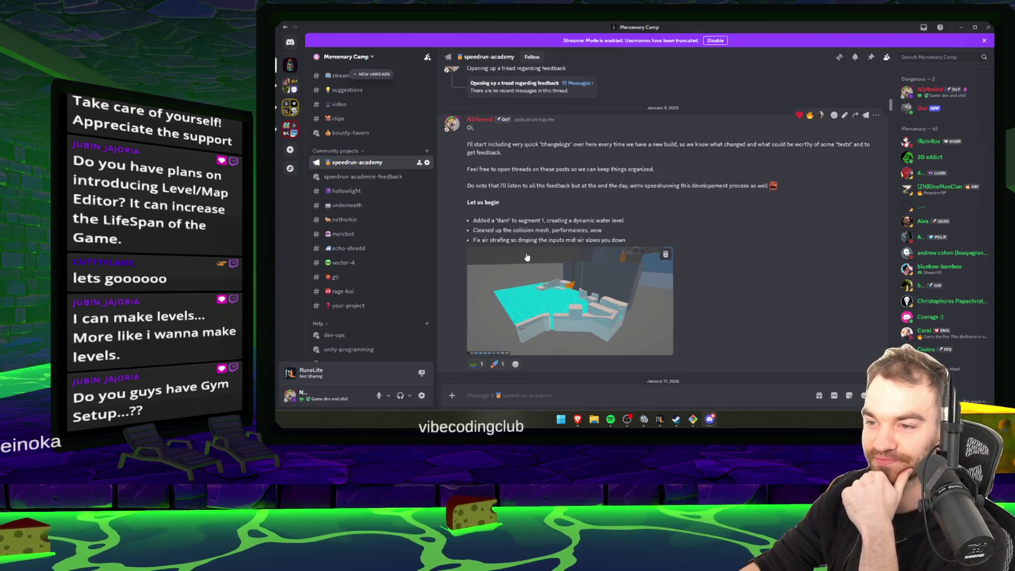
{"action": "scroll", "coordinate": [527, 258], "scroll_direction": "down", "scroll_amount": 2}
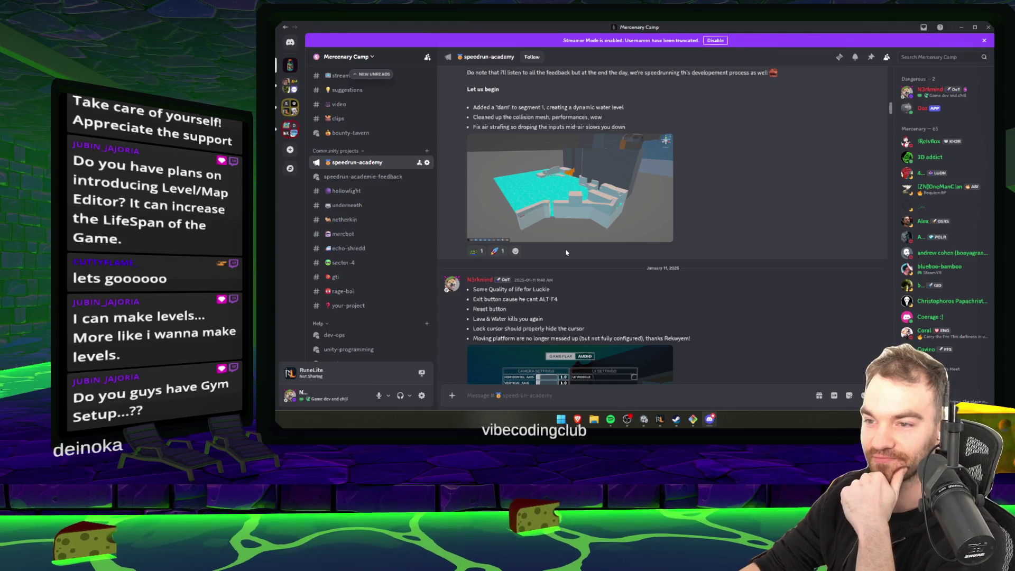
{"action": "scroll", "coordinate": [697, 243], "scroll_direction": "down", "scroll_amount": 7}
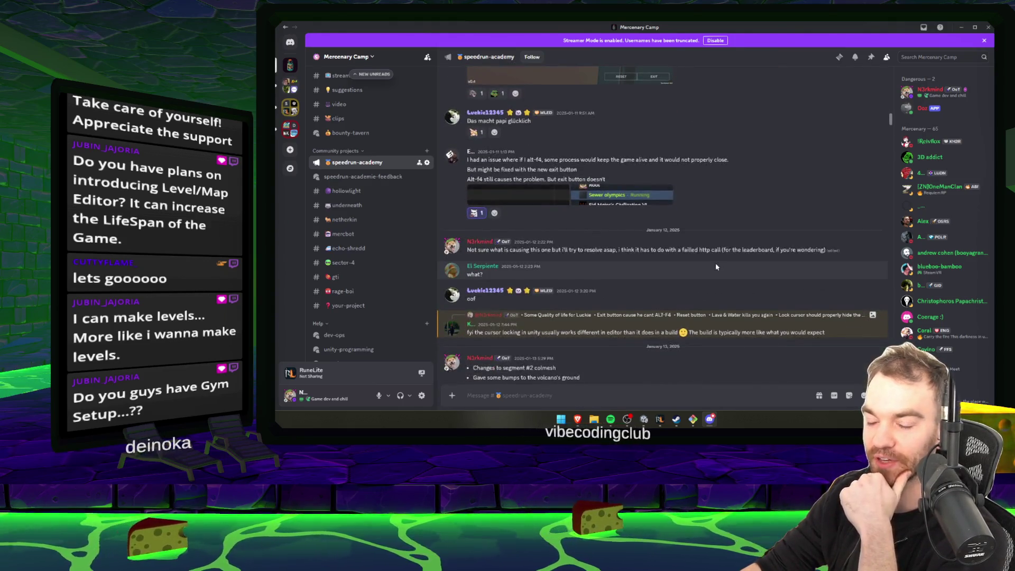
{"action": "scroll", "coordinate": [716, 267], "scroll_direction": "down", "scroll_amount": 7}
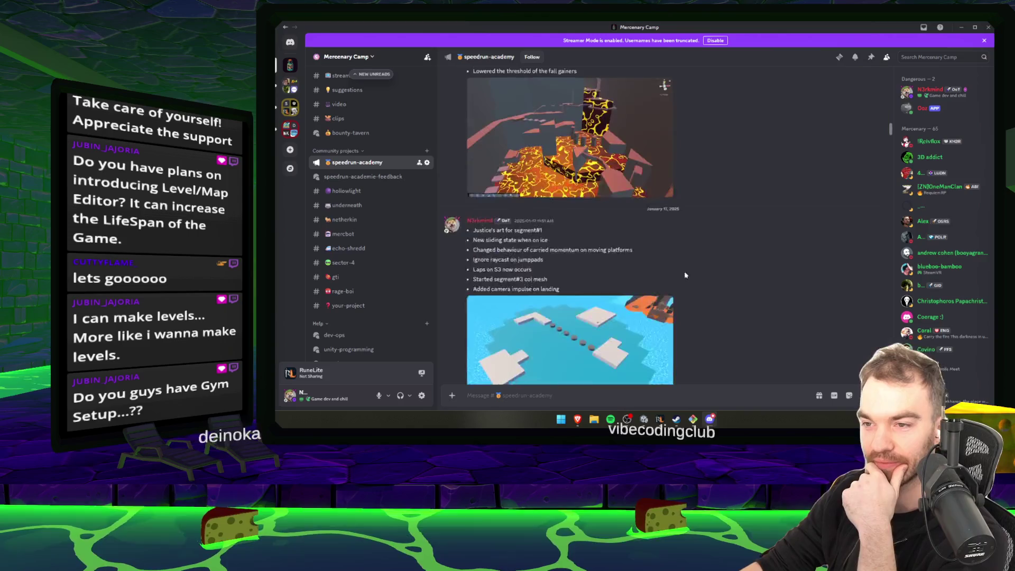
{"action": "scroll", "coordinate": [607, 208], "scroll_direction": "down", "scroll_amount": 3}
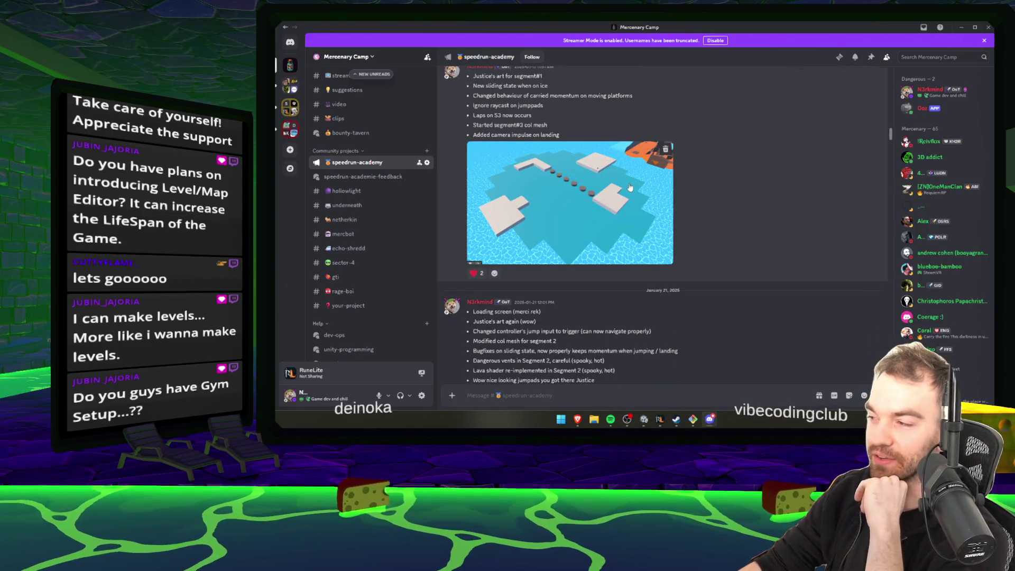
{"action": "scroll", "coordinate": [624, 209], "scroll_direction": "down", "scroll_amount": 4}
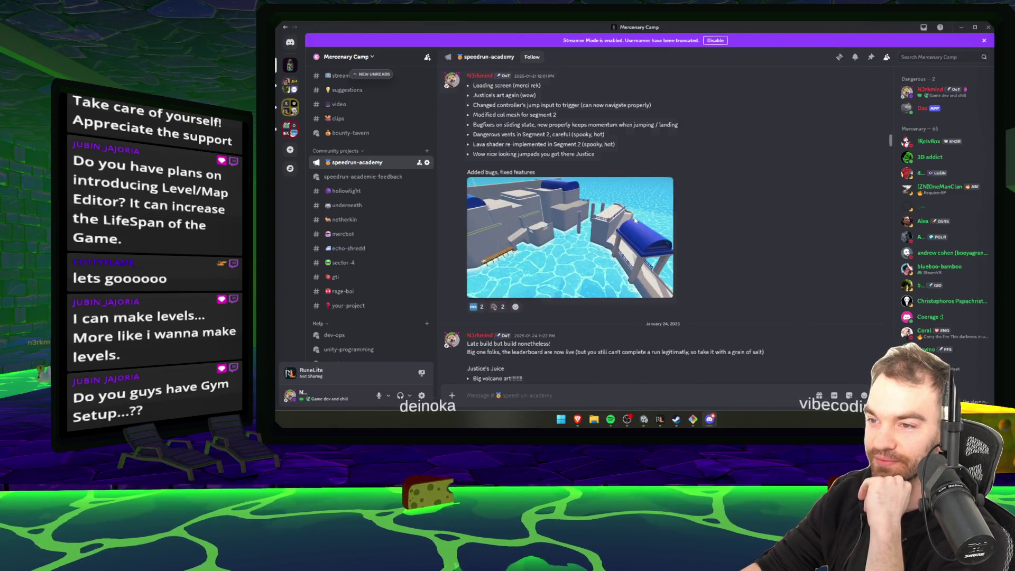
{"action": "scroll", "coordinate": [718, 223], "scroll_direction": "up", "scroll_amount": 1}
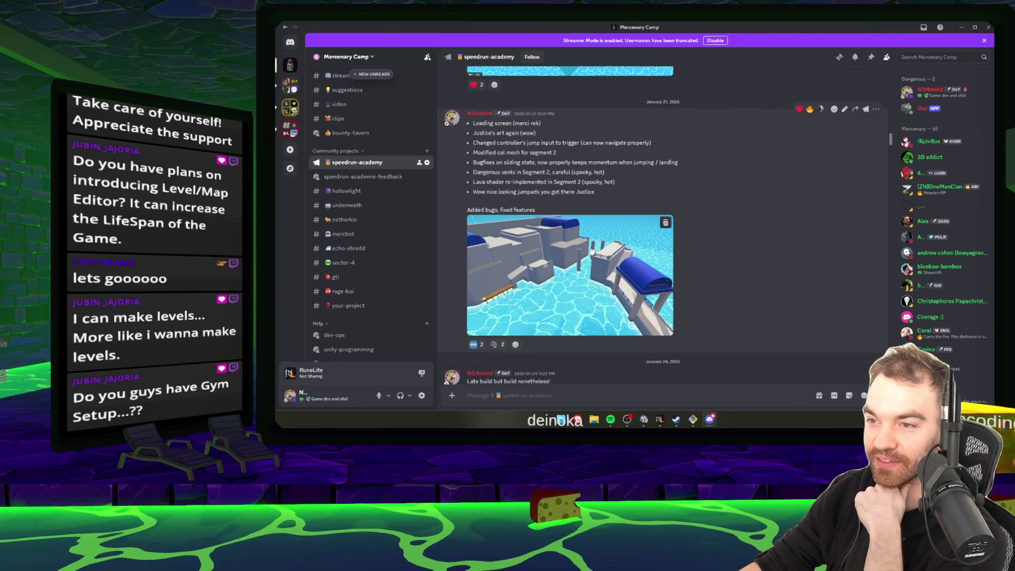
{"action": "scroll", "coordinate": [599, 256], "scroll_direction": "up", "scroll_amount": 10}
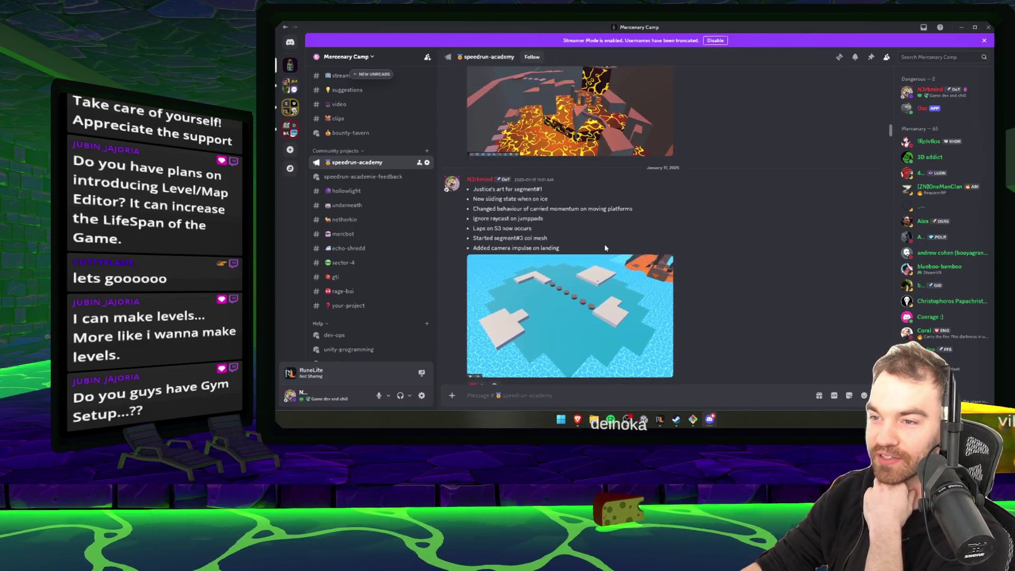
{"action": "scroll", "coordinate": [587, 244], "scroll_direction": "up", "scroll_amount": 5}
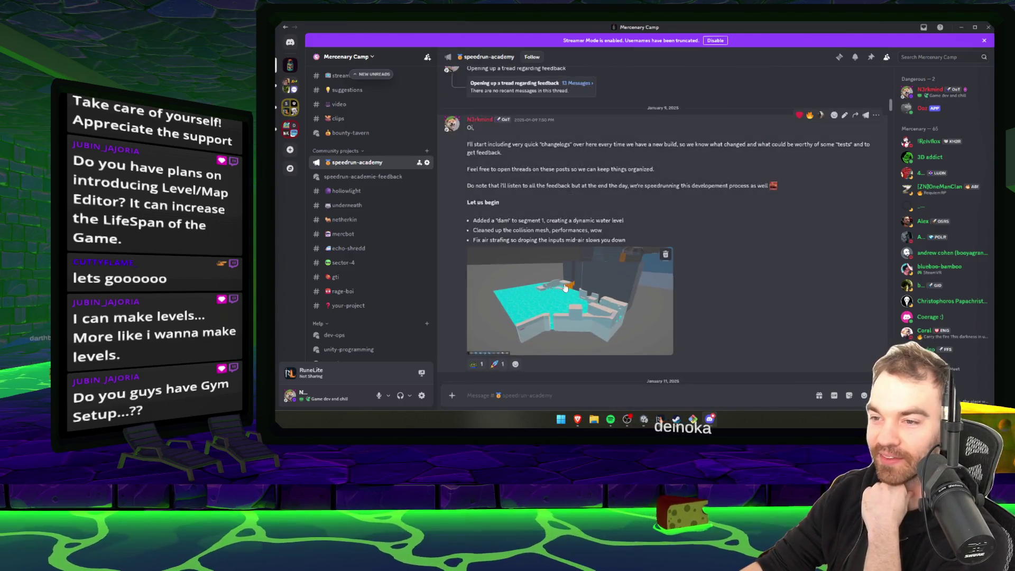
{"action": "left_click", "coordinate": [587, 285]}
{"action": "key", "text": "Escape"}
- Scroll down to the November–December 2025 posts and enlarge the November 22 level screenshot
{"action": "scroll", "coordinate": [725, 271], "scroll_direction": "down", "scroll_amount": 5}
{"action": "scroll", "coordinate": [726, 271], "scroll_direction": "down", "scroll_amount": 5}
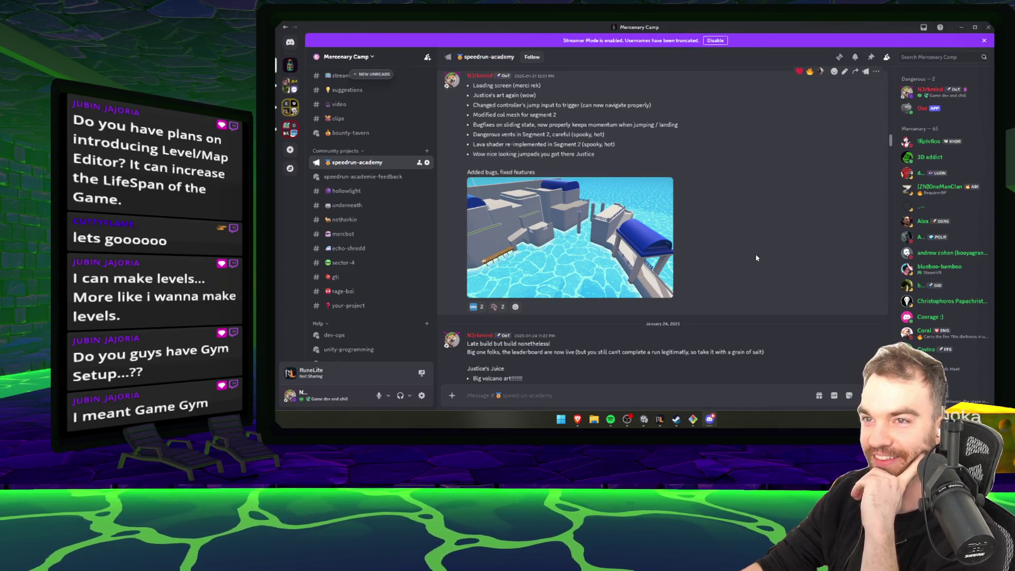
{"action": "scroll", "coordinate": [756, 257], "scroll_direction": "down", "scroll_amount": 10}
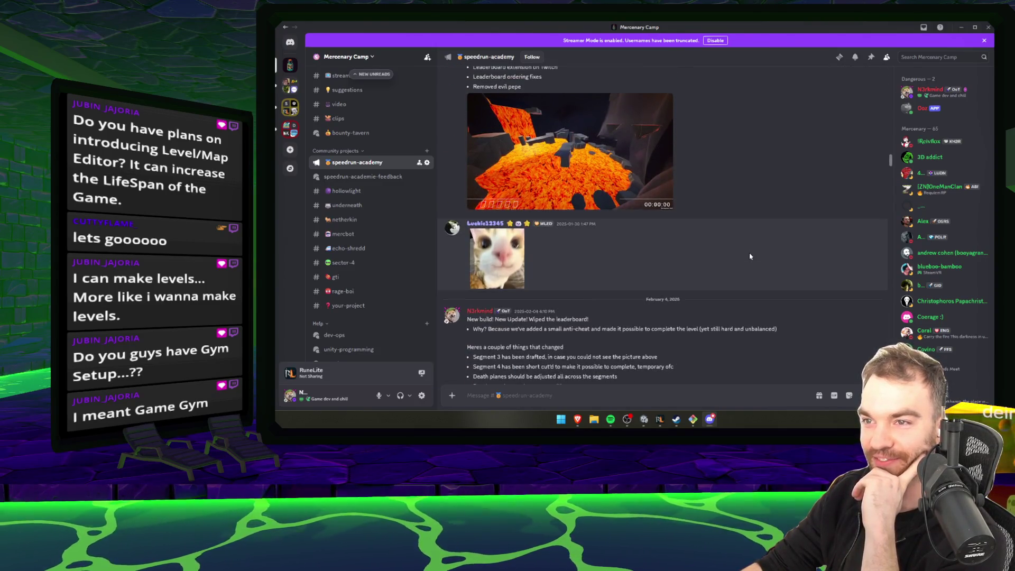
{"action": "scroll", "coordinate": [750, 257], "scroll_direction": "down", "scroll_amount": 10}
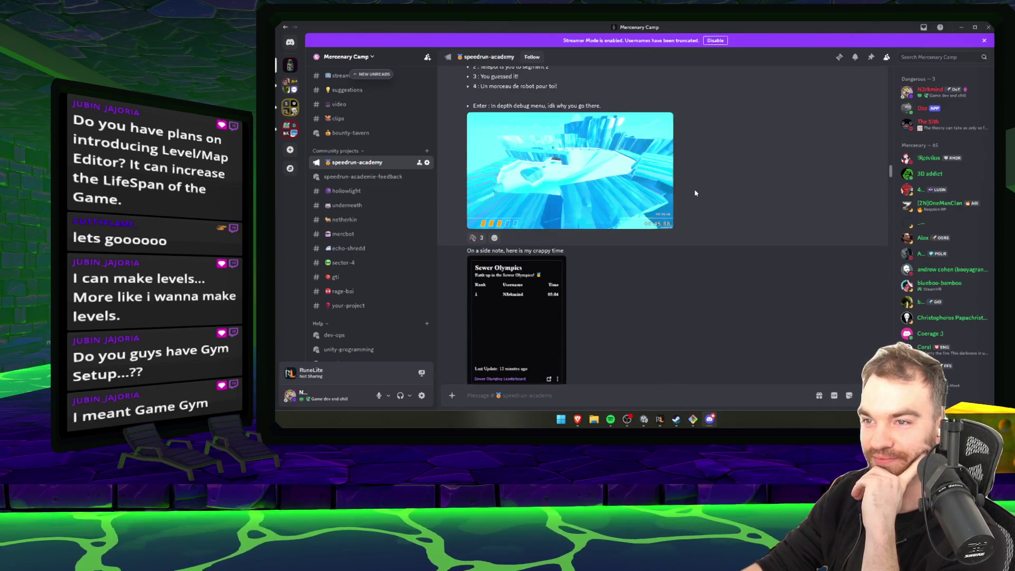
{"action": "scroll", "coordinate": [696, 193], "scroll_direction": "down", "scroll_amount": 10}
{"action": "scroll", "coordinate": [696, 212], "scroll_direction": "down", "scroll_amount": 15}
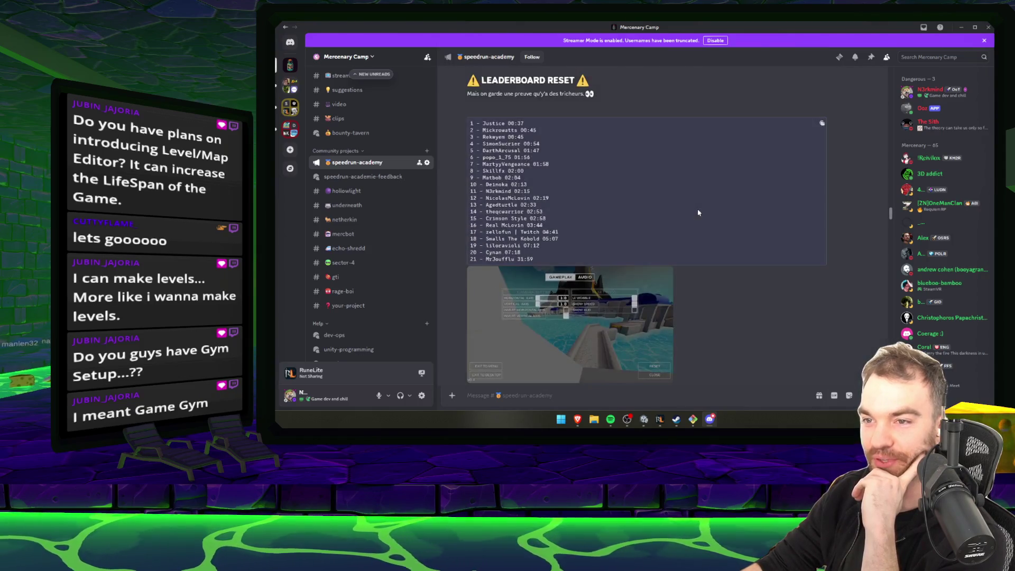
{"action": "scroll", "coordinate": [698, 212], "scroll_direction": "down", "scroll_amount": 15}
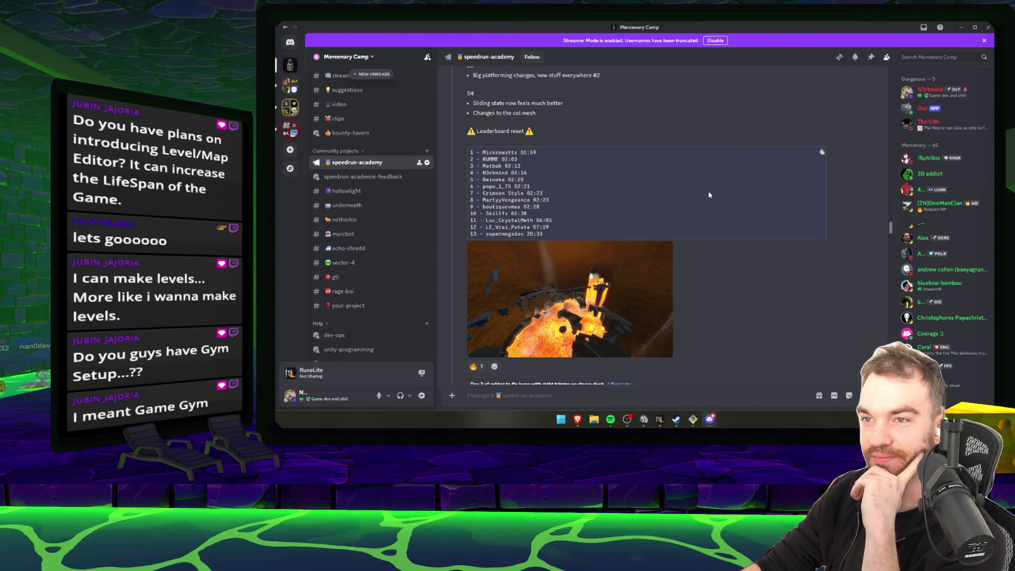
{"action": "scroll", "coordinate": [709, 195], "scroll_direction": "down", "scroll_amount": 5}
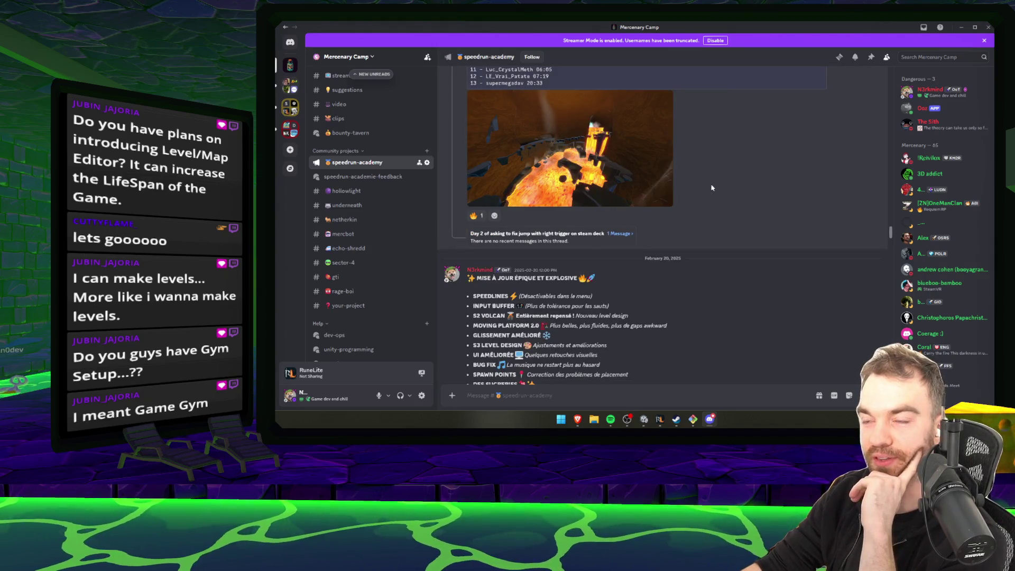
{"action": "scroll", "coordinate": [711, 189], "scroll_direction": "down", "scroll_amount": 15}
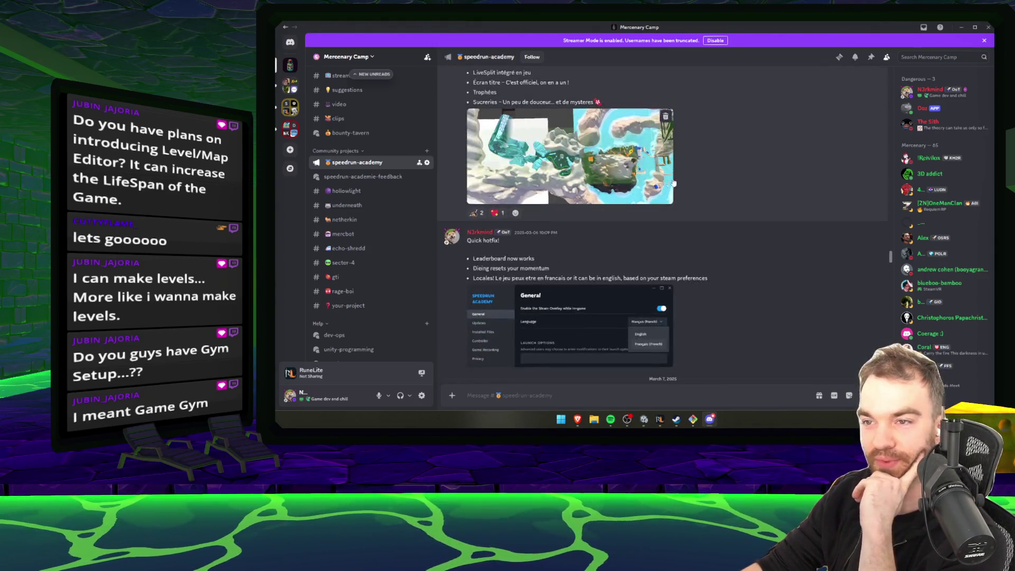
{"action": "scroll", "coordinate": [604, 199], "scroll_direction": "down", "scroll_amount": 10}
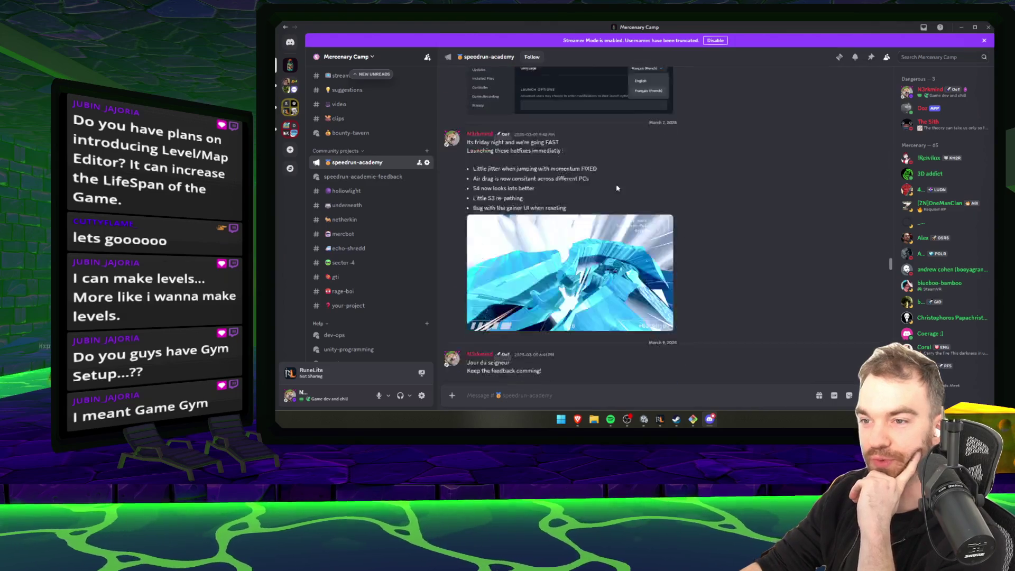
{"action": "scroll", "coordinate": [640, 186], "scroll_direction": "down", "scroll_amount": 15}
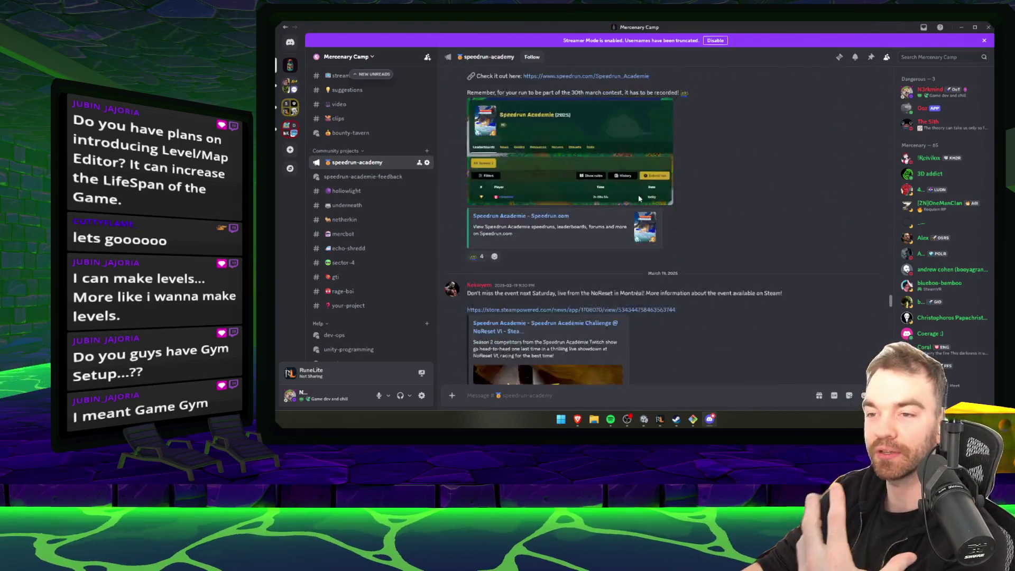
{"action": "scroll", "coordinate": [623, 192], "scroll_direction": "down", "scroll_amount": 20}
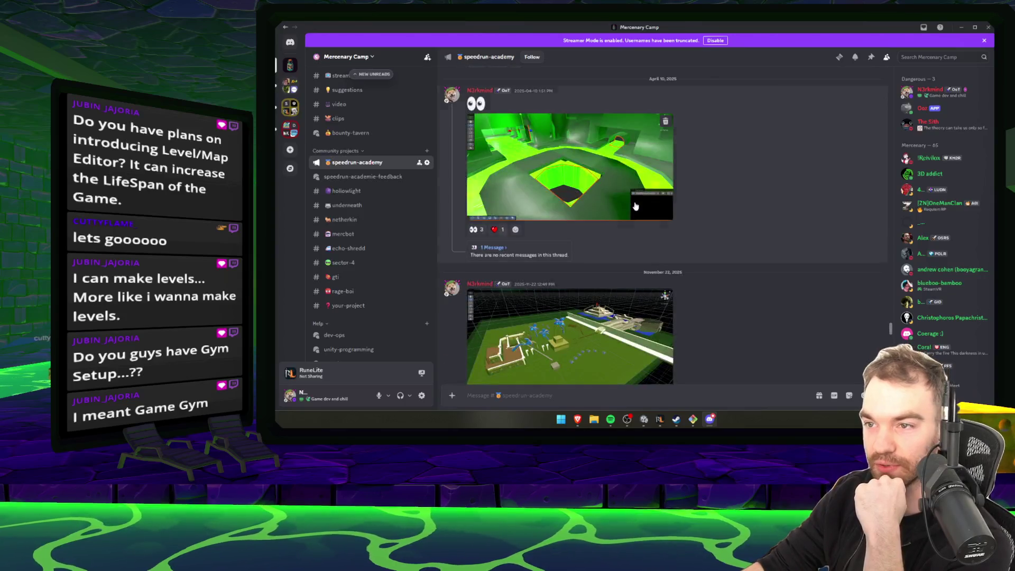
{"action": "scroll", "coordinate": [727, 198], "scroll_direction": "down", "scroll_amount": 4}
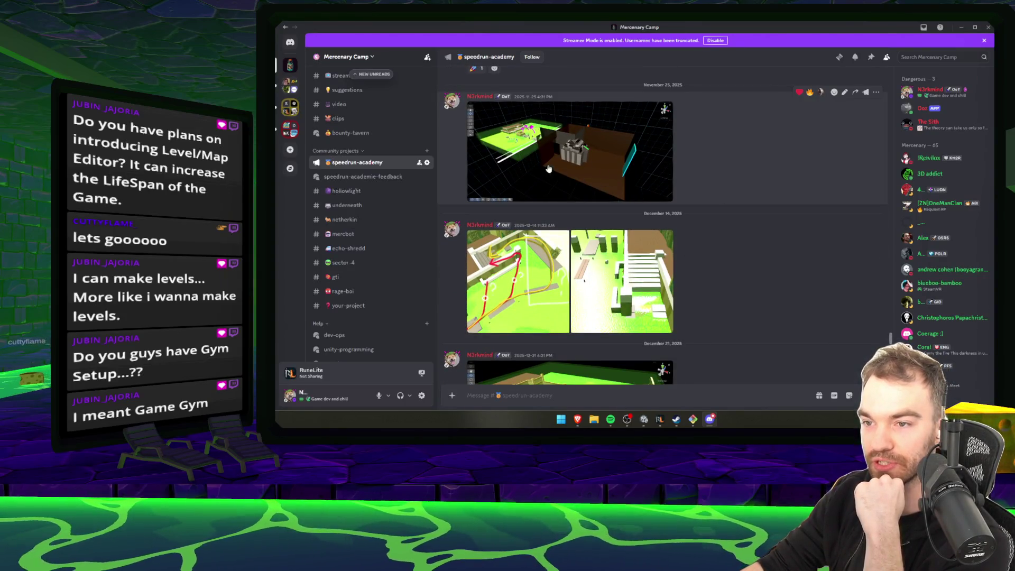
{"action": "scroll", "coordinate": [550, 133], "scroll_direction": "up", "scroll_amount": 5}
{"action": "left_click", "coordinate": [561, 222]}
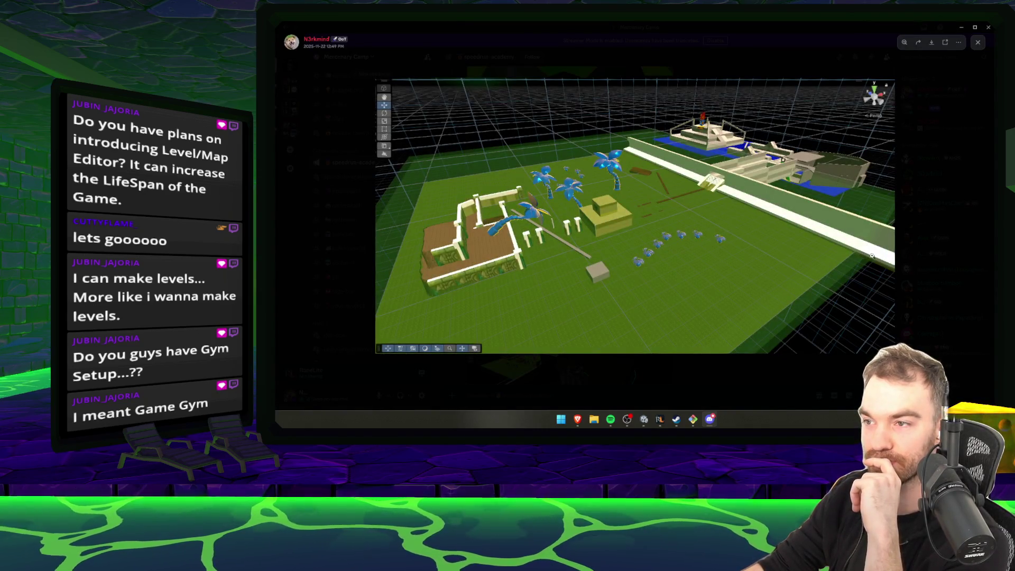
- Close the November 22 screenshot, scroll down to the Feb 1 update, and close Discord
{"action": "left_click", "coordinate": [773, 380]}
{"action": "scroll", "coordinate": [792, 211], "scroll_direction": "down", "scroll_amount": 6}
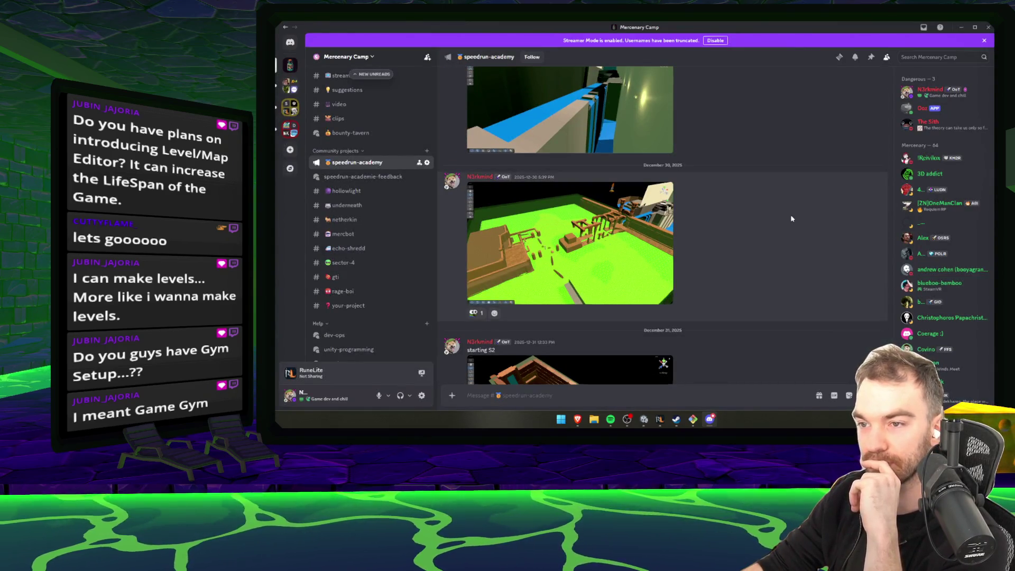
{"action": "scroll", "coordinate": [792, 218], "scroll_direction": "down", "scroll_amount": 6}
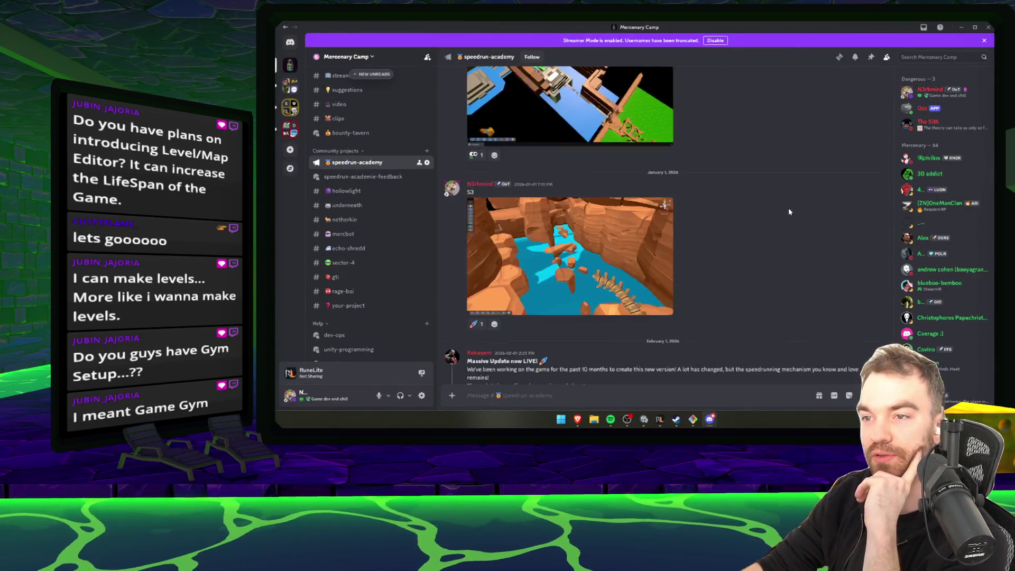
{"action": "scroll", "coordinate": [790, 212], "scroll_direction": "down", "scroll_amount": 5}
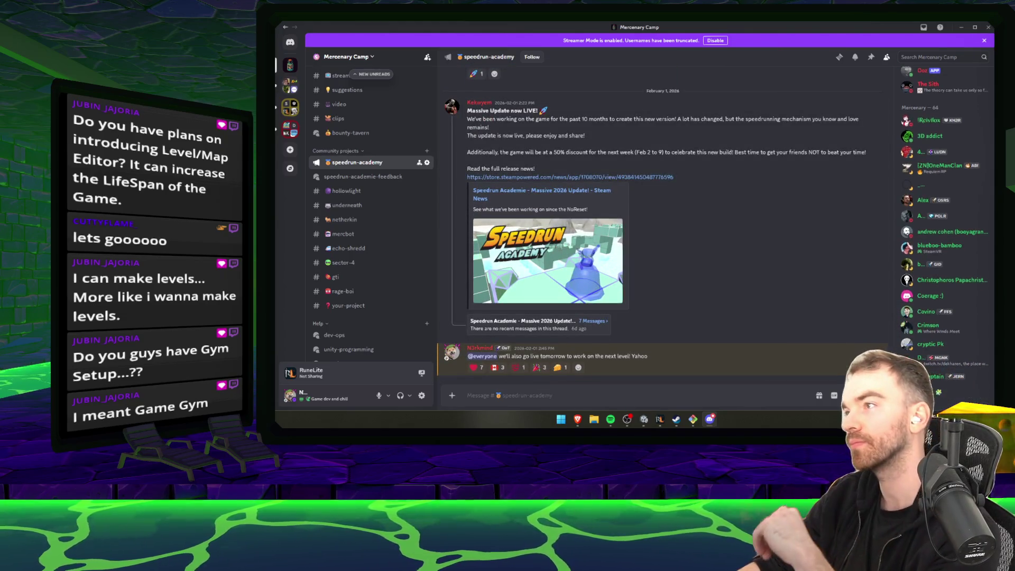
{"action": "left_click", "coordinate": [986, 27]}
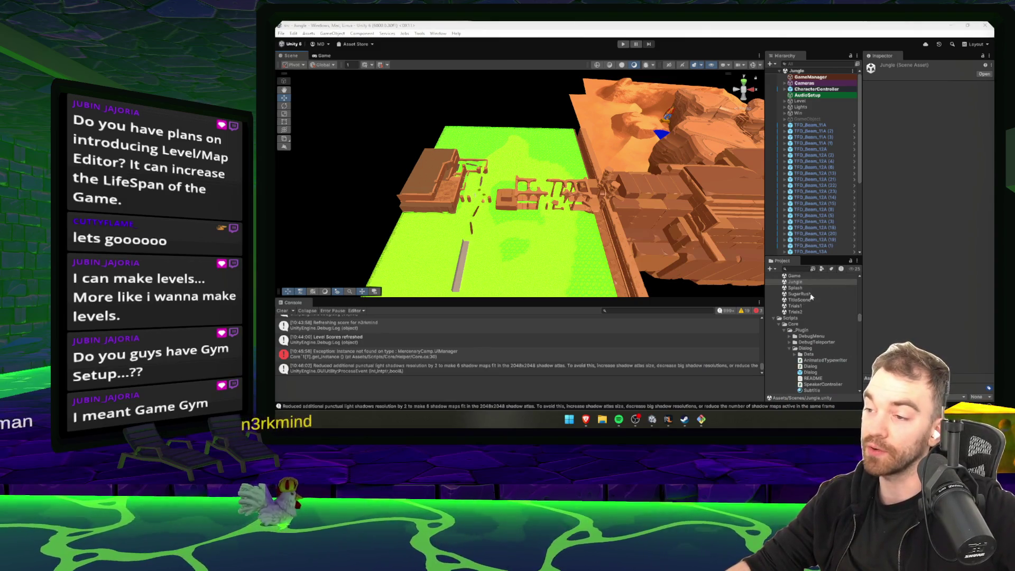
- Open the Workshop1, Tuto1, Splash, TitleScene, Trials1, Trials2, SugarRush, Jungle and Game scenes in turn
{"action": "scroll", "coordinate": [804, 312], "scroll_direction": "up", "scroll_amount": 3}
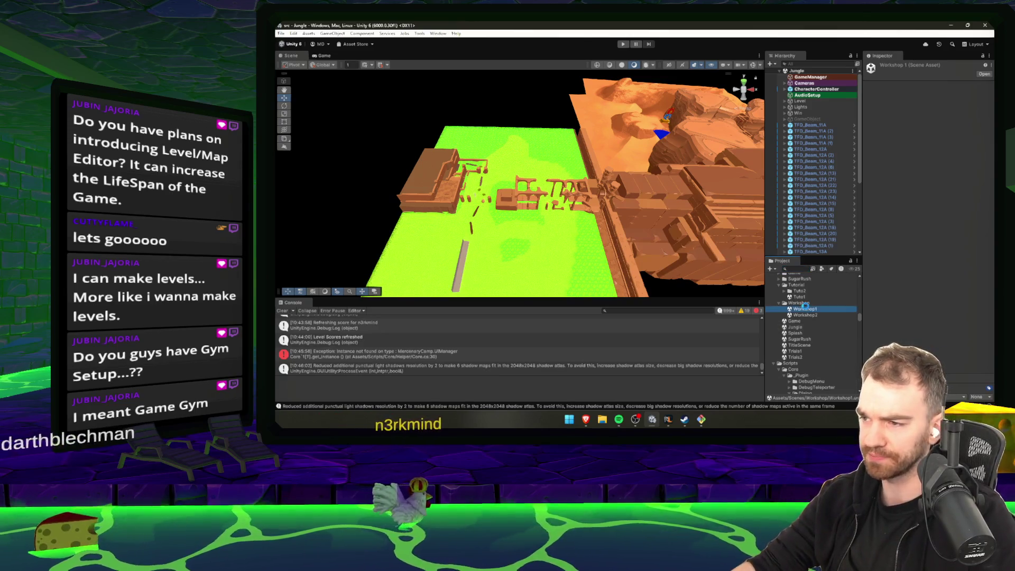
{"action": "double_click", "coordinate": [804, 309]}
{"action": "left_click", "coordinate": [808, 315]}
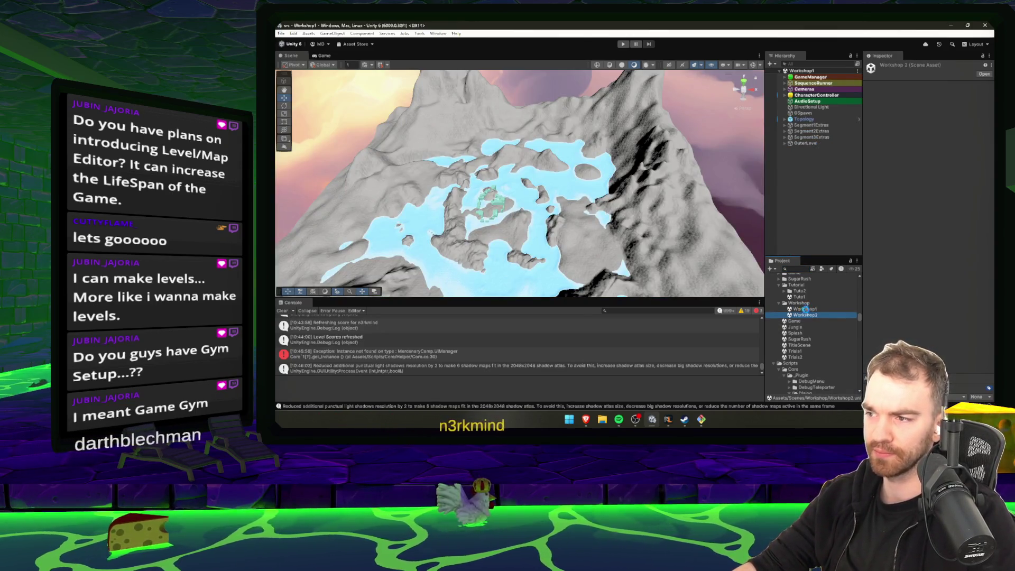
{"action": "double_click", "coordinate": [799, 297]}
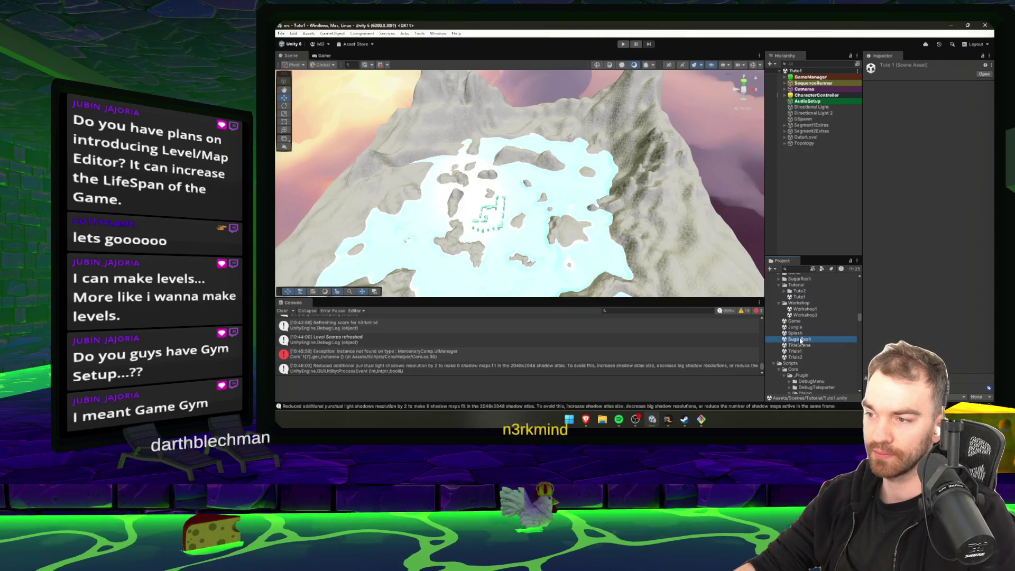
{"action": "double_click", "coordinate": [797, 333]}
{"action": "double_click", "coordinate": [800, 344]}
{"action": "double_click", "coordinate": [802, 352]}
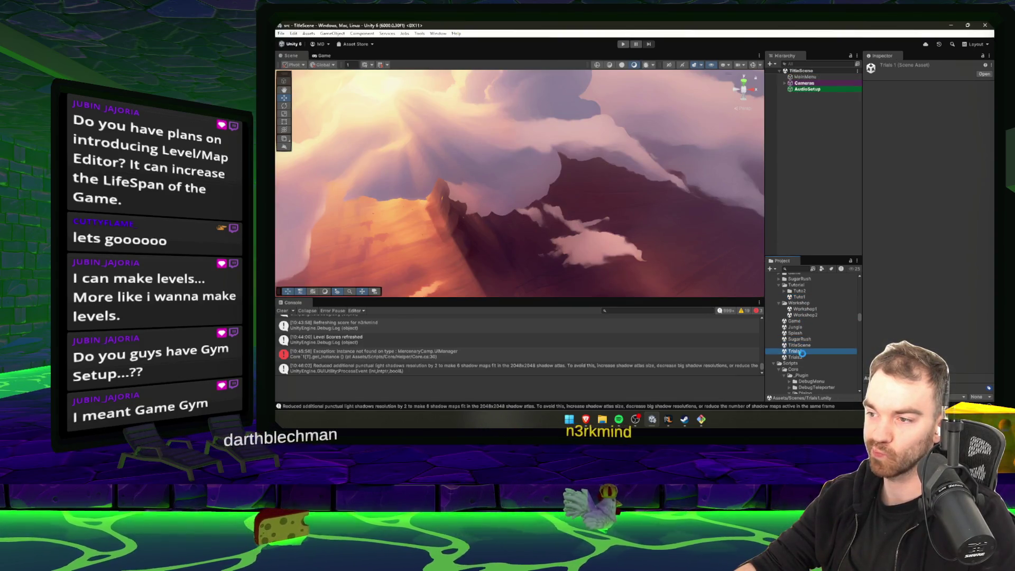
{"action": "double_click", "coordinate": [802, 357]}
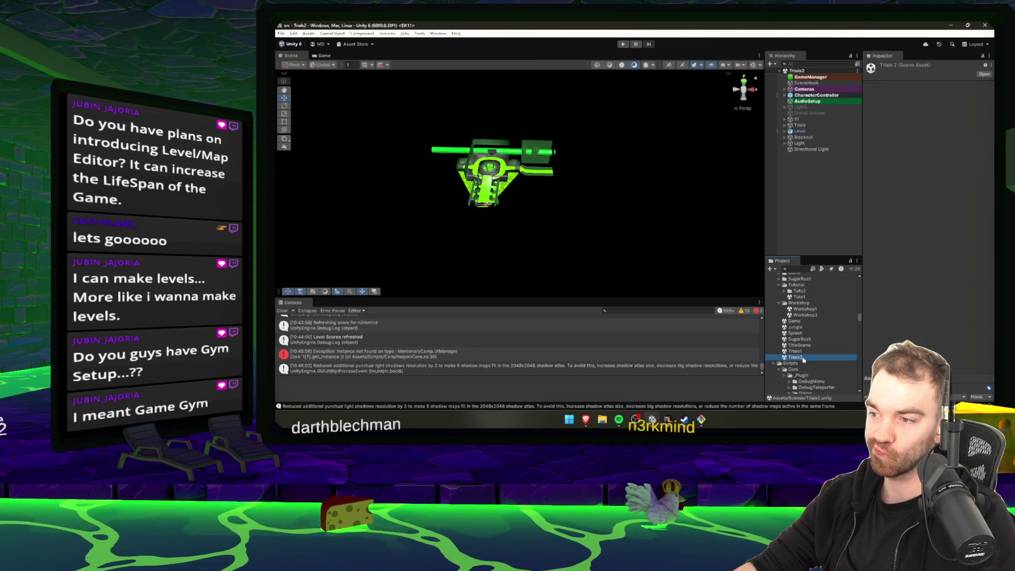
{"action": "double_click", "coordinate": [799, 345]}
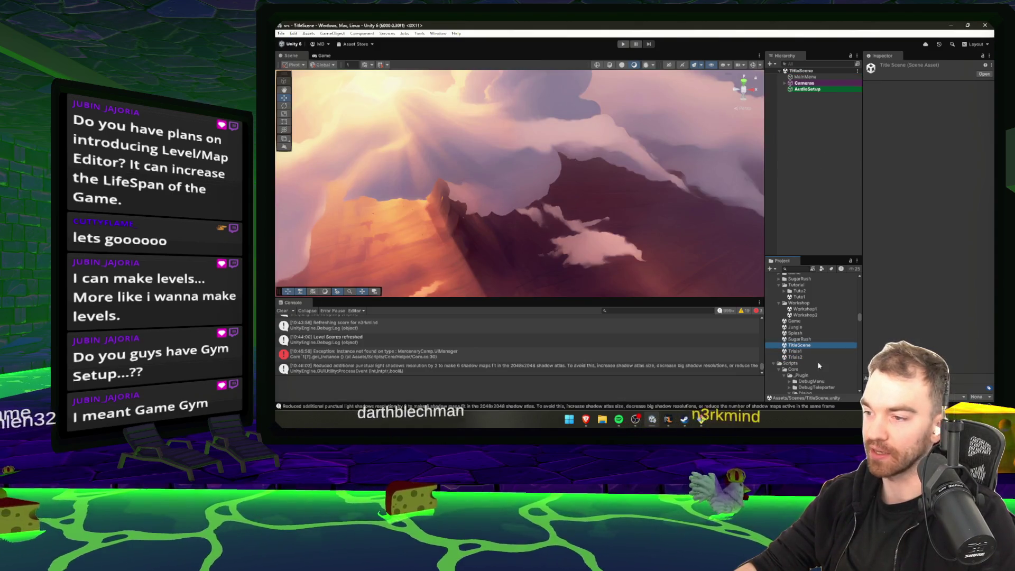
{"action": "double_click", "coordinate": [800, 339]}
{"action": "double_click", "coordinate": [803, 327]}
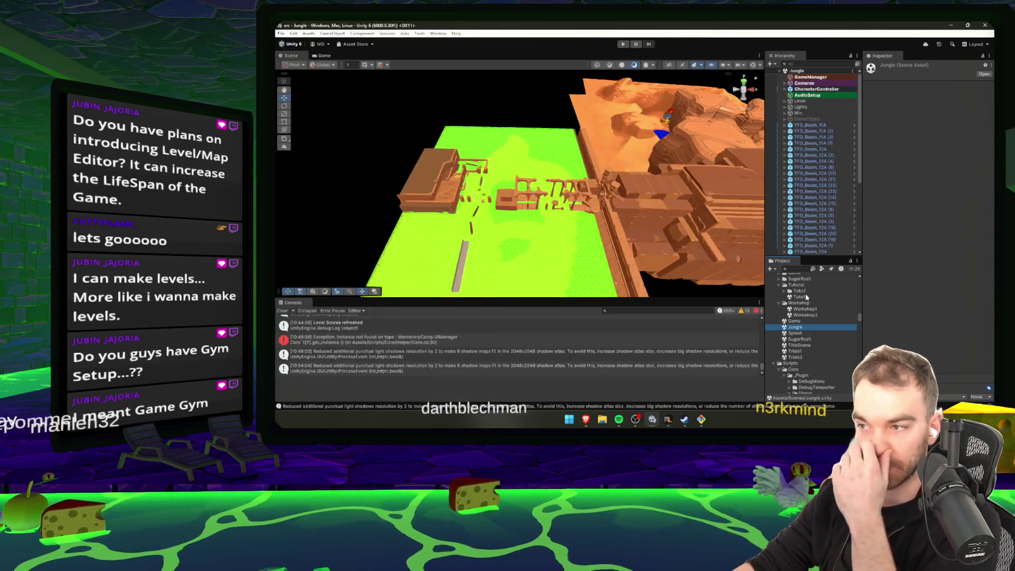
{"action": "double_click", "coordinate": [795, 321]}
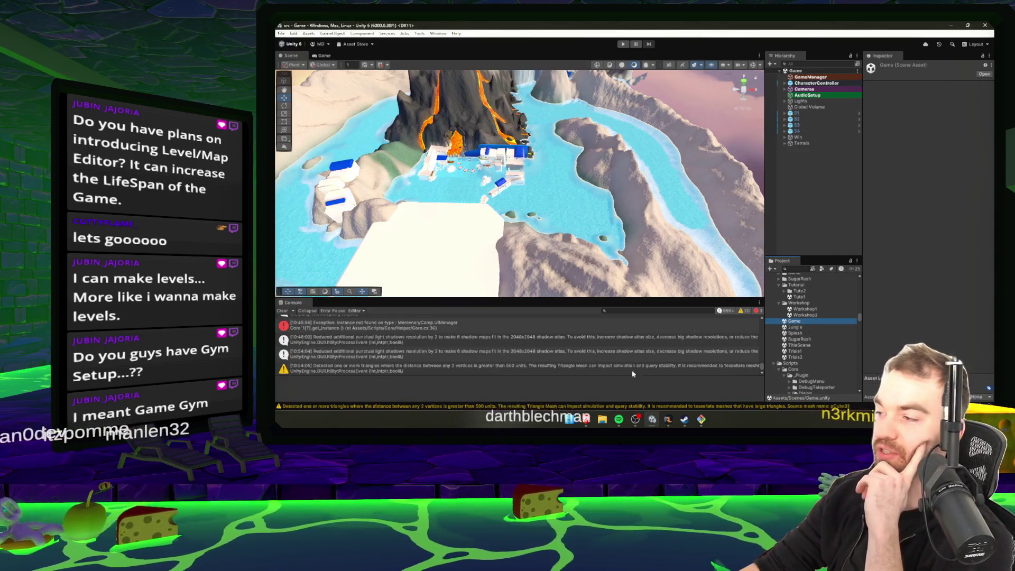
- Orbit around the Game scene's volcano island, then reopen the Jungle scene
{"action": "mouse_move", "coordinate": [522, 263]}
{"action": "left_mouse_down"}
{"action": "mouse_move", "coordinate": [576, 243]}
{"action": "mouse_move", "coordinate": [635, 159]}
{"action": "left_mouse_up"}
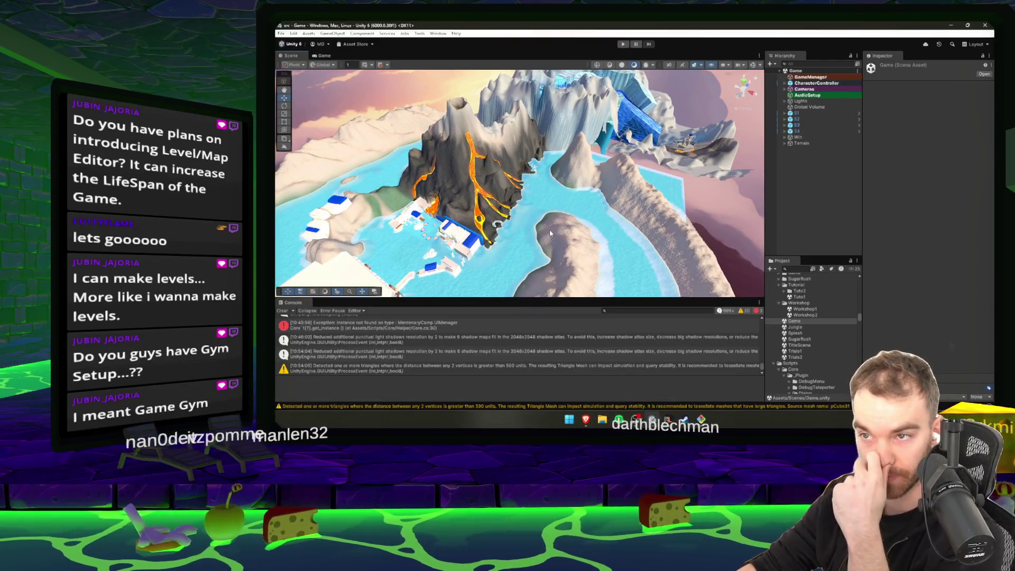
{"action": "scroll", "coordinate": [635, 158], "scroll_direction": "up", "scroll_amount": 1}
{"action": "scroll", "coordinate": [636, 158], "scroll_direction": "up", "scroll_amount": 1}
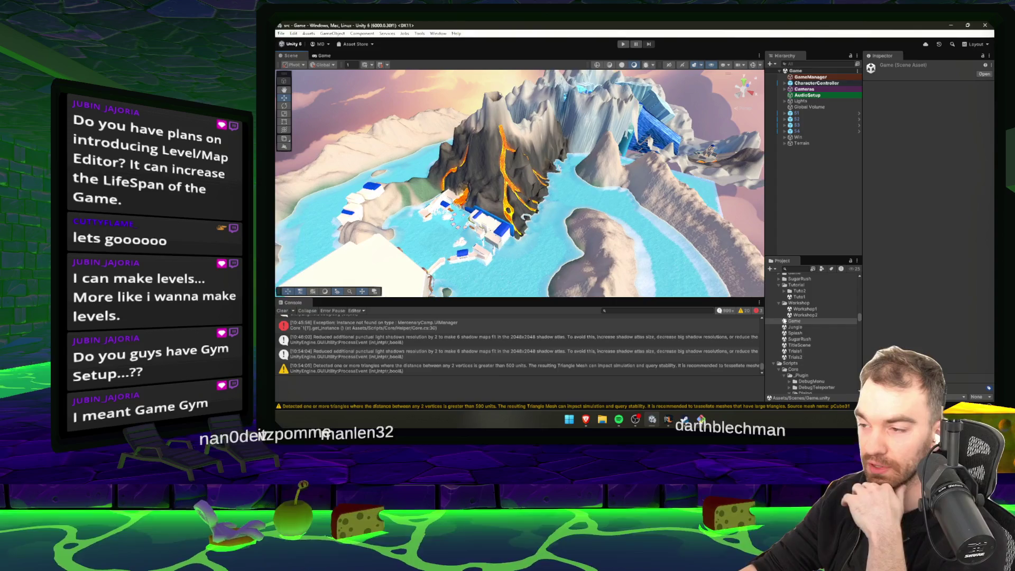
{"action": "double_click", "coordinate": [795, 327]}
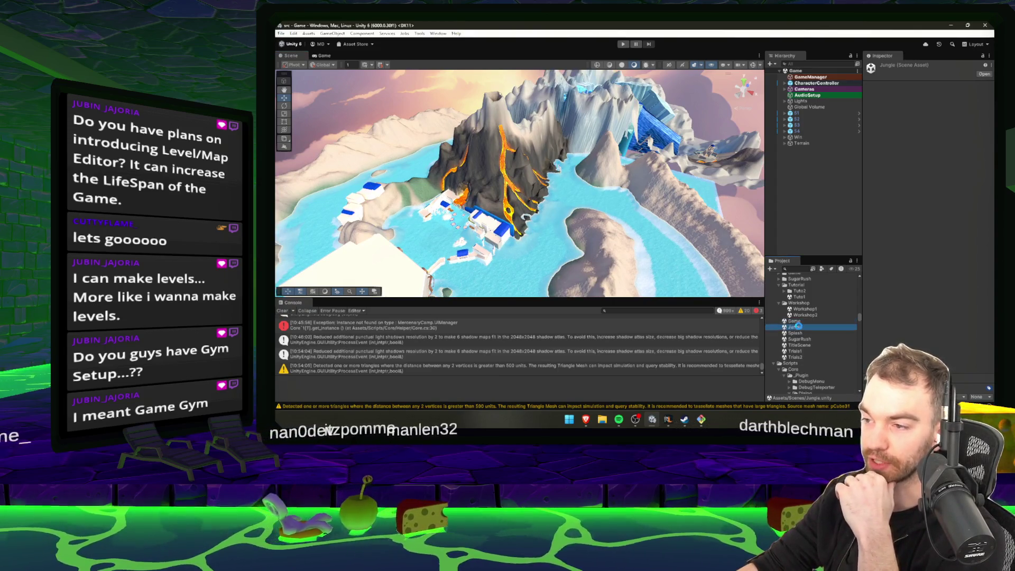
- Orbit to the Jungle temple and duplicate one of its building blocks
{"action": "mouse_move", "coordinate": [575, 187]}
{"action": "left_mouse_down"}
{"action": "mouse_move", "coordinate": [637, 188]}
{"action": "mouse_move", "coordinate": [710, 134]}
{"action": "mouse_move", "coordinate": [572, 167]}
{"action": "mouse_move", "coordinate": [481, 170]}
{"action": "mouse_move", "coordinate": [898, 273]}
{"action": "left_mouse_up"}
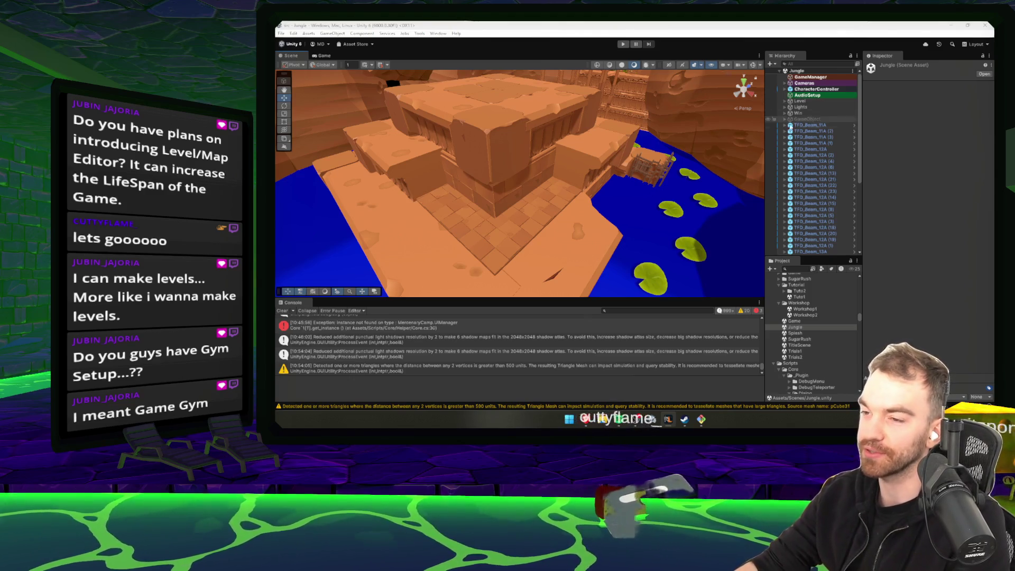
{"action": "mouse_move", "coordinate": [607, 179]}
{"action": "left_mouse_down"}
{"action": "mouse_move", "coordinate": [657, 208]}
{"action": "mouse_move", "coordinate": [531, 148]}
{"action": "mouse_move", "coordinate": [533, 182]}
{"action": "left_mouse_up"}
{"action": "left_click", "coordinate": [532, 148]}
{"action": "key", "text": "ctrl+d"}
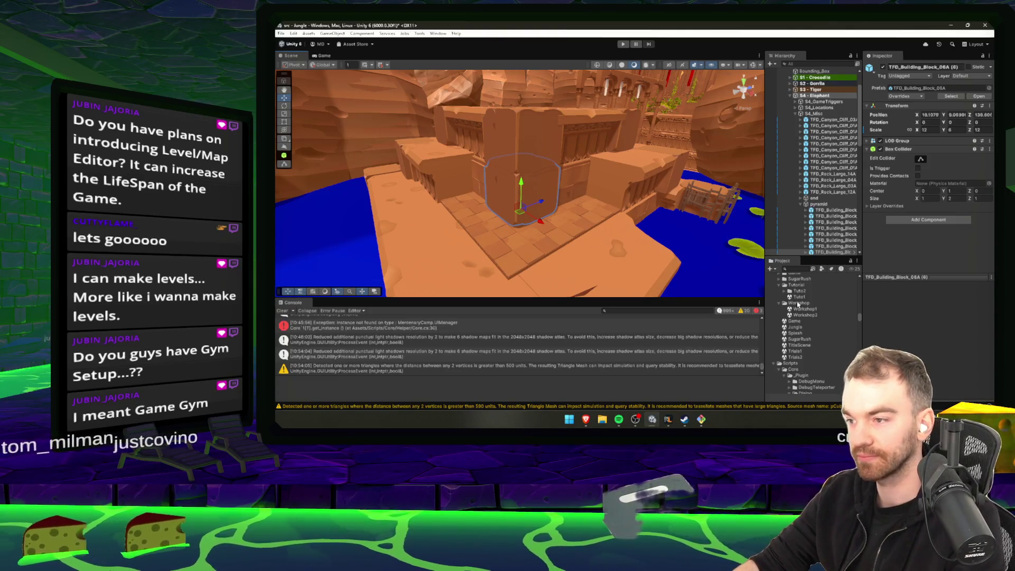
- Select the Development folder and collapse the Tutorial, Workshop and Scripts folders
{"action": "scroll", "coordinate": [837, 304], "scroll_direction": "up", "scroll_amount": 1}
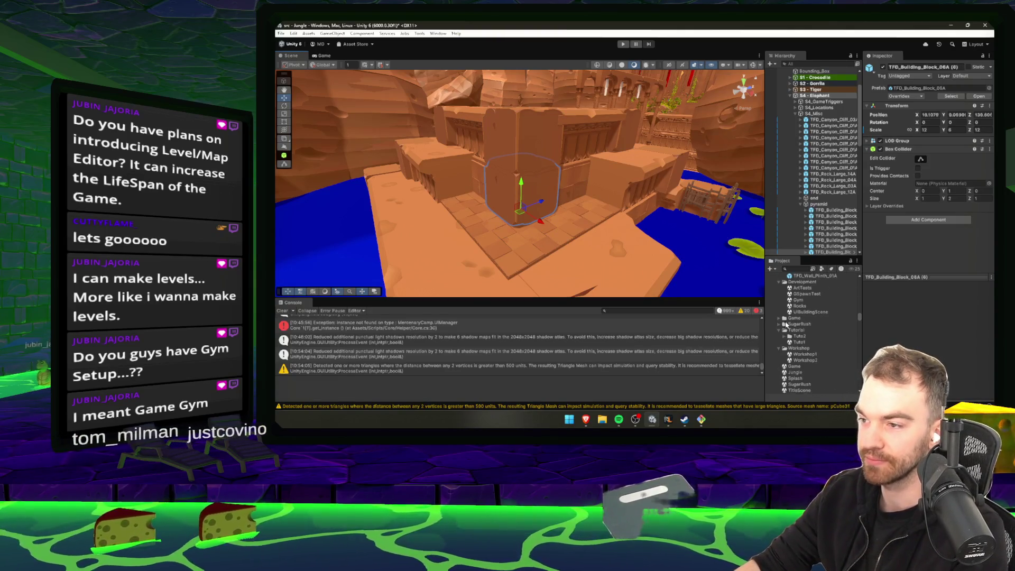
{"action": "left_click", "coordinate": [802, 282]}
{"action": "left_click", "coordinate": [779, 299]}
{"action": "left_click", "coordinate": [779, 306]}
{"action": "left_click", "coordinate": [774, 354]}
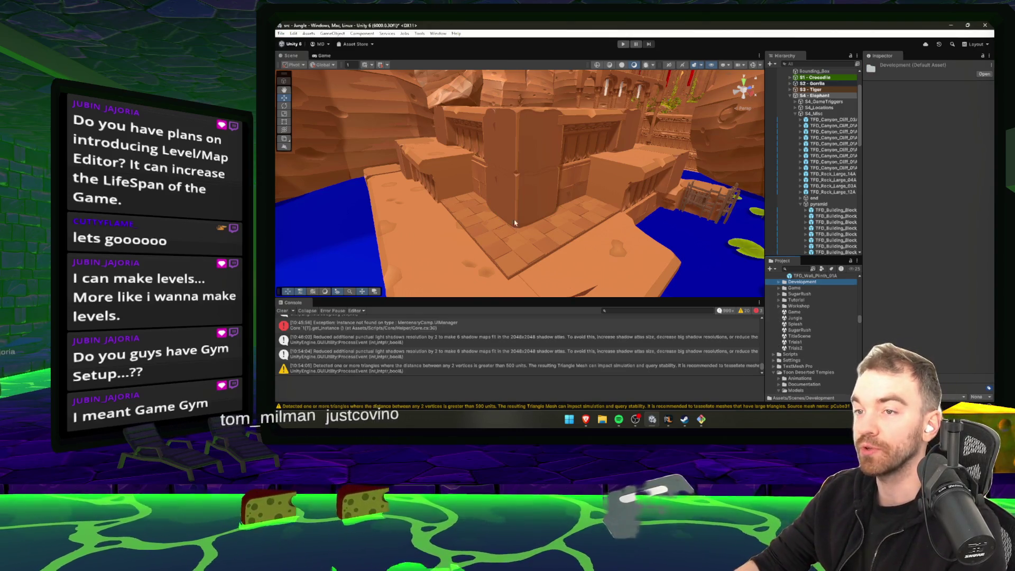
{"action": "scroll", "coordinate": [789, 284], "scroll_direction": "up", "scroll_amount": 3}
- Preview the building-kit wall pieces and scaffolding, starting from TFD_Wall_Block_01A
{"action": "left_click", "coordinate": [814, 301]}
{"action": "scroll", "coordinate": [831, 323], "scroll_direction": "up", "scroll_amount": 3}
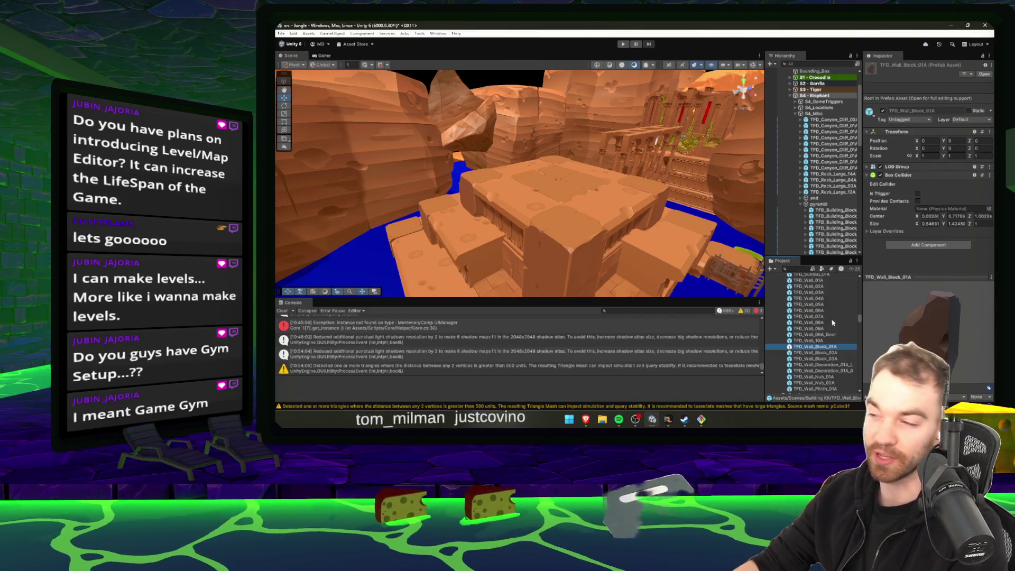
{"action": "key", "text": "Up"}
{"action": "key", "text": "Up"}
{"action": "key", "text": "Up"}
{"action": "key", "text": "Up"}
{"action": "key", "text": "Up"}
{"action": "key", "text": "Up"}
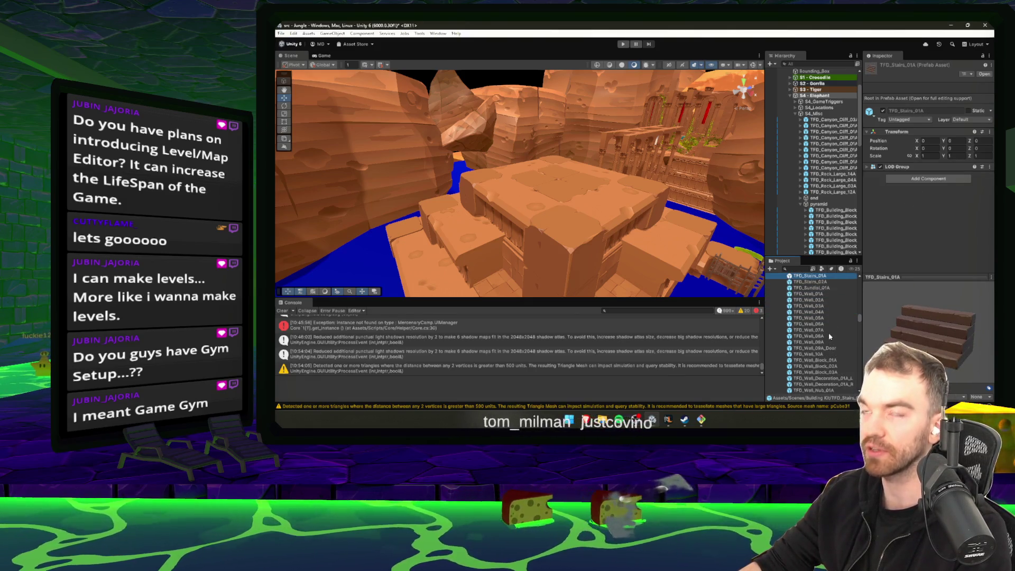
{"action": "key", "text": "Up"}
{"action": "key", "text": "Up"}
{"action": "key", "text": "Up"}
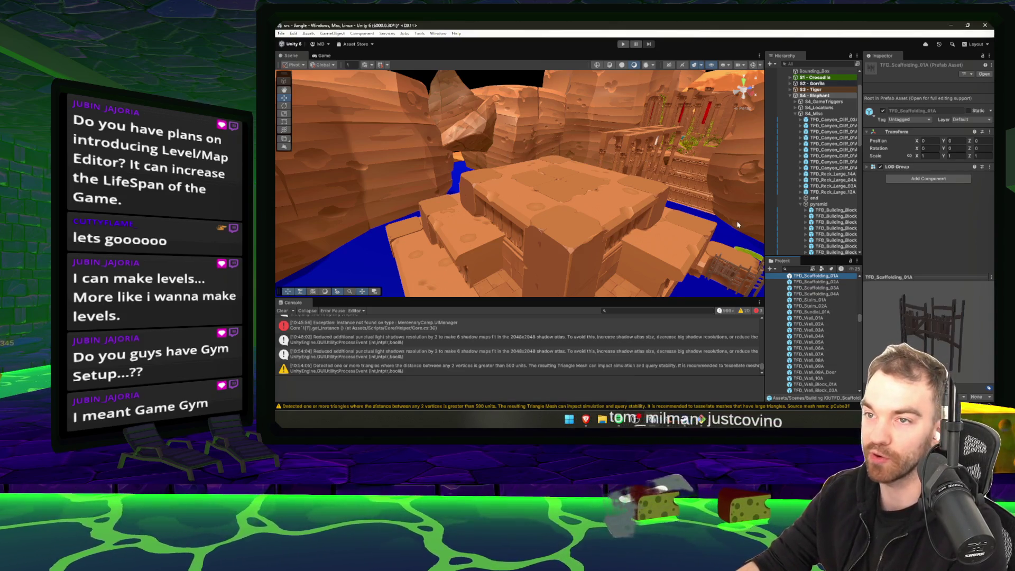
{"action": "scroll", "coordinate": [830, 296], "scroll_direction": "up", "scroll_amount": 4}
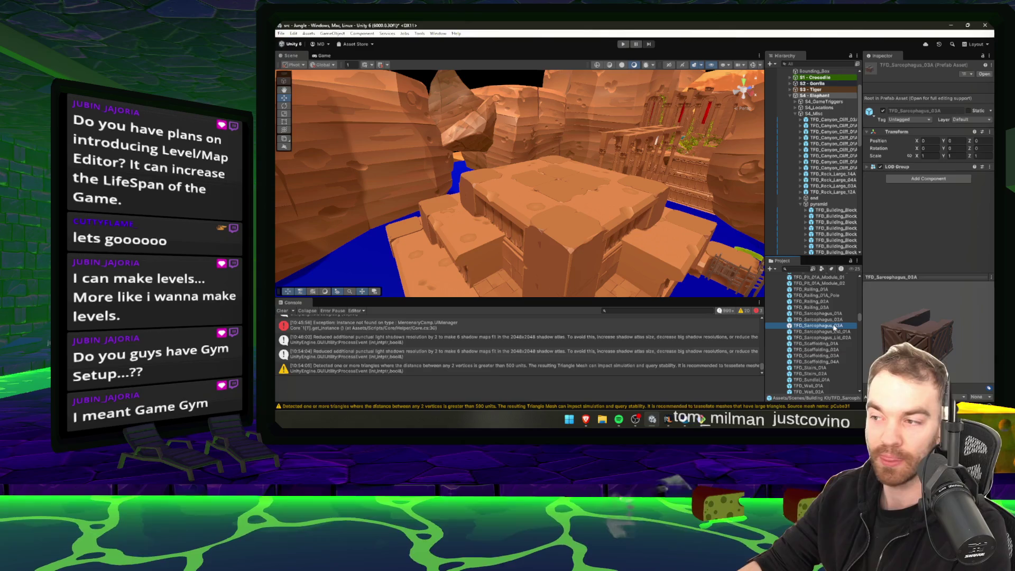
{"action": "key", "text": "Up"}
{"action": "key", "text": "Up"}
{"action": "key", "text": "Up"}
{"action": "key", "text": "Up"}
{"action": "key", "text": "Up"}
{"action": "key", "text": "Up"}
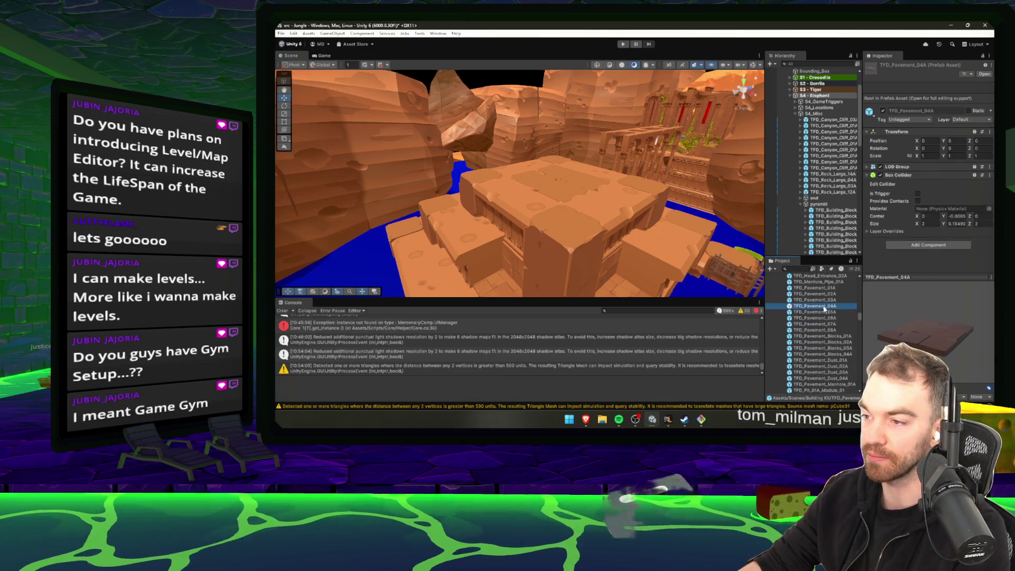
{"action": "key", "text": "Up"}
{"action": "key", "text": "Up"}
{"action": "key", "text": "Up"}
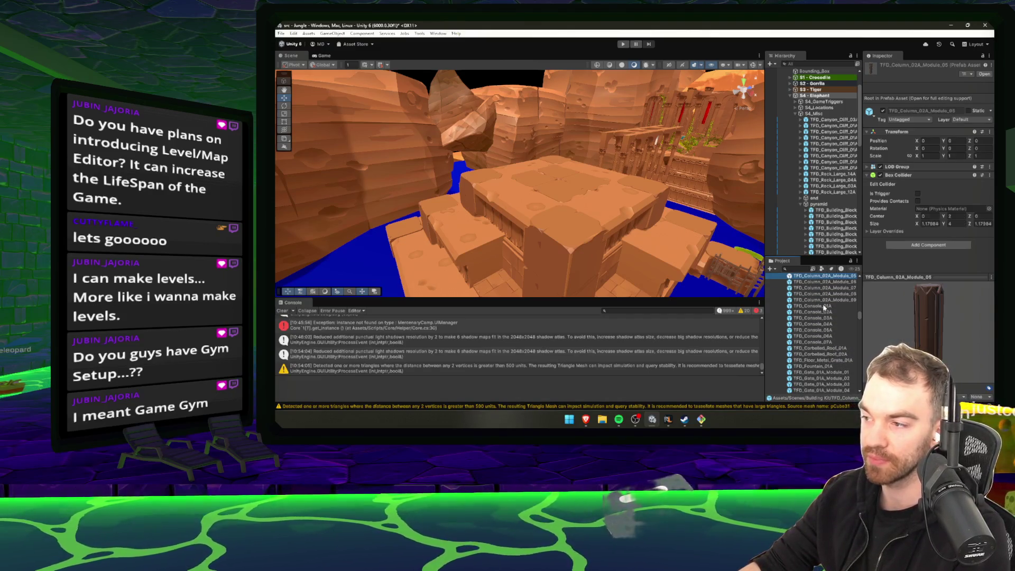
- Step through the column modules up to the TFD_Beam_03A beam, then select a temple block in the scene
{"action": "key", "text": "Up"}
{"action": "key", "text": "Up"}
{"action": "key", "text": "Up"}
{"action": "key", "text": "Up"}
{"action": "key", "text": "Up"}
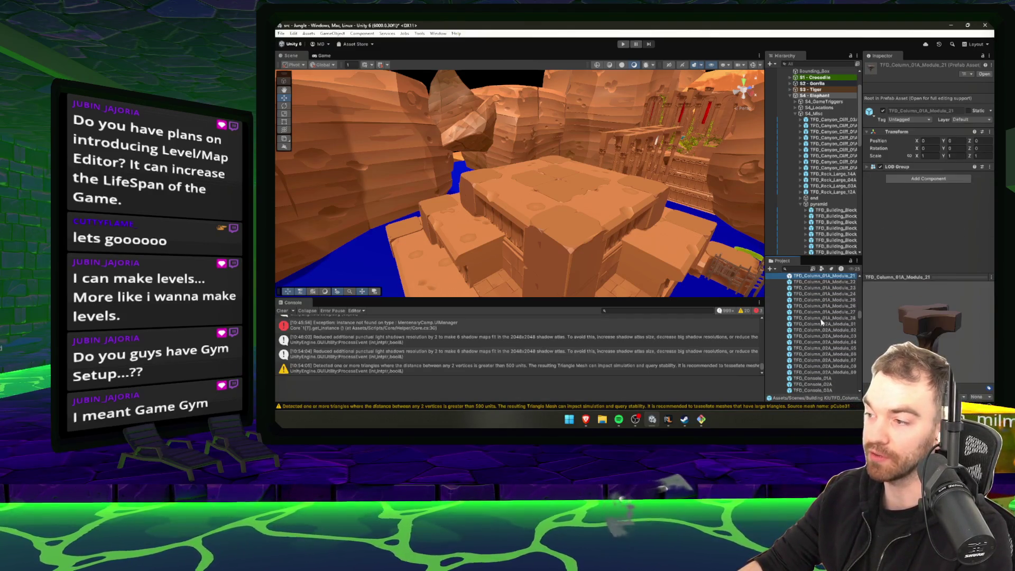
{"action": "key", "text": "Up"}
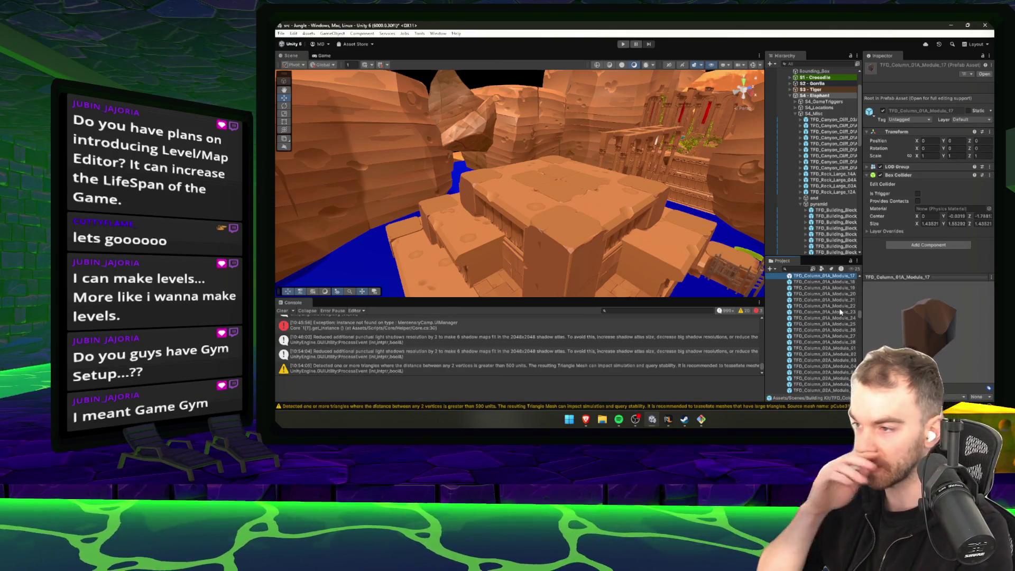
{"action": "key", "text": "Up"}
{"action": "key", "text": "Up"}
{"action": "key", "text": "Up"}
{"action": "key", "text": "Up"}
{"action": "key", "text": "Up"}
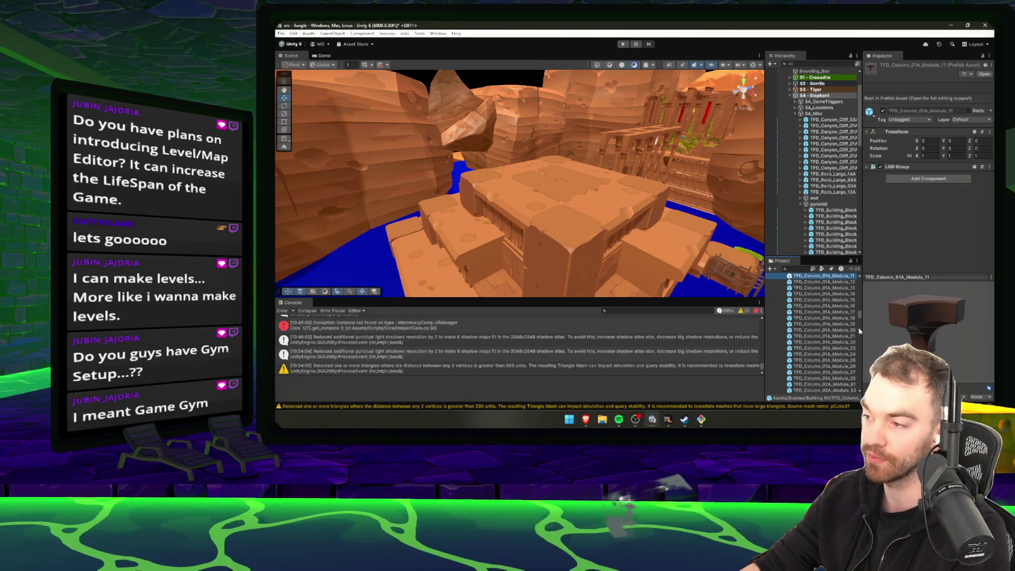
{"action": "key", "text": "Up"}
{"action": "key", "text": "Up"}
{"action": "key", "text": "Up"}
{"action": "scroll", "coordinate": [845, 311], "scroll_direction": "up", "scroll_amount": 3}
{"action": "scroll", "coordinate": [837, 316], "scroll_direction": "up", "scroll_amount": 2}
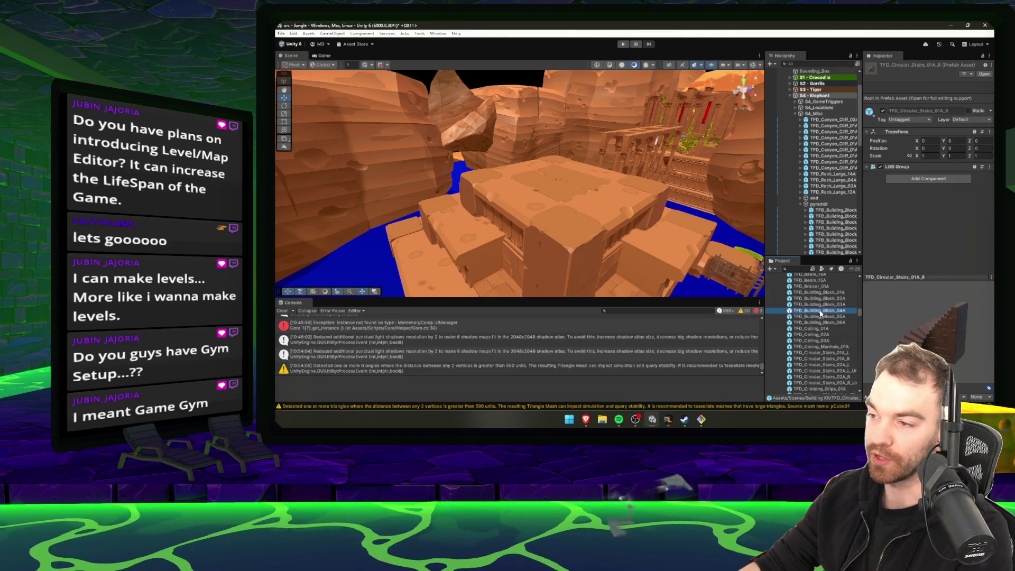
{"action": "scroll", "coordinate": [820, 314], "scroll_direction": "up", "scroll_amount": 2}
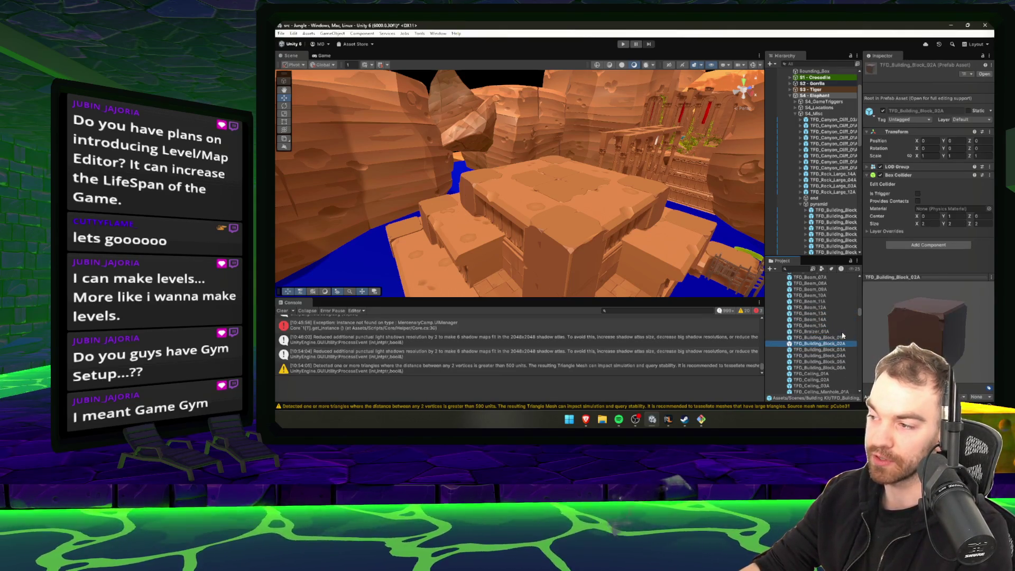
{"action": "key", "text": "Up"}
{"action": "key", "text": "Up"}
{"action": "key", "text": "Up"}
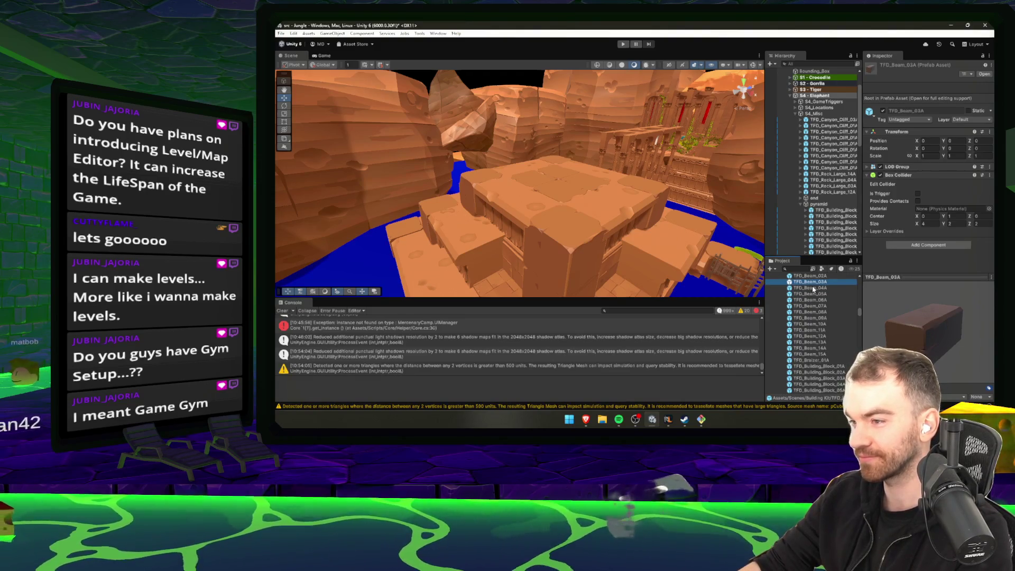
{"action": "left_click", "coordinate": [590, 235]}
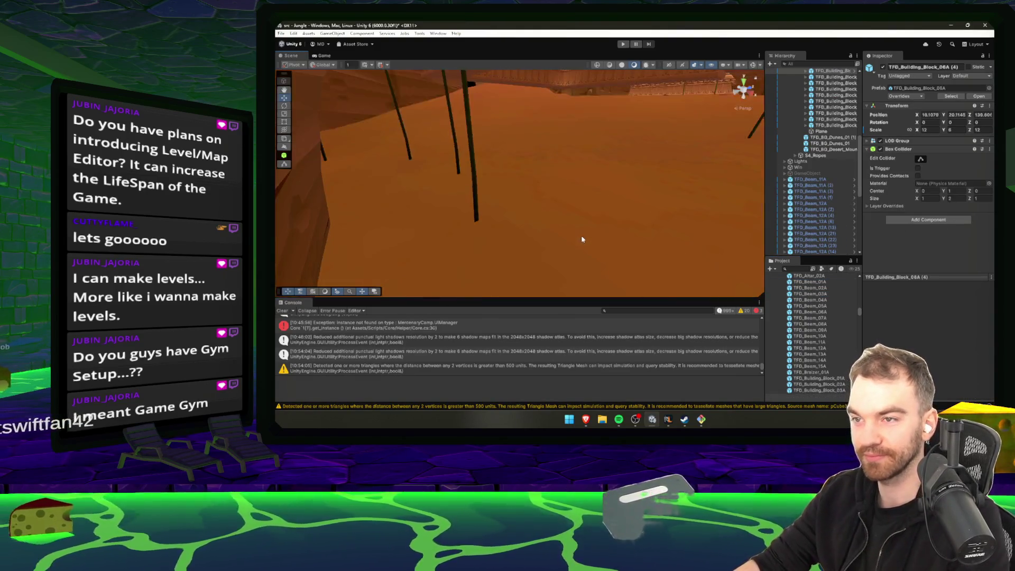
- Rotate the TFD_Beam_03A beam -90° around Z, enlarge it, and move it against the temple wall
{"action": "left_click", "coordinate": [569, 226]}
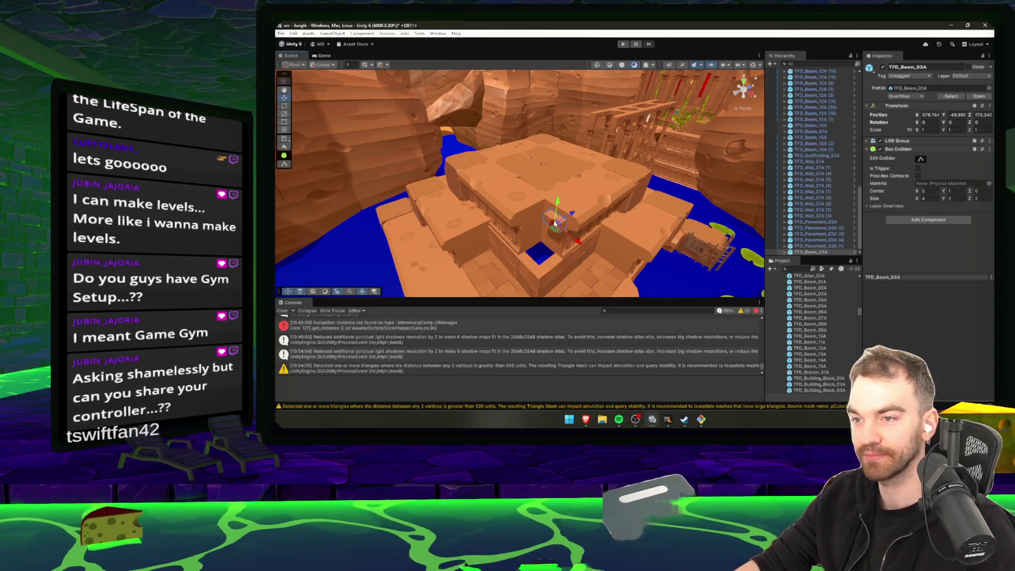
{"action": "key", "text": "e"}
{"action": "left_click_drag", "start_coordinate": [570, 226], "coordinate": [631, 309]}
{"action": "key", "text": "r"}
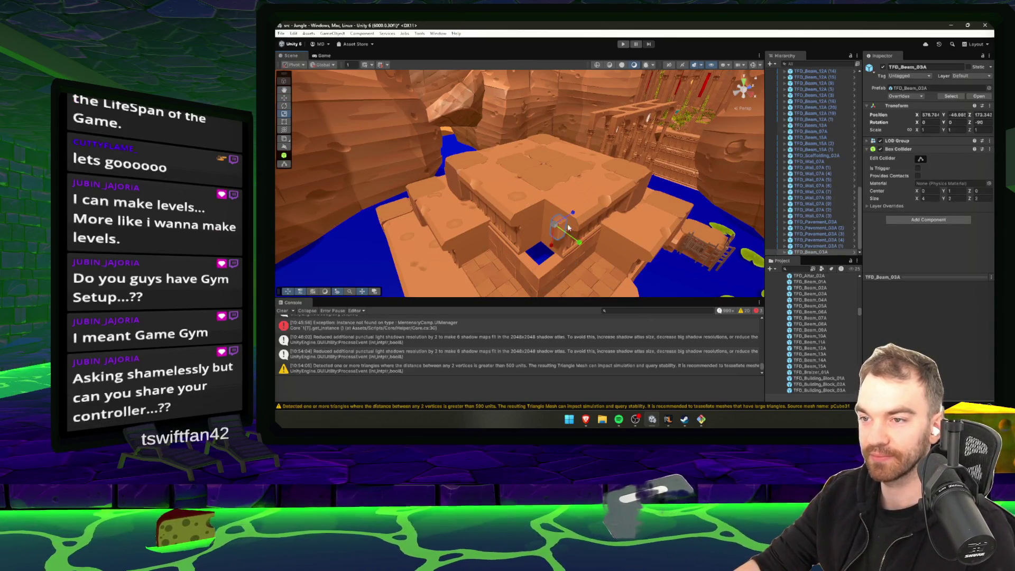
{"action": "left_click_drag", "start_coordinate": [563, 171], "coordinate": [574, 135]}
{"action": "key", "text": "w"}
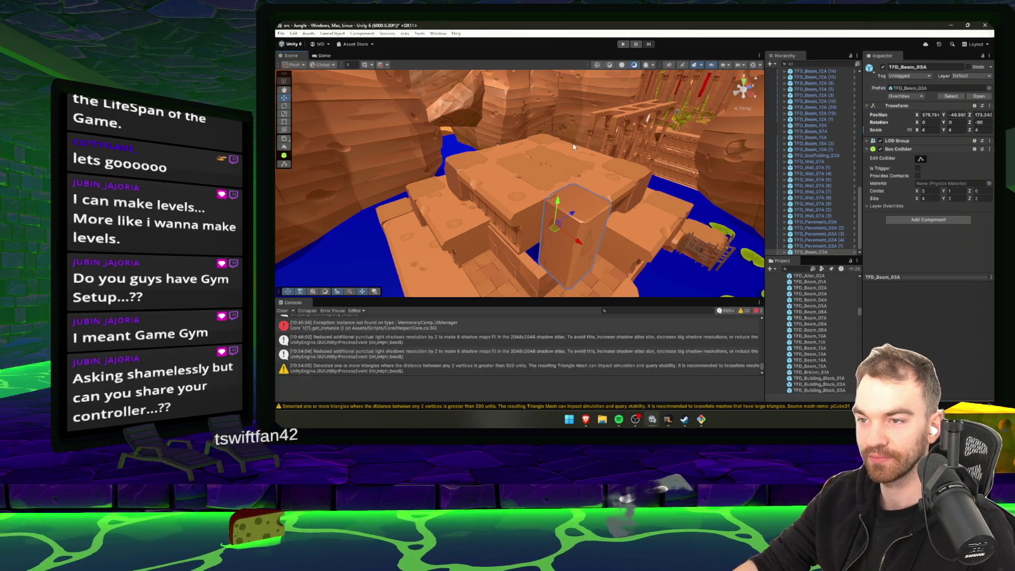
{"action": "mouse_move", "coordinate": [555, 230]}
{"action": "left_mouse_down"}
{"action": "mouse_move", "coordinate": [468, 185]}
{"action": "mouse_move", "coordinate": [560, 178]}
{"action": "mouse_move", "coordinate": [486, 182]}
{"action": "left_mouse_up"}
{"action": "mouse_move", "coordinate": [487, 187]}
{"action": "left_mouse_down"}
{"action": "mouse_move", "coordinate": [494, 165]}
{"action": "mouse_move", "coordinate": [498, 220]}
{"action": "left_mouse_up"}
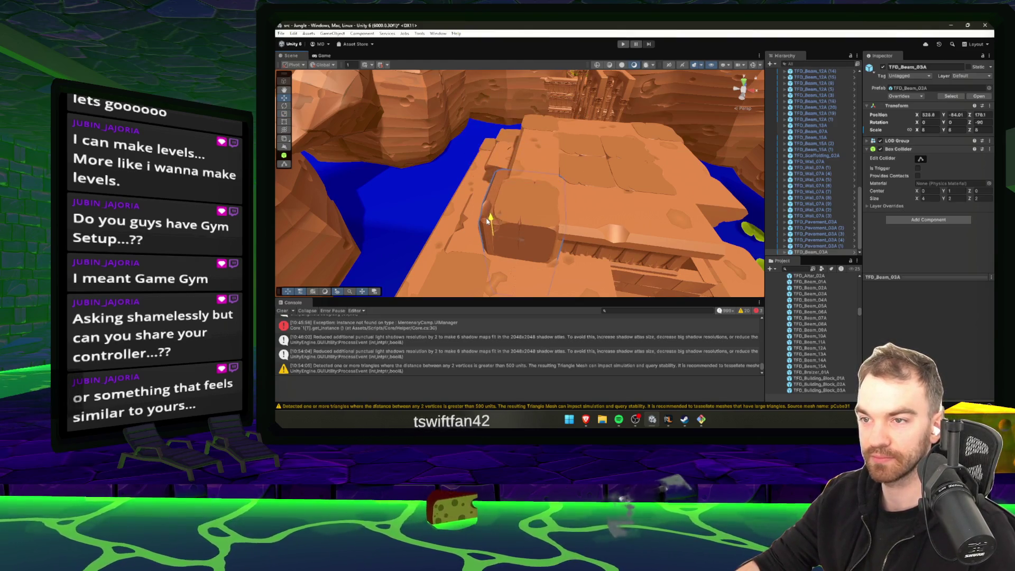
- Set the beam's scale to 6, then 7, raise it into place and shift it left along the platform
{"action": "type", "text": "6"}
{"action": "key", "text": "Tab"}
{"action": "key", "text": "Tab"}
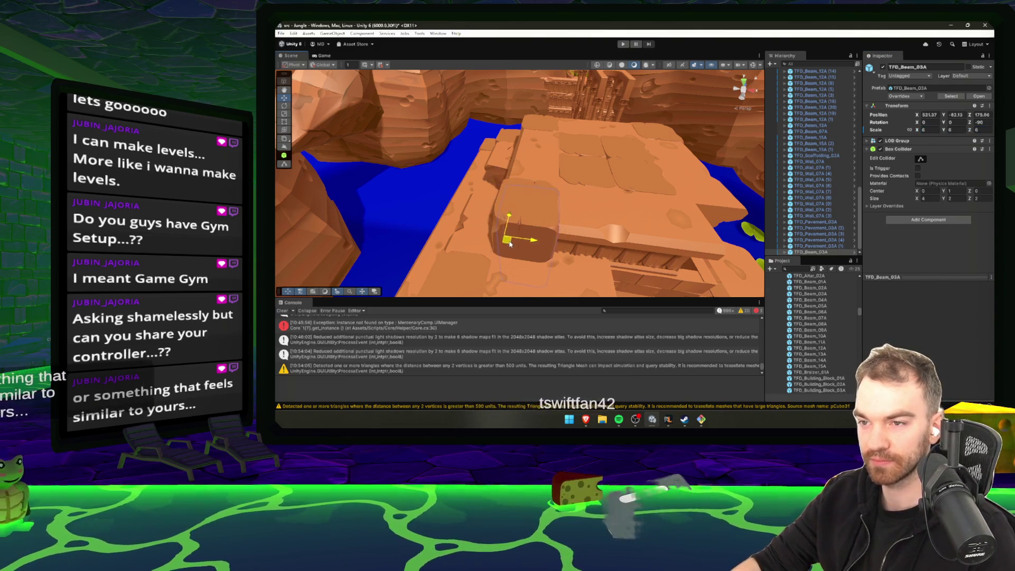
{"action": "left_click_drag", "start_coordinate": [497, 239], "coordinate": [501, 205]}
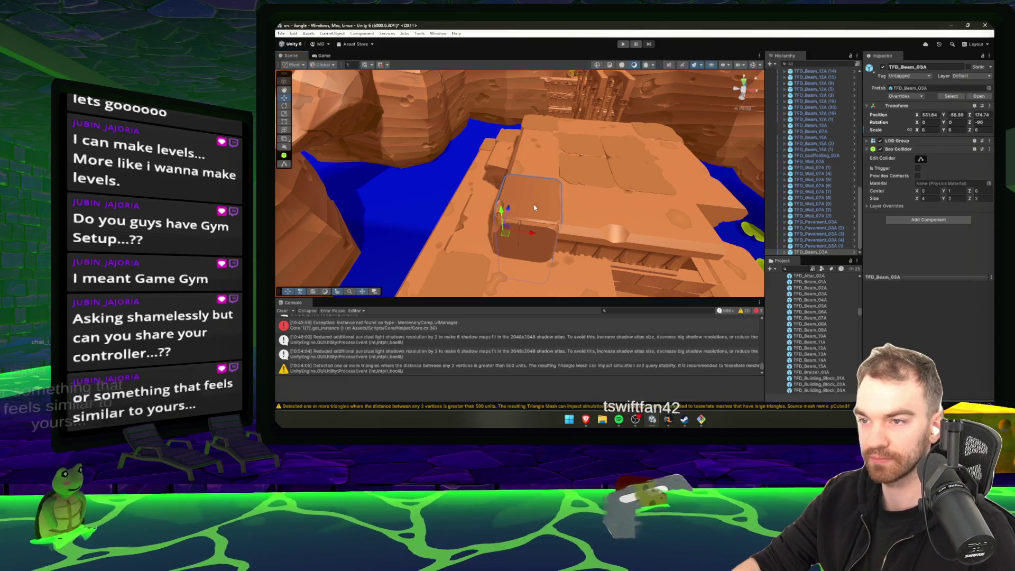
{"action": "type", "text": "7"}
{"action": "key", "text": "Tab"}
{"action": "key", "text": "Tab"}
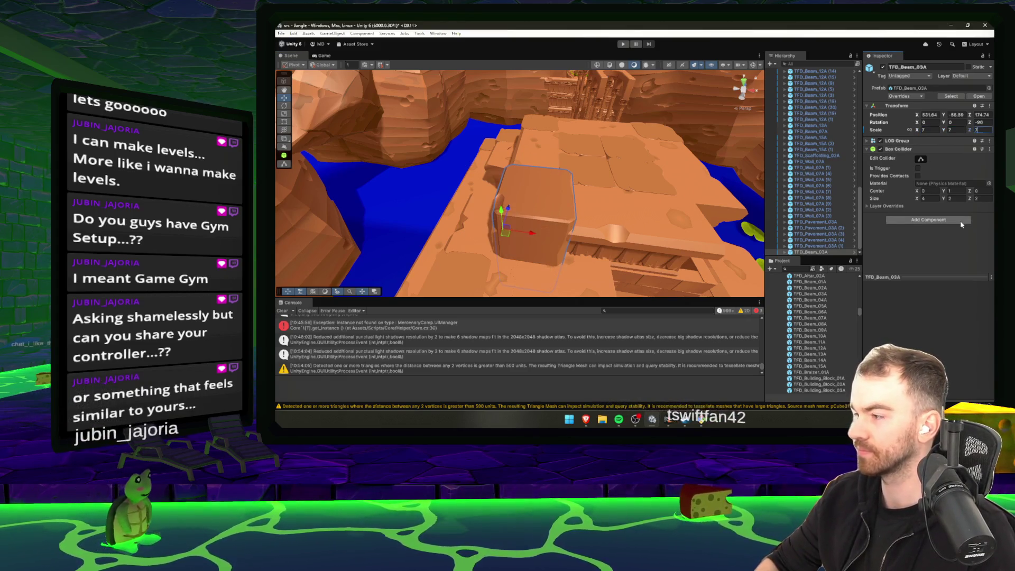
{"action": "left_click_drag", "start_coordinate": [662, 225], "coordinate": [626, 207]}
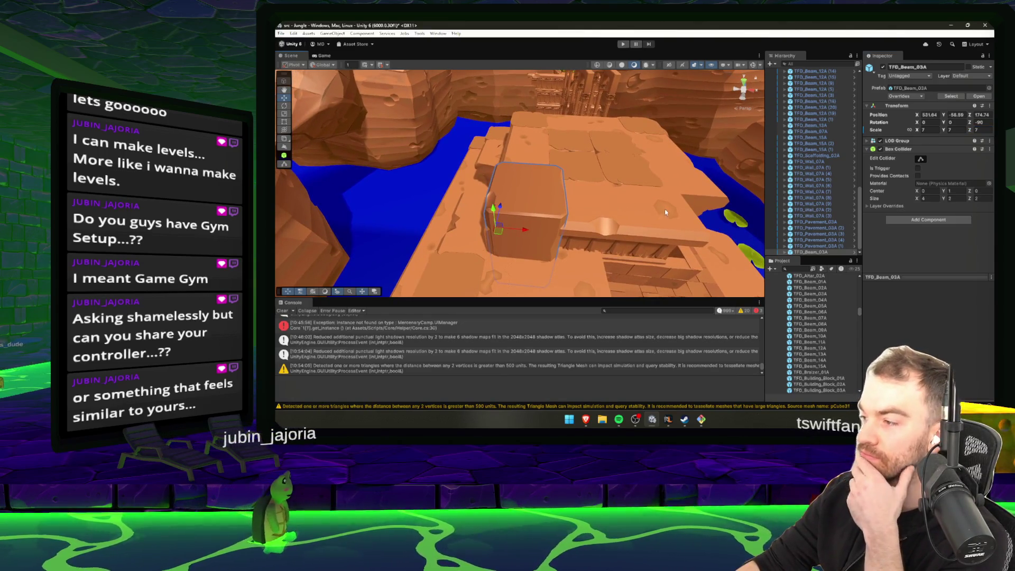
{"action": "left_click_drag", "start_coordinate": [500, 229], "coordinate": [494, 233]}
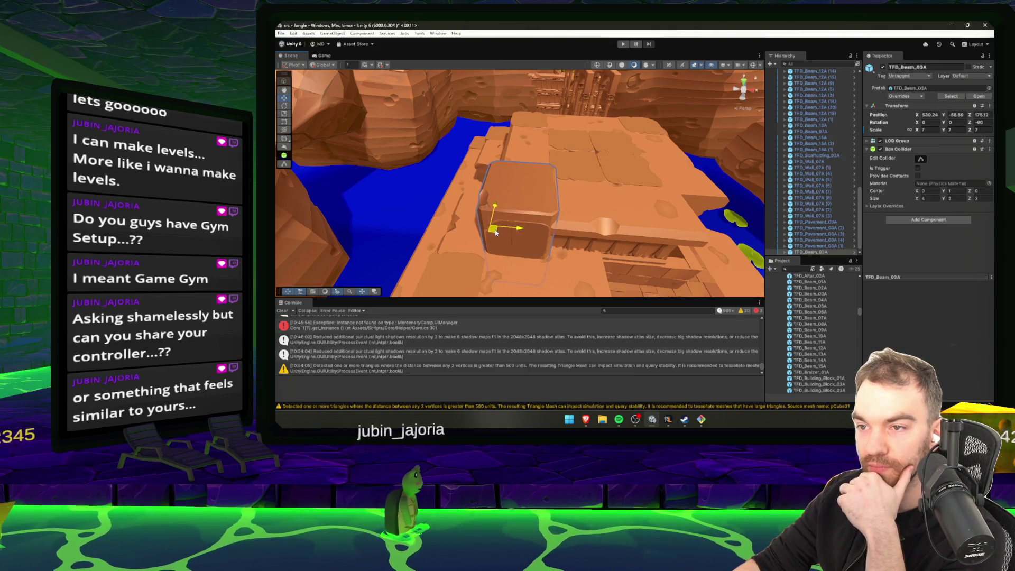
- Set the beam's X, Y and Z scale to 6.5, lower it onto the platform, and switch to the browser
{"action": "left_click", "coordinate": [929, 130]}
{"action": "type", "text": "6.5"}
{"action": "key", "text": "Tab"}
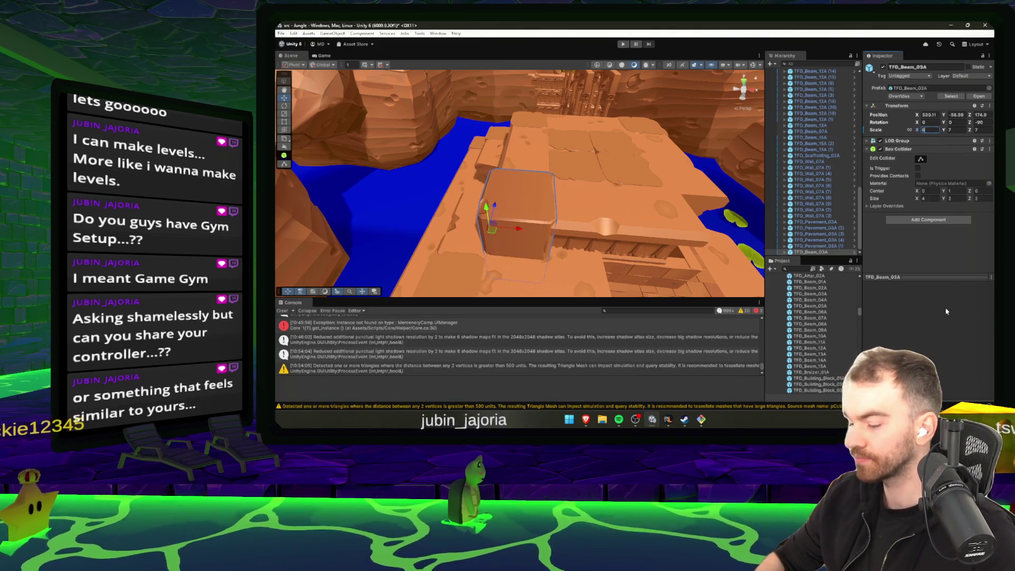
{"action": "type", "text": "6.5"}
{"action": "key", "text": "Tab"}
{"action": "type", "text": "6.5"}
{"action": "key", "text": "Return"}
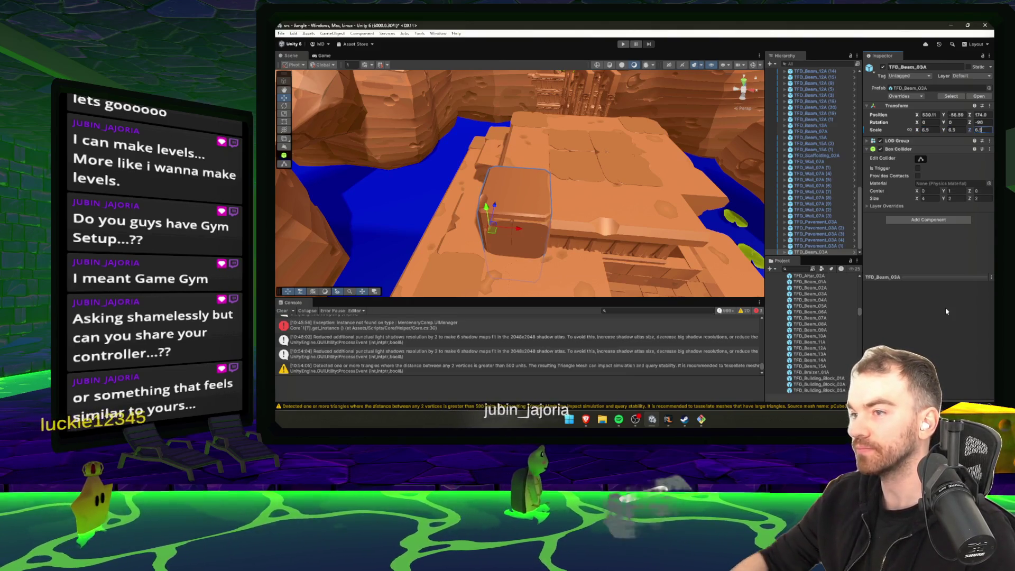
{"action": "left_click_drag", "start_coordinate": [487, 209], "coordinate": [487, 212]}
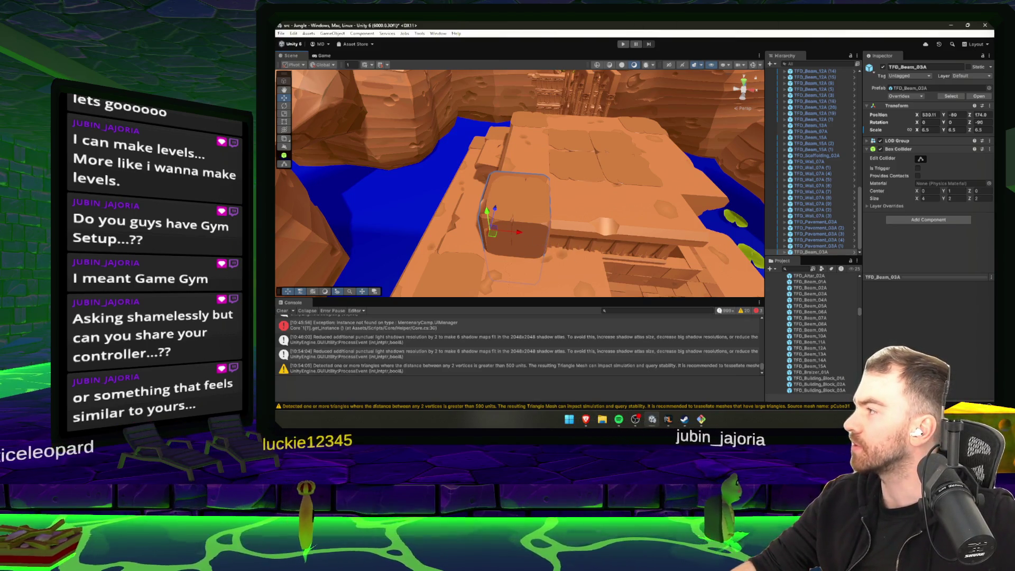
{"action": "key", "text": "super+1"}
- Go to gitlab.com, maximize the window, and search your projects for the user's username
{"action": "type", "text": "gitlab"}
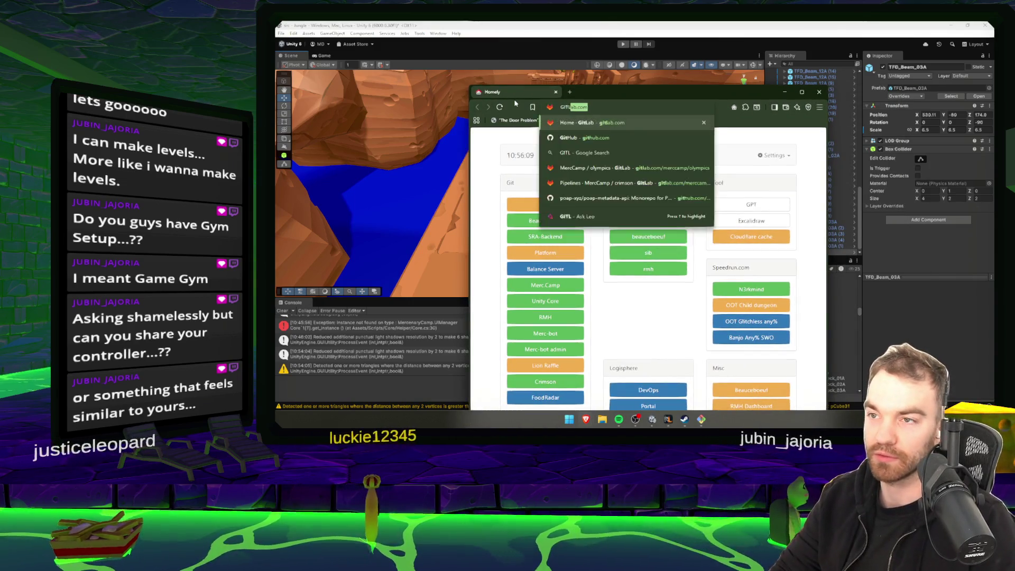
{"action": "key", "text": "Return"}
{"action": "double_click", "coordinate": [630, 94]}
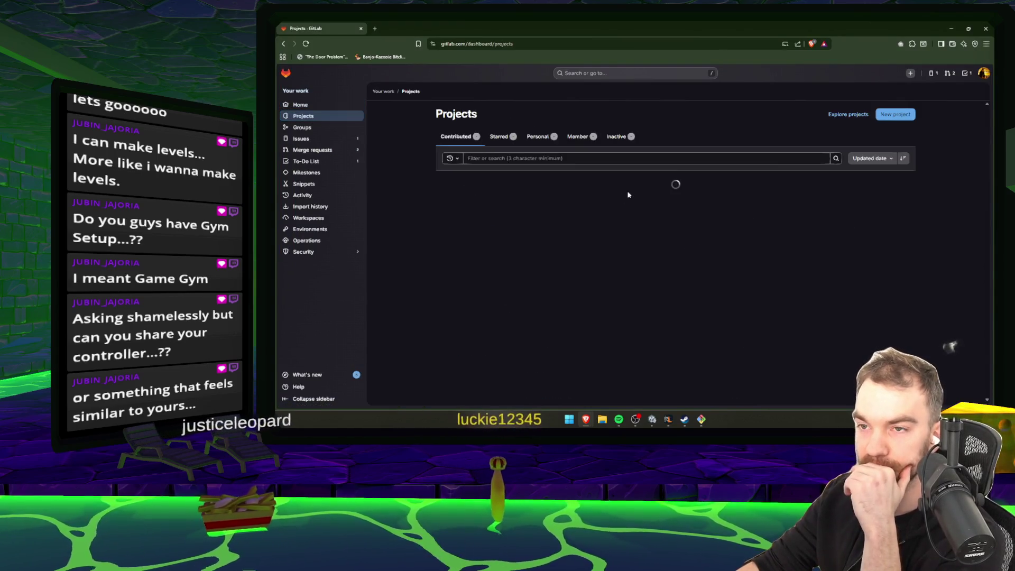
{"action": "left_click", "coordinate": [528, 158]}
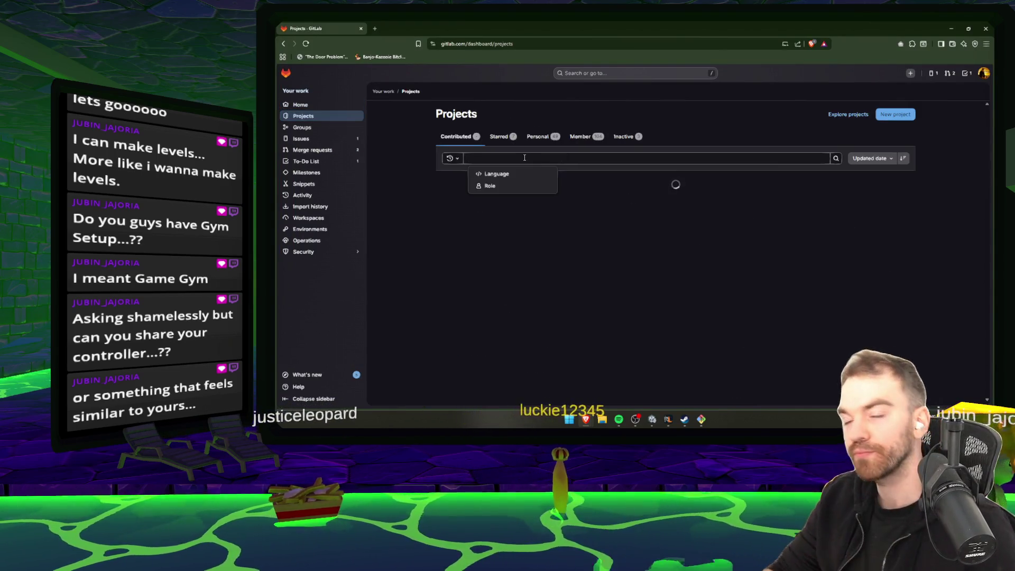
{"action": "type", "text": "michaeldoyon"}
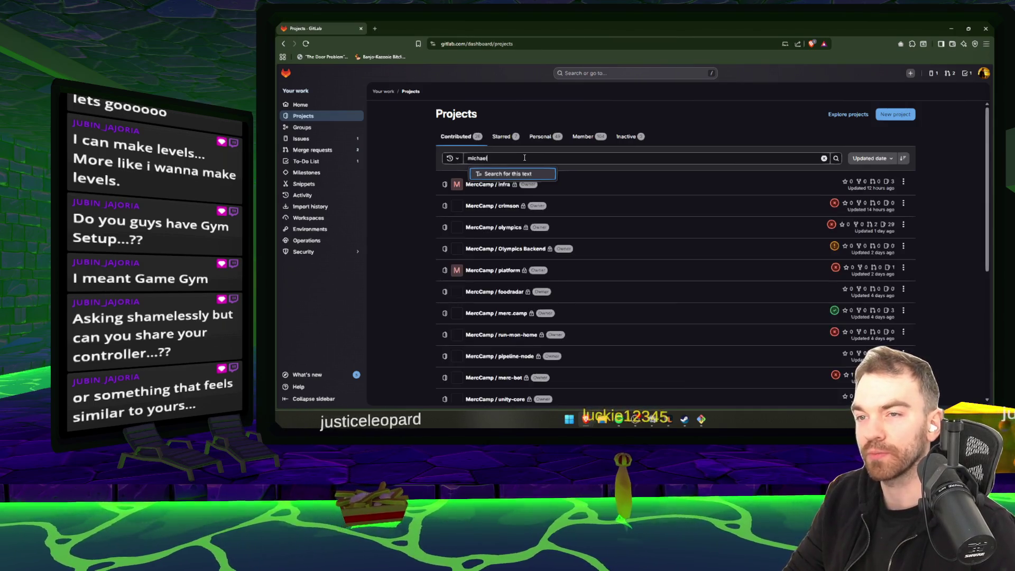
{"action": "key", "text": "Return"}
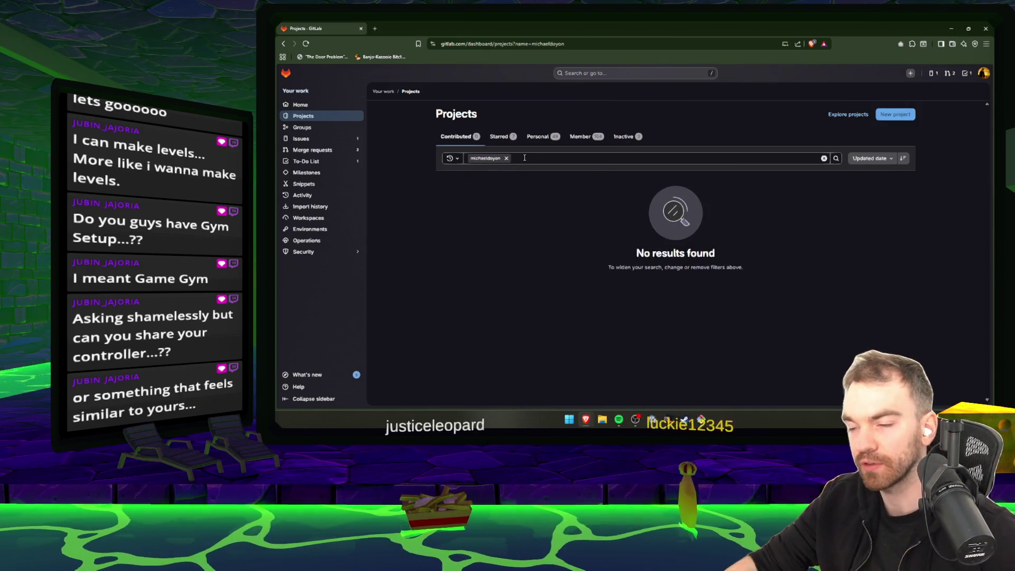
- Search the projects for the user's first name, then for 'EpitomeGame'
{"action": "left_click", "coordinate": [506, 158]}
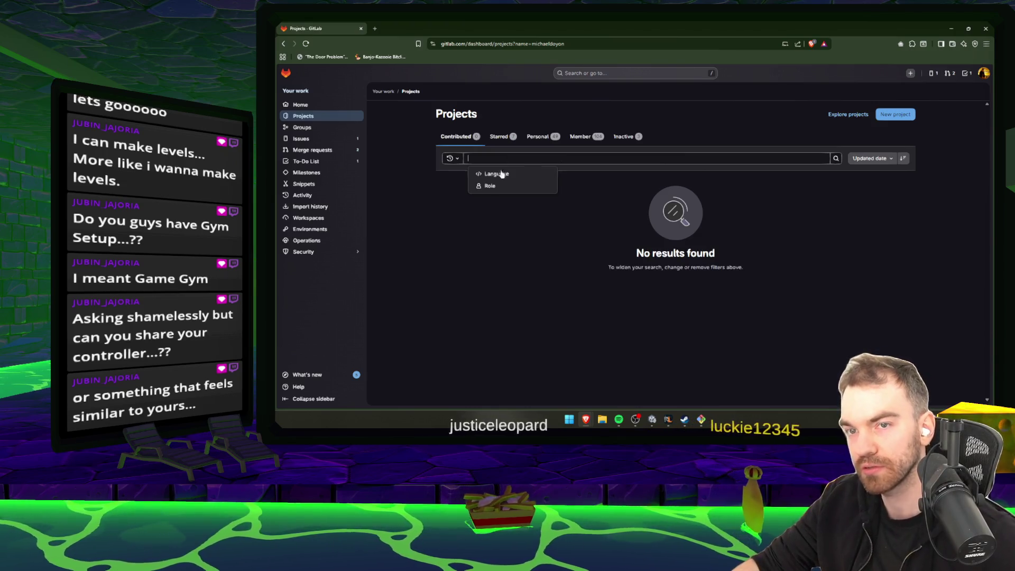
{"action": "type", "text": "Michael"}
{"action": "key", "text": "Return"}
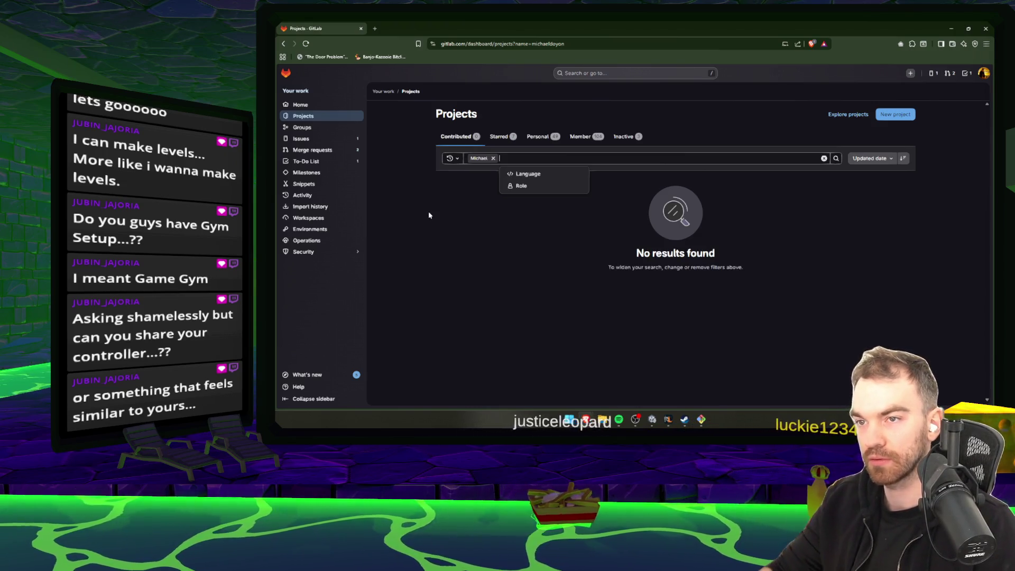
{"action": "left_click", "coordinate": [492, 159]}
{"action": "type", "text": "EpitomeGame"}
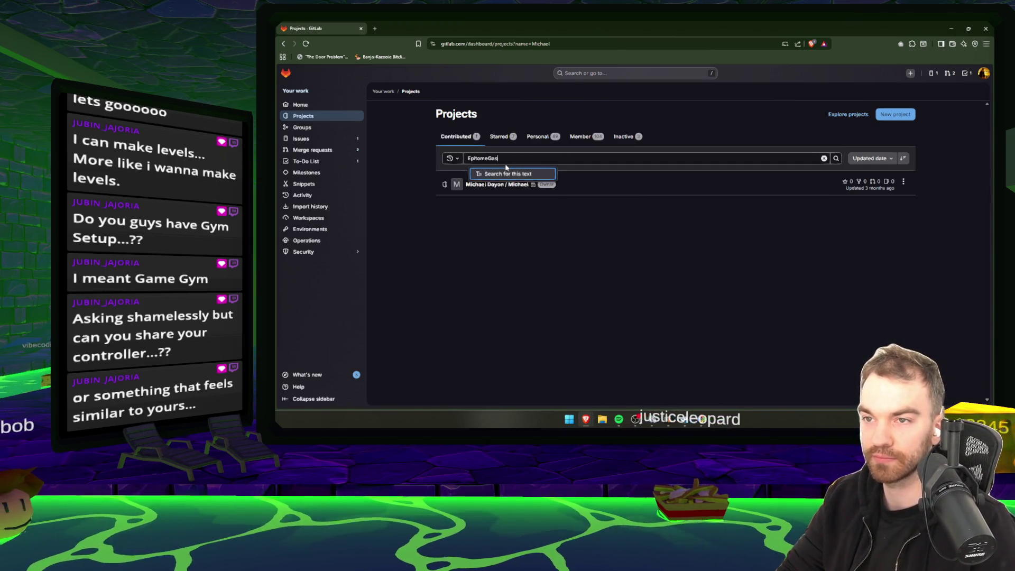
{"action": "key", "text": "Return"}
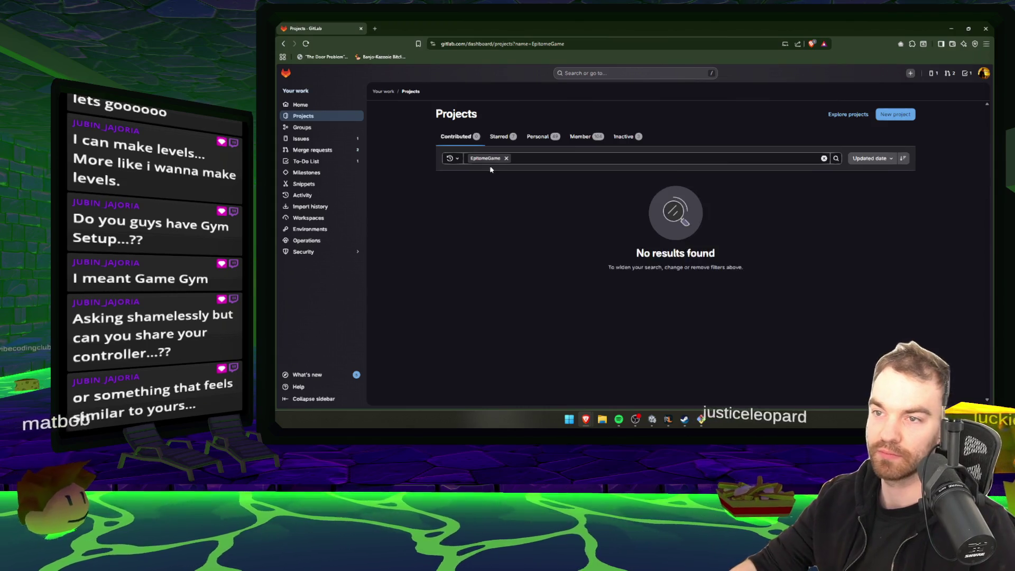
- Search the projects for 'Motor', which finds nothing, then open a new tab
{"action": "left_click", "coordinate": [503, 158]}
{"action": "type", "text": "Motor"}
{"action": "key", "text": "Return"}
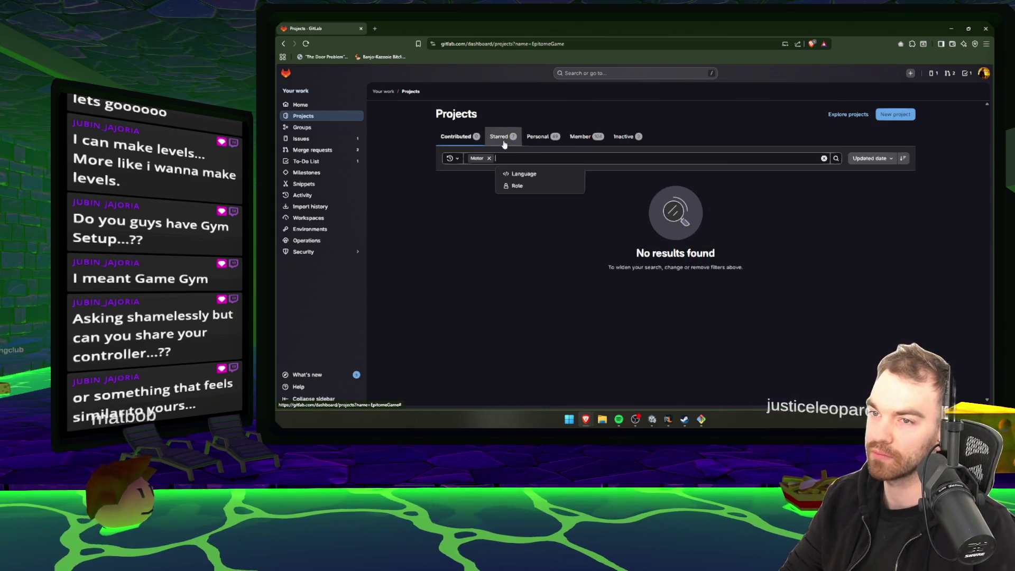
{"action": "left_click", "coordinate": [498, 162]}
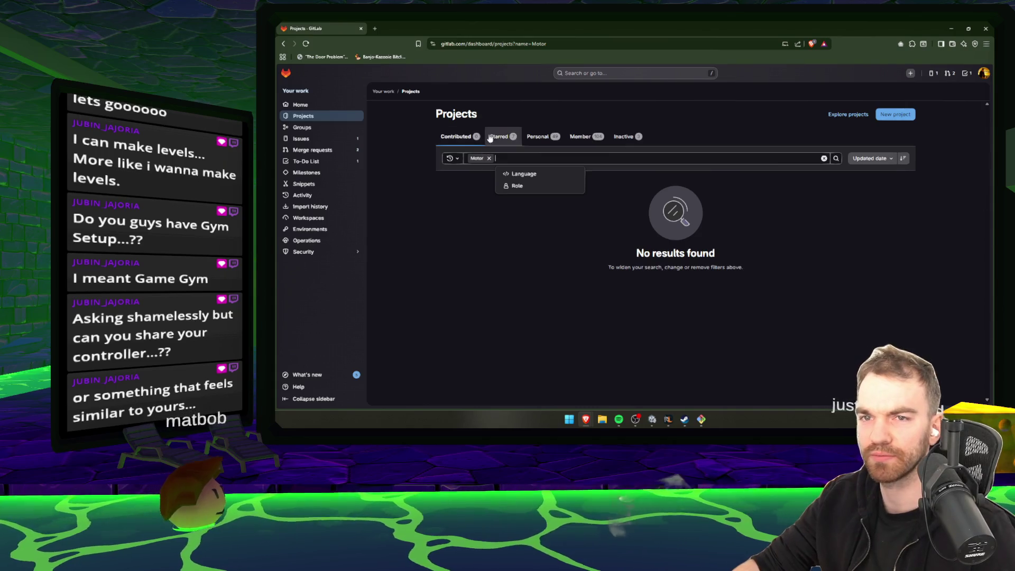
{"action": "left_click", "coordinate": [376, 30]}
- Search the web for 'MOTOR CONTROLLER N3K', using the corrected query, and scan the results
{"action": "type", "text": "MOTOR"}
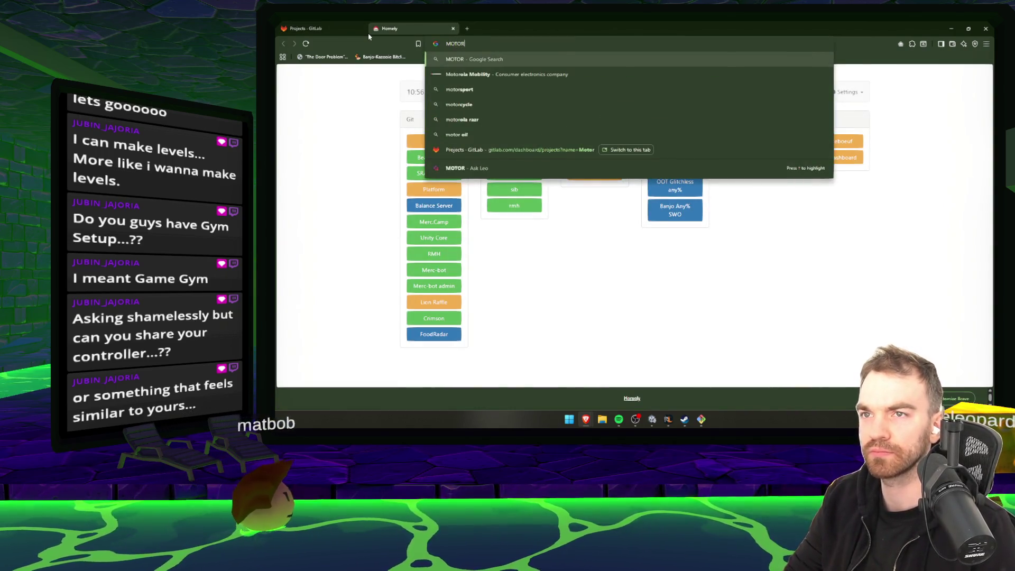
{"action": "type", "text": "CONTROLLER N3K"}
{"action": "key", "text": "Return"}
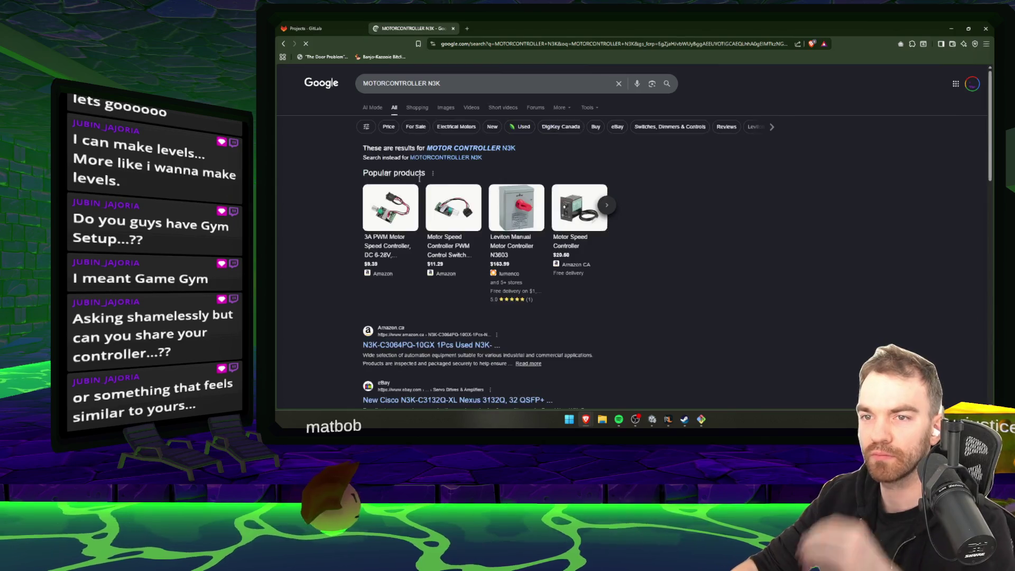
{"action": "left_click", "coordinate": [514, 149]}
{"action": "scroll", "coordinate": [525, 263], "scroll_direction": "down", "scroll_amount": 10}
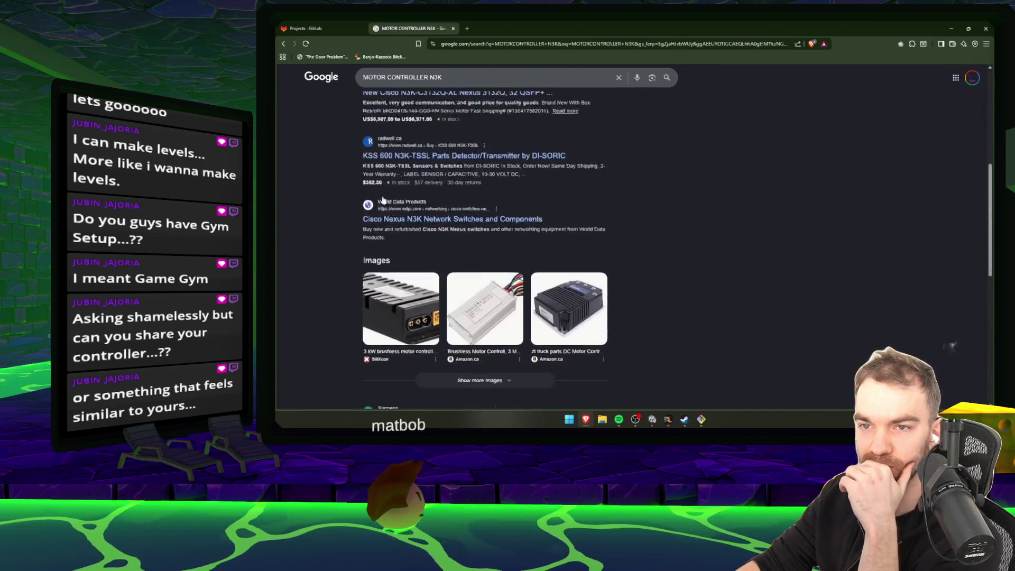
{"action": "scroll", "coordinate": [668, 331], "scroll_direction": "down", "scroll_amount": 5}
{"action": "scroll", "coordinate": [668, 331], "scroll_direction": "up", "scroll_amount": 15}
- Refine the search to 'MOTOR CONTROLLER N3K state machine' and open the character controller and motor-control videos
{"action": "left_click", "coordinate": [462, 86]}
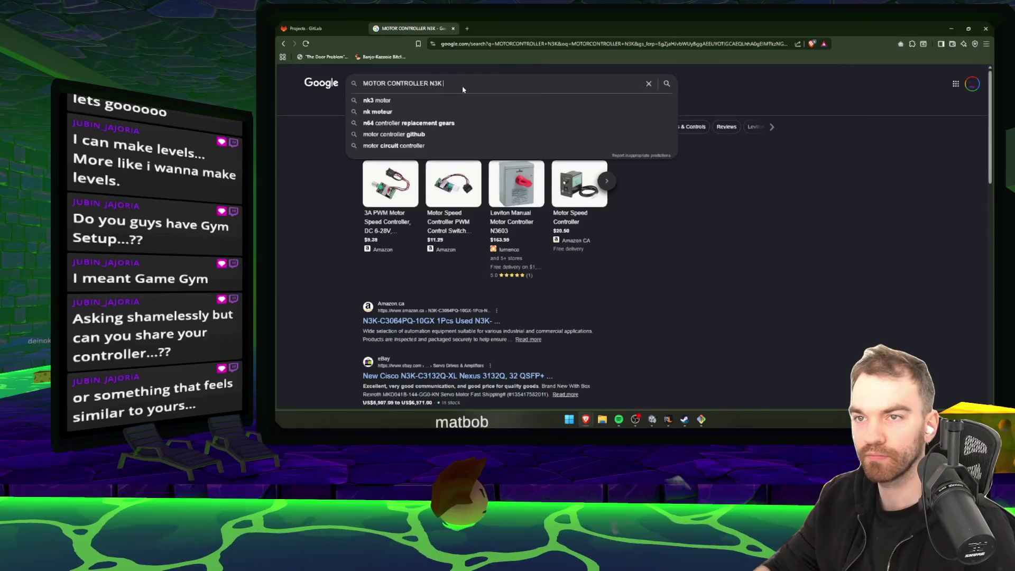
{"action": "type", "text": "stast"}
{"action": "key", "text": "BackSpace"}
{"action": "key", "text": "BackSpace"}
{"action": "type", "text": "te machine"}
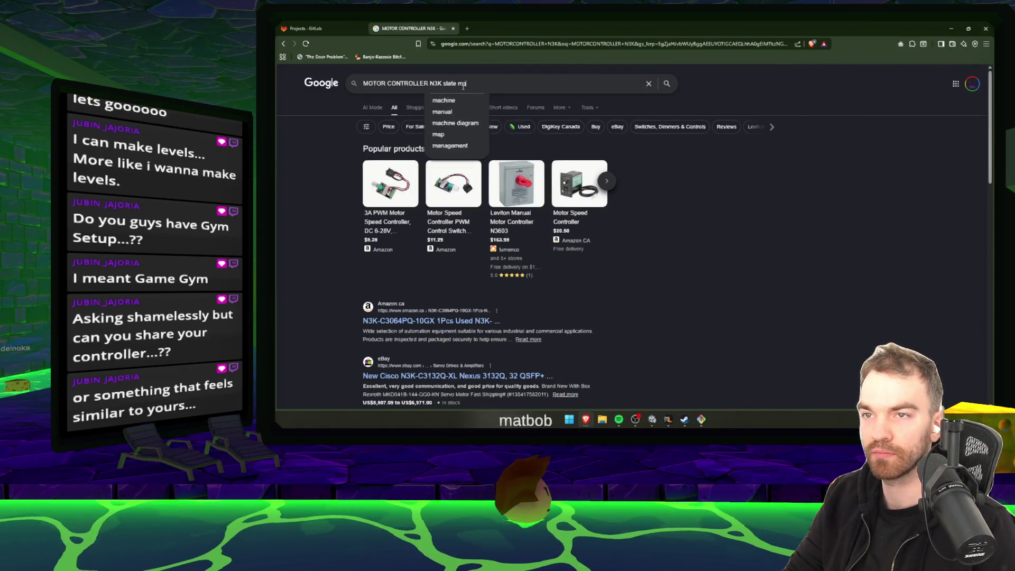
{"action": "key", "text": "Return"}
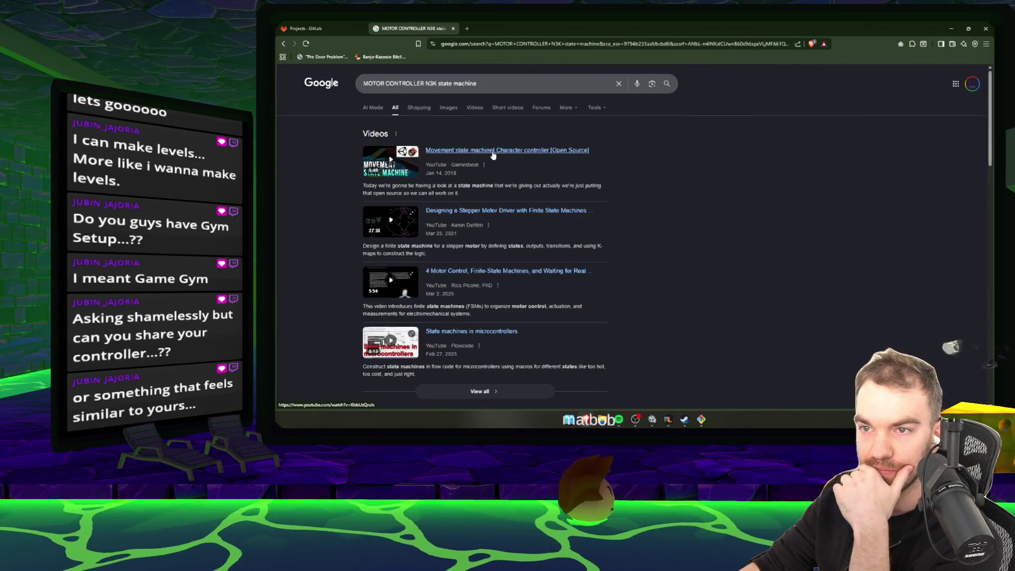
{"action": "middle_click", "coordinate": [493, 151]}
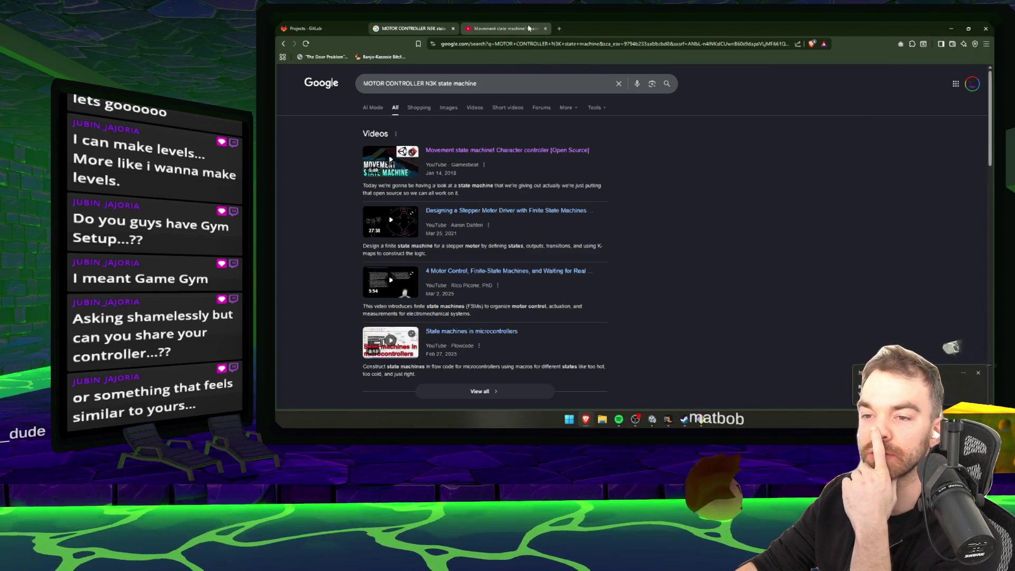
{"action": "left_click", "coordinate": [569, 270]}
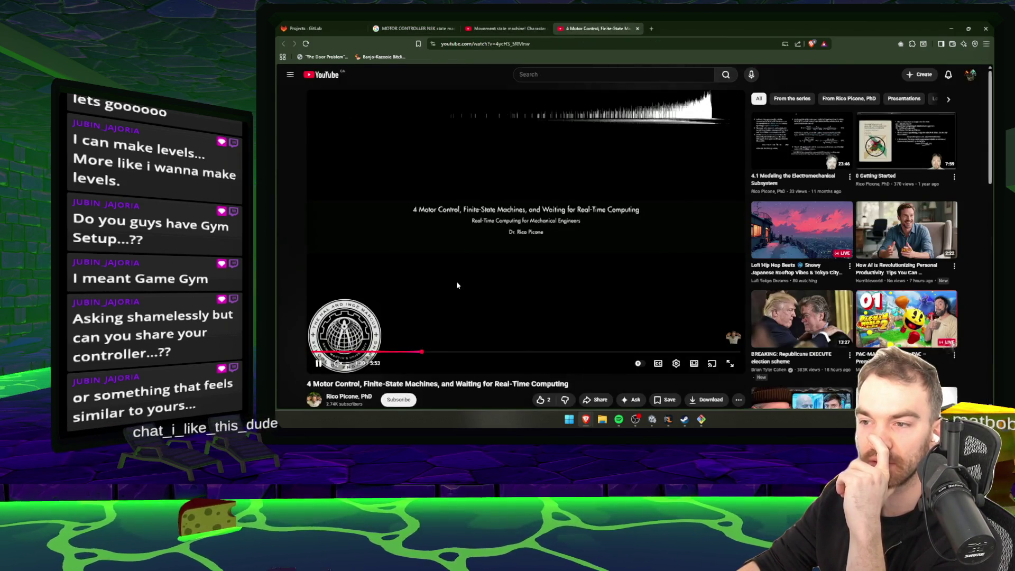
- Close the motor-control video tab, expand the Movement state machine video's description, and open its GitLab source link
{"action": "middle_click", "coordinate": [593, 30]}
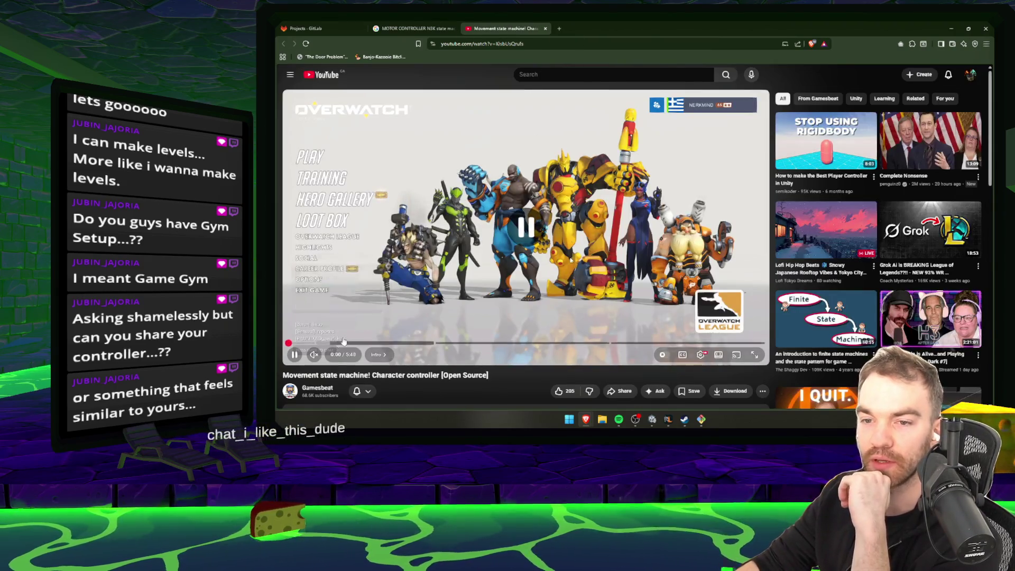
{"action": "scroll", "coordinate": [371, 338], "scroll_direction": "down", "scroll_amount": 2}
{"action": "left_click", "coordinate": [433, 318]}
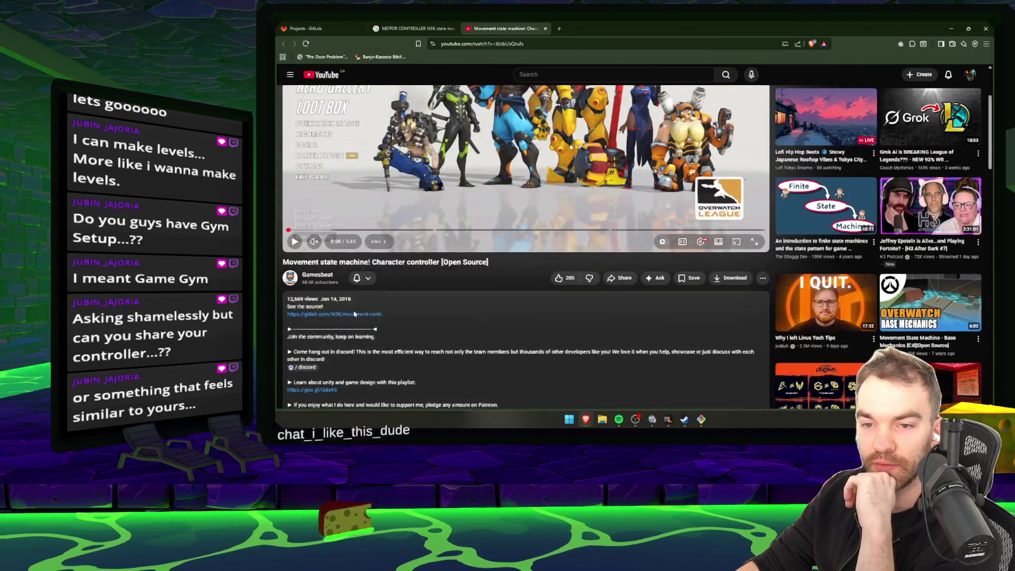
{"action": "middle_click", "coordinate": [349, 314]}
{"action": "left_click", "coordinate": [582, 29]}
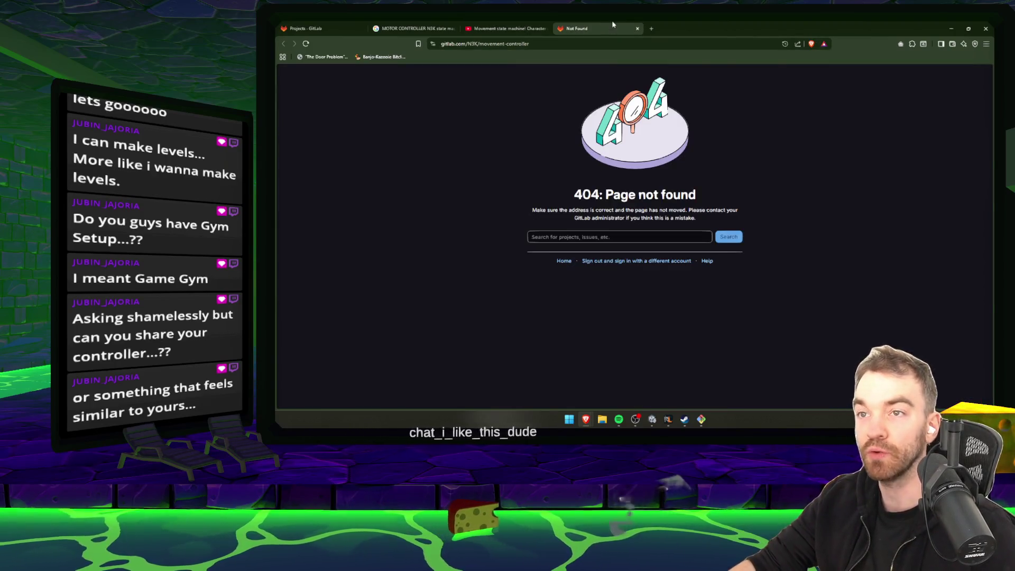
- Go to the GitLab home page and open the movement-controller project from a search
{"action": "double_click", "coordinate": [475, 44]}
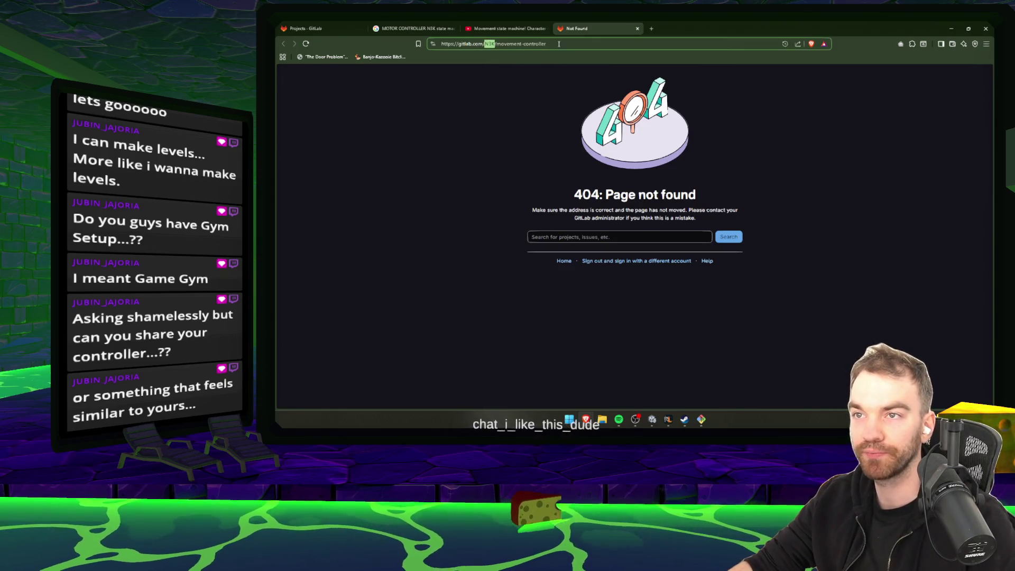
{"action": "left_click_drag", "start_coordinate": [551, 44], "coordinate": [503, 44]}
{"action": "key", "text": "BackSpace"}
{"action": "key", "text": "BackSpace"}
{"action": "key", "text": "BackSpace"}
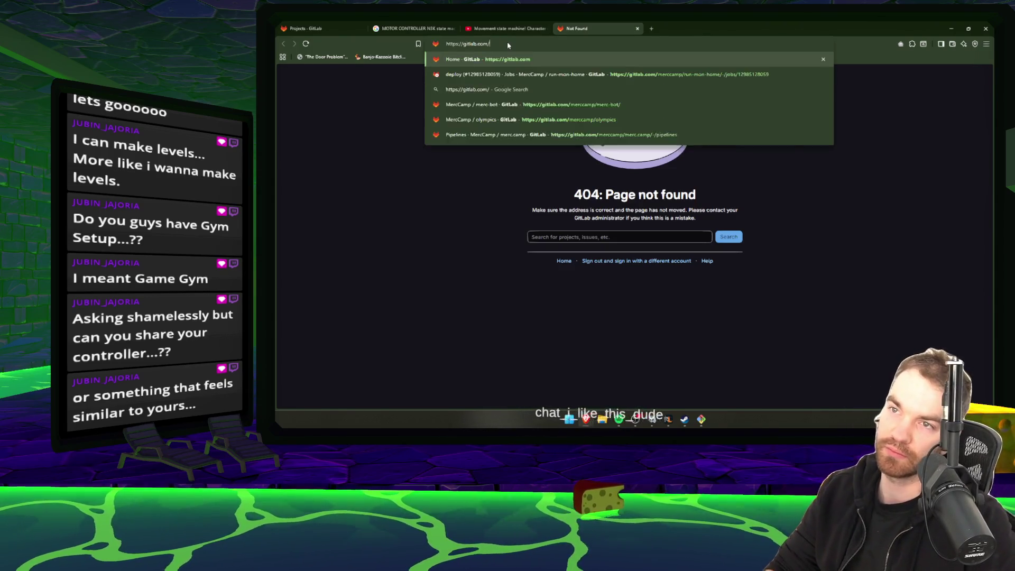
{"action": "key", "text": "Return"}
{"action": "left_click", "coordinate": [590, 74]}
{"action": "type", "text": "movement-controller"}
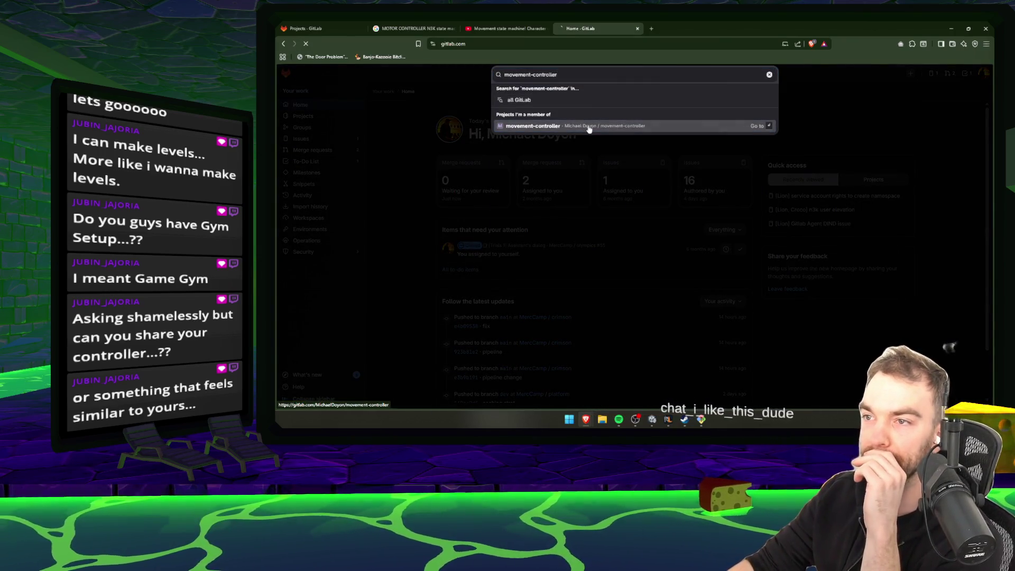
{"action": "left_click", "coordinate": [592, 126]}
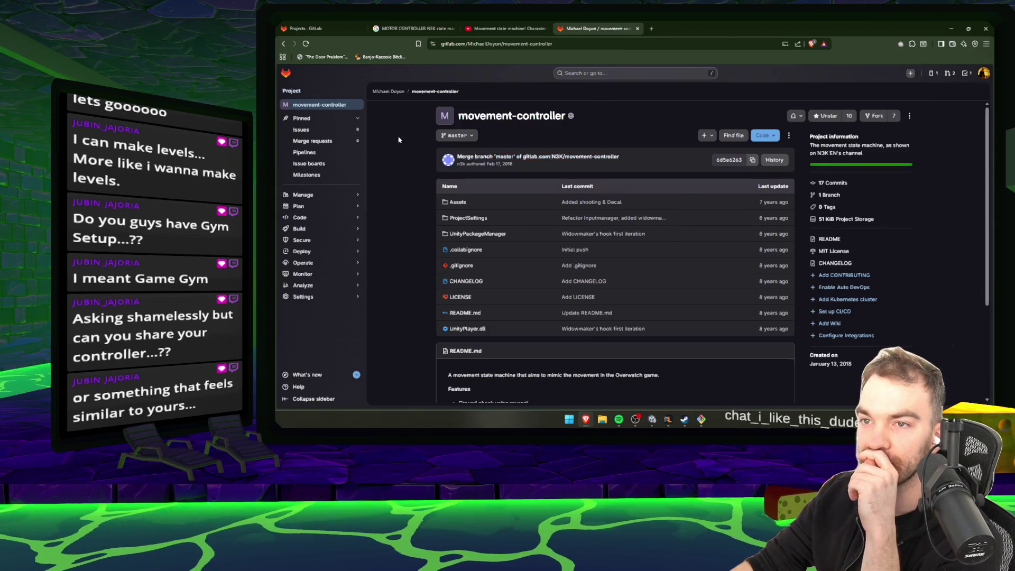
{"action": "scroll", "coordinate": [493, 263], "scroll_direction": "down", "scroll_amount": 5}
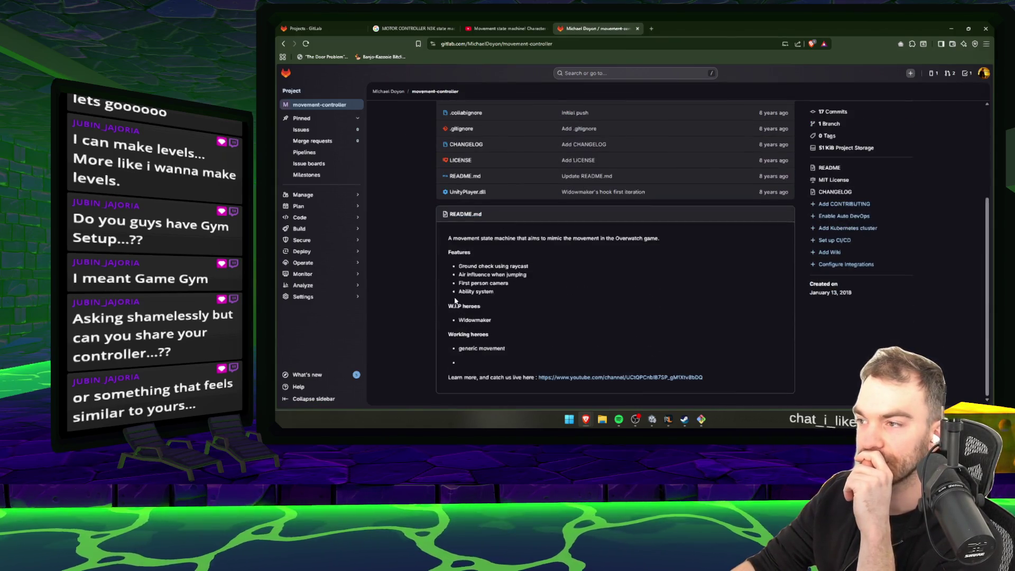
{"action": "scroll", "coordinate": [455, 301], "scroll_direction": "up", "scroll_amount": 3}
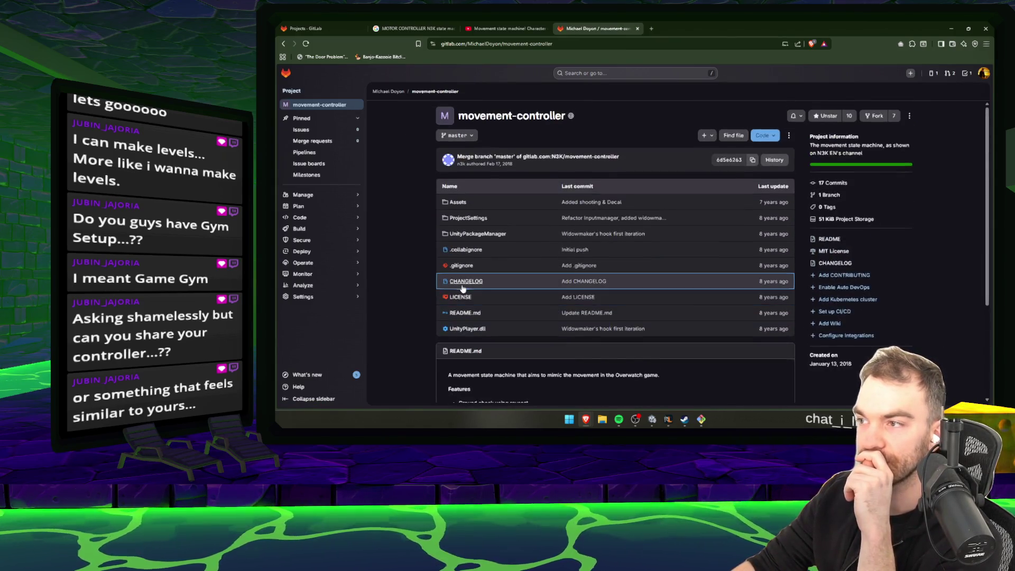
- Copy the movement-controller project page's web address to share
{"action": "left_click", "coordinate": [526, 43]}
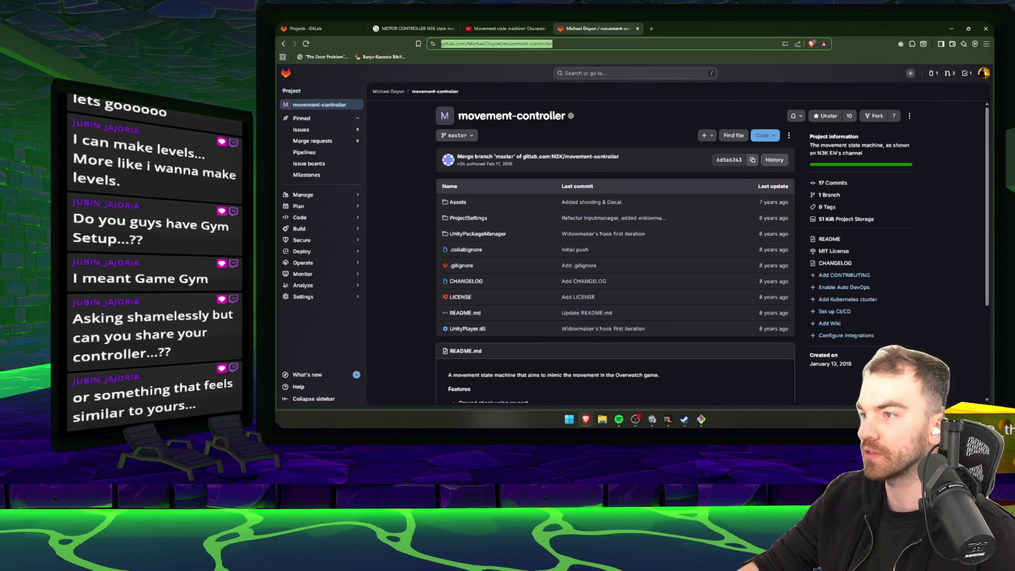
{"action": "key", "text": "alt+Tab"}
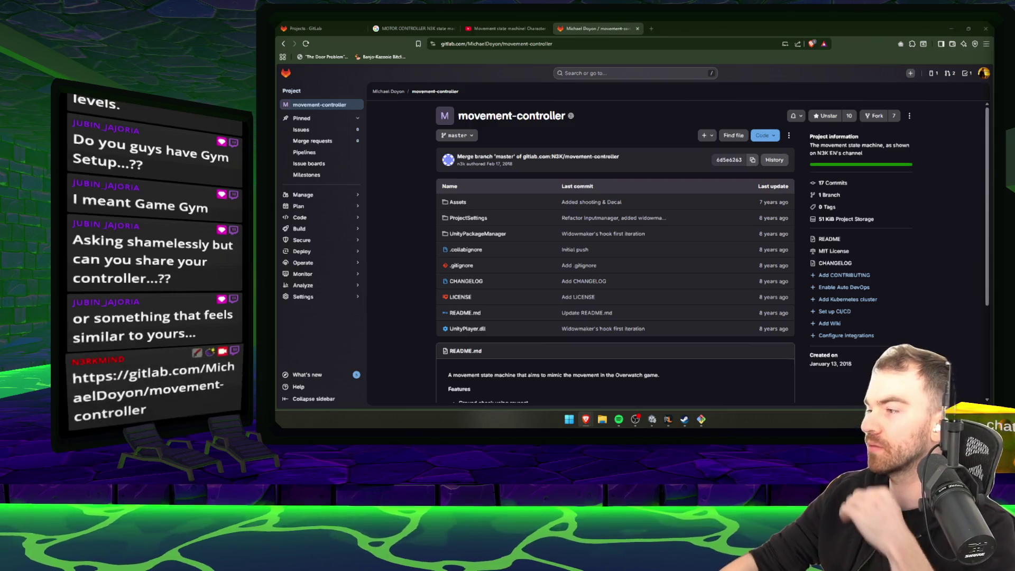
{"action": "scroll", "coordinate": [909, 244], "scroll_direction": "down", "scroll_amount": 3}
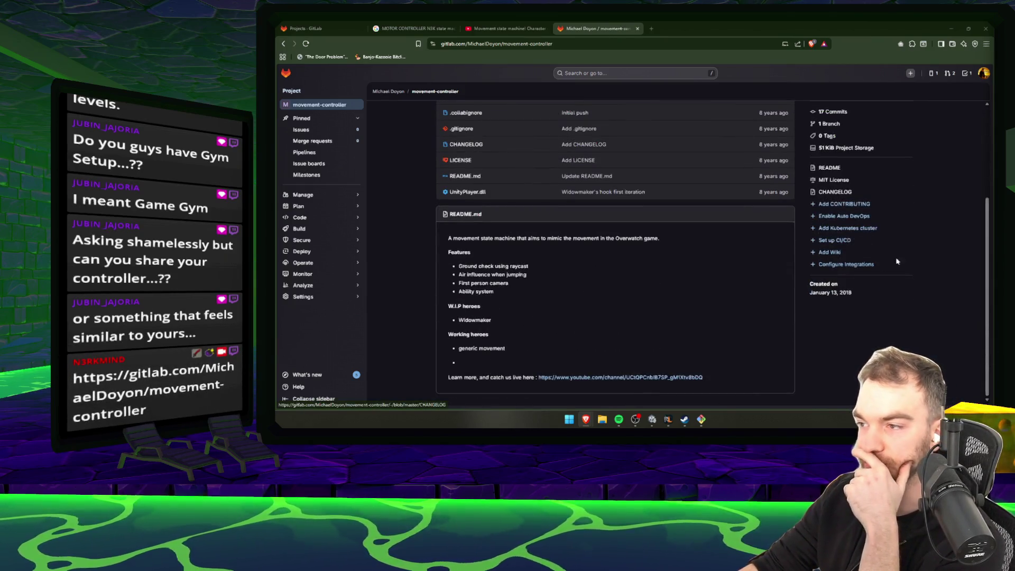
{"action": "key", "text": "alt+Tab"}
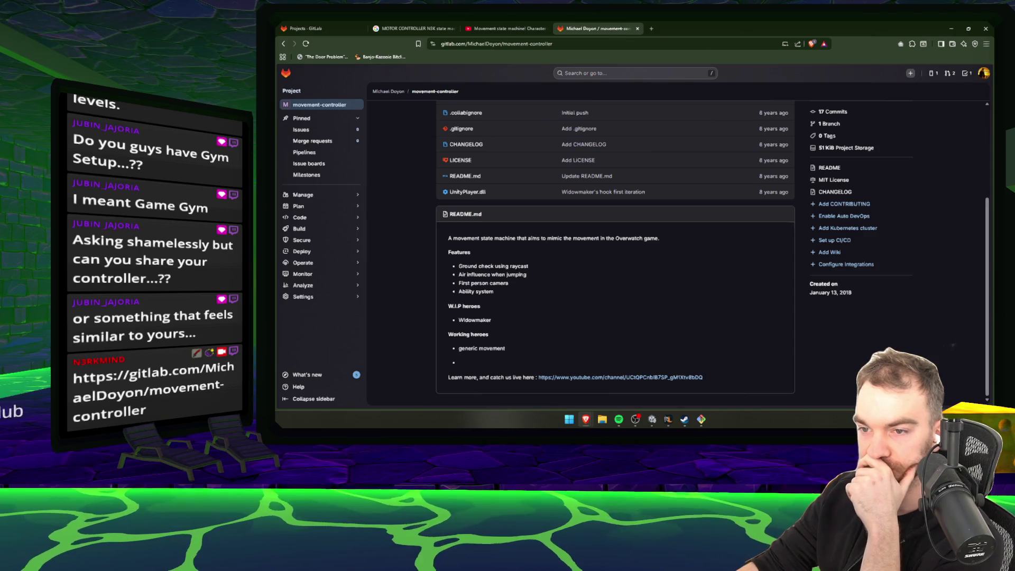
{"action": "scroll", "coordinate": [615, 254], "scroll_direction": "up", "scroll_amount": 3}
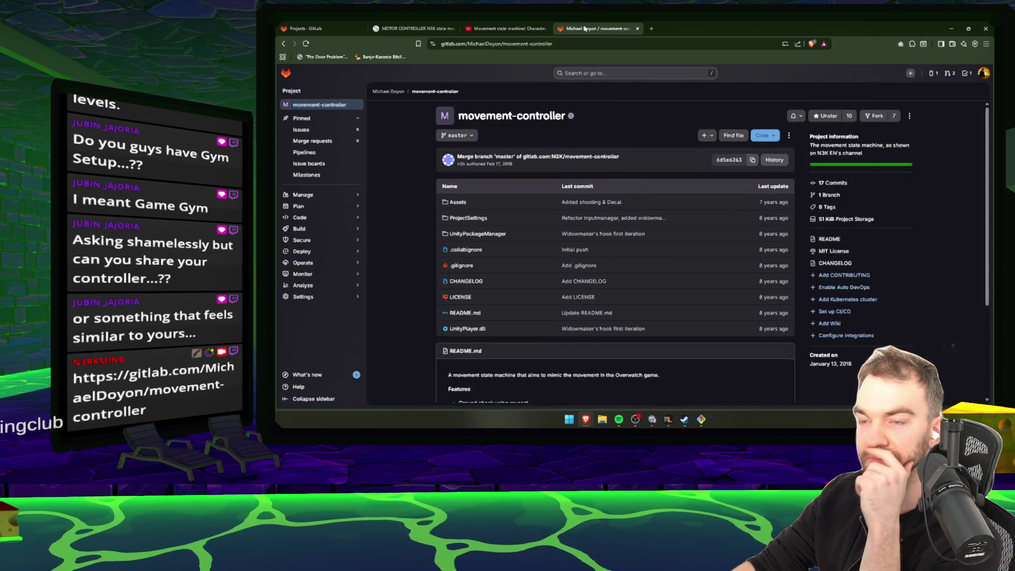
- Close the project, YouTube and Google search tabs and minimize the browser to reveal Unity
{"action": "middle_click", "coordinate": [585, 28]}
{"action": "left_click", "coordinate": [546, 29]}
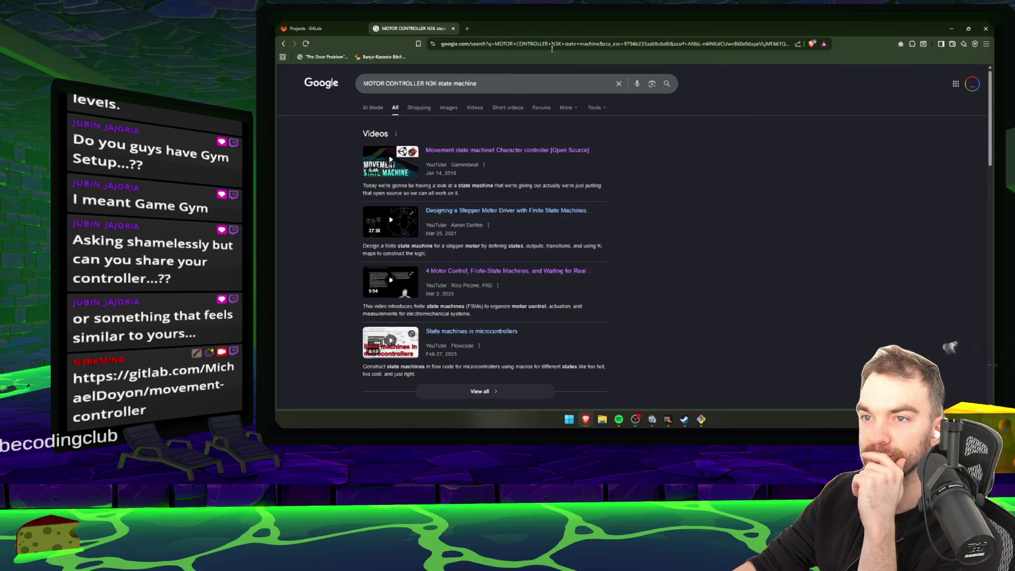
{"action": "left_click", "coordinate": [453, 29]}
{"action": "left_click", "coordinate": [952, 27]}
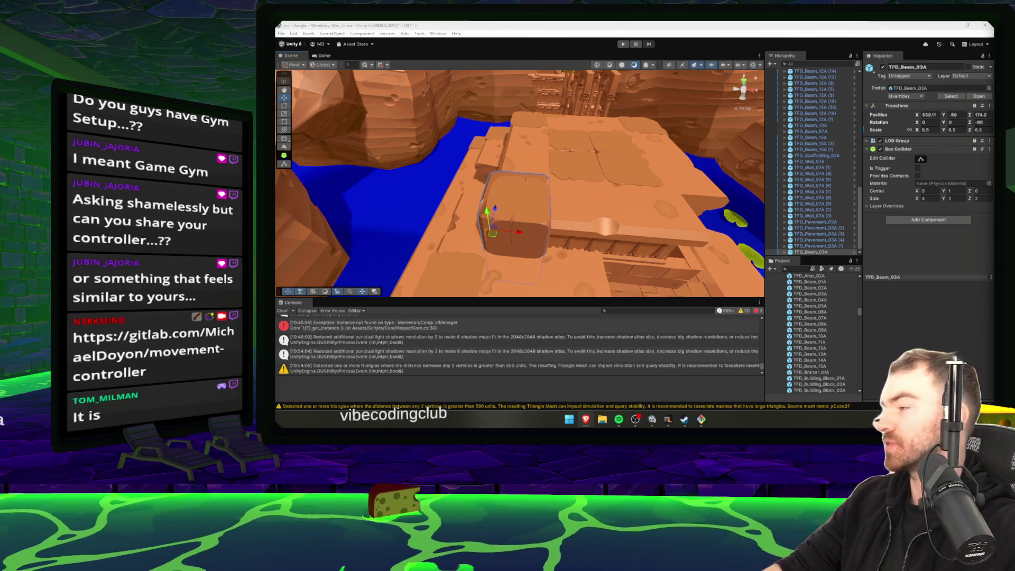
{"action": "left_click", "coordinate": [665, 210]}
{"action": "mouse_move", "coordinate": [665, 210]}
{"action": "left_mouse_down"}
{"action": "mouse_move", "coordinate": [742, 270]}
{"action": "mouse_move", "coordinate": [525, 248]}
{"action": "left_mouse_up"}
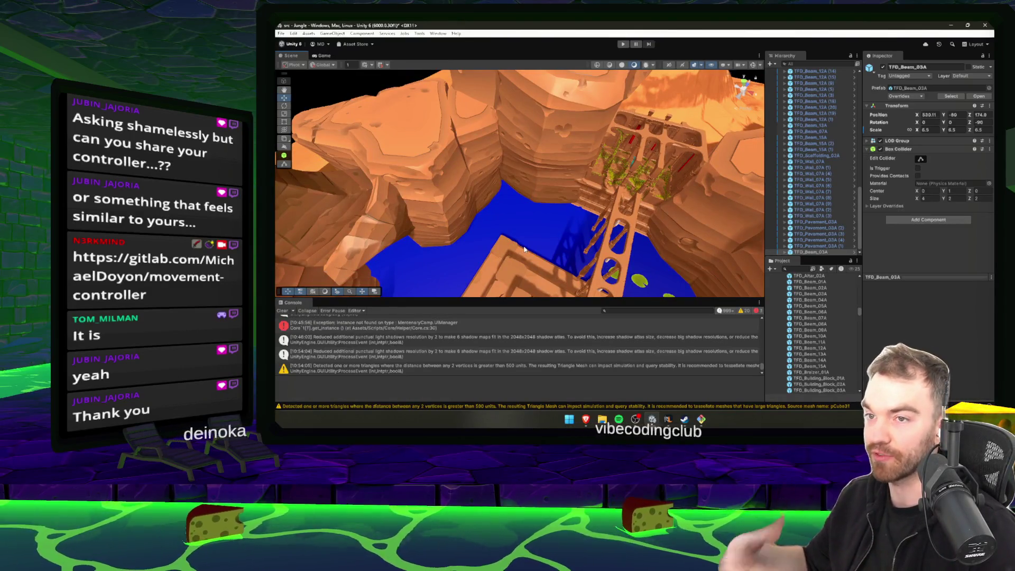
{"action": "left_click_drag", "start_coordinate": [524, 248], "coordinate": [513, 202]}
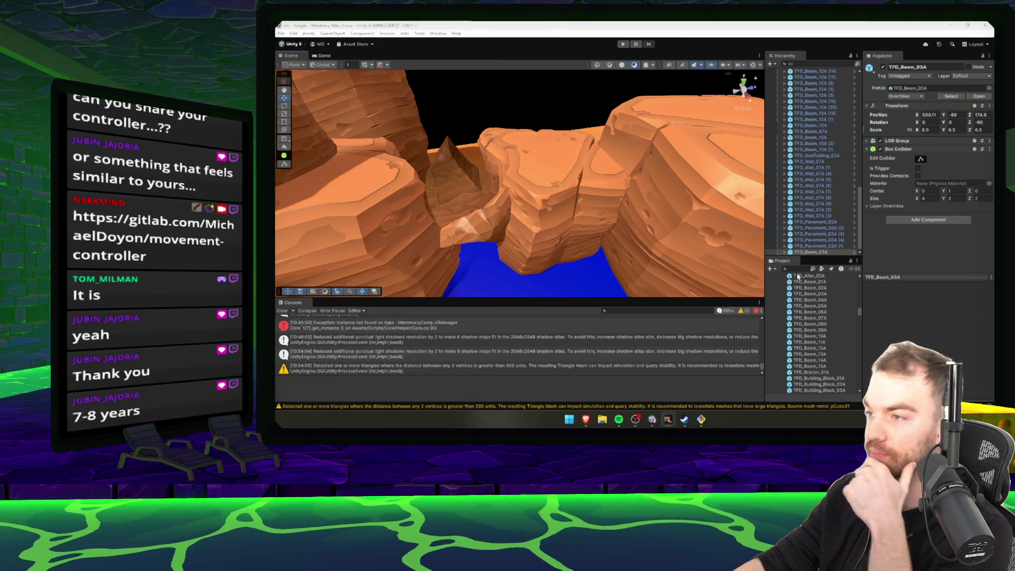
{"action": "scroll", "coordinate": [547, 178], "scroll_direction": "down", "scroll_amount": 5}
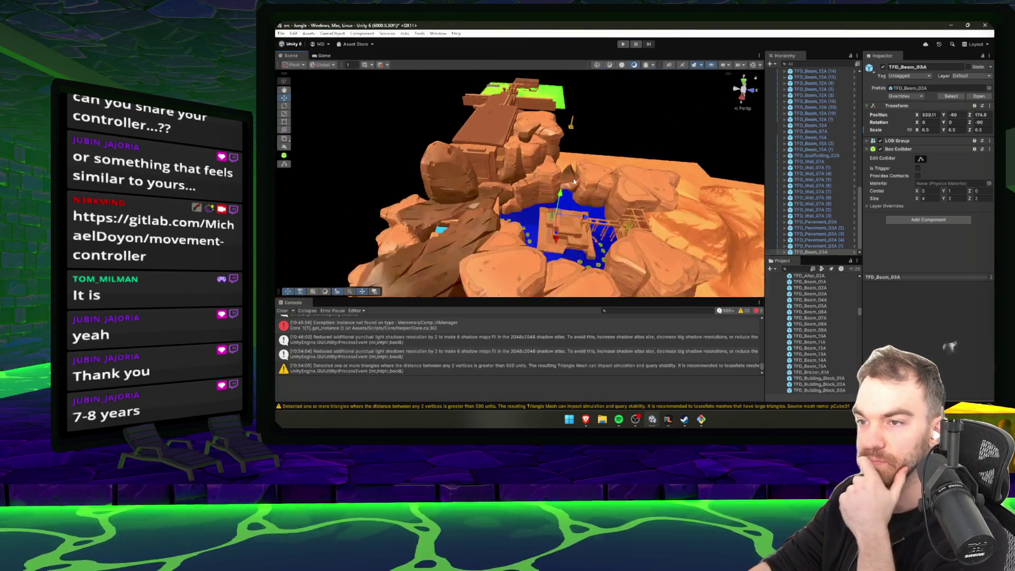
- Orbit and zoom around the canyon level, then bring the Steam library window forward
{"action": "left_click_drag", "start_coordinate": [596, 184], "coordinate": [599, 179], "text": "alt"}
{"action": "scroll", "coordinate": [599, 182], "scroll_direction": "up", "scroll_amount": 3}
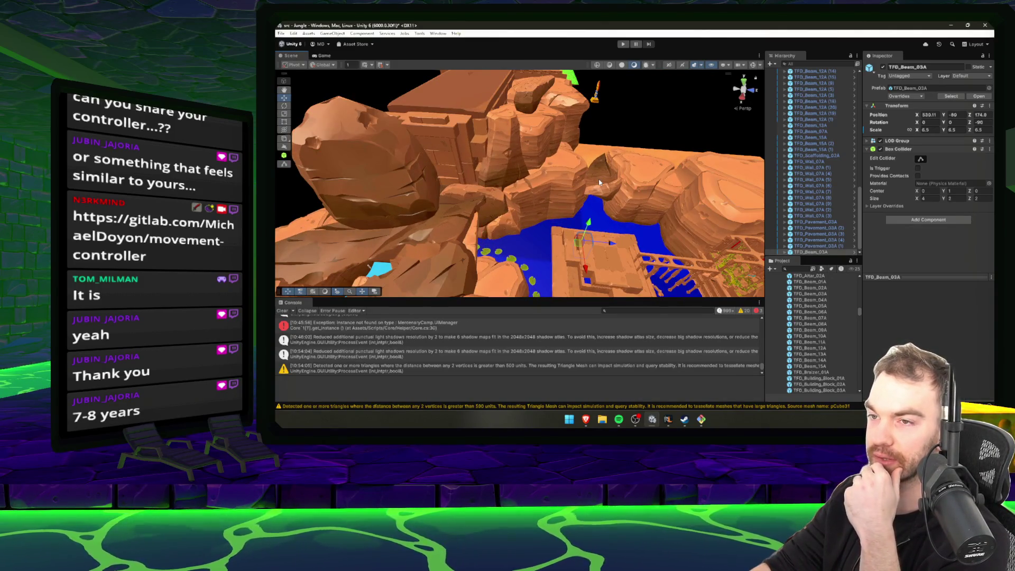
{"action": "scroll", "coordinate": [599, 182], "scroll_direction": "down", "scroll_amount": 5}
{"action": "scroll", "coordinate": [599, 184], "scroll_direction": "up", "scroll_amount": 5}
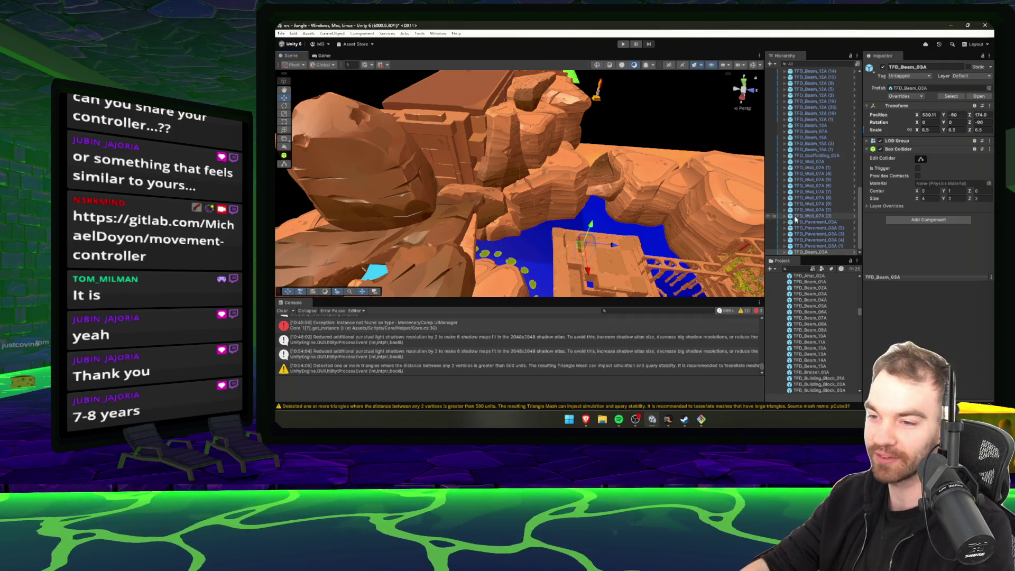
{"action": "mouse_move", "coordinate": [569, 208]}
{"action": "left_mouse_down"}
{"action": "mouse_move", "coordinate": [601, 206]}
{"action": "mouse_move", "coordinate": [567, 209]}
{"action": "left_mouse_up"}
{"action": "left_click_drag", "start_coordinate": [543, 210], "coordinate": [550, 229]}
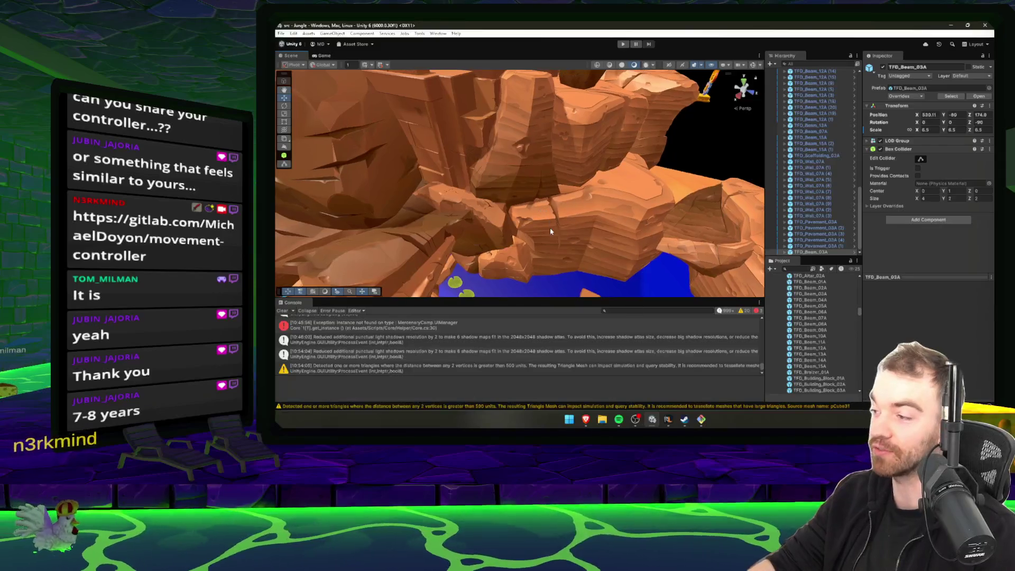
{"action": "left_click", "coordinate": [669, 419]}
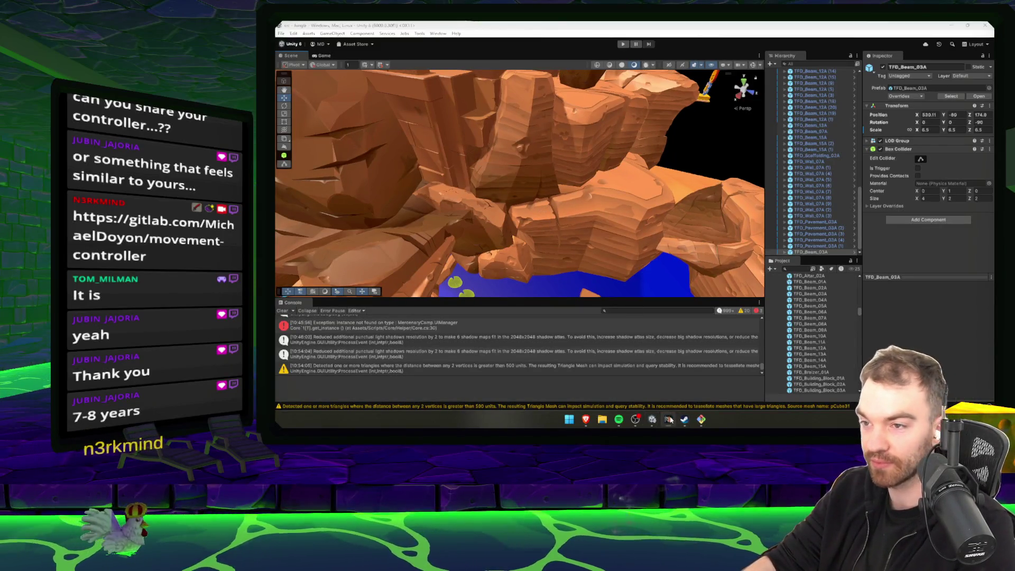
{"action": "left_click", "coordinate": [684, 420]}
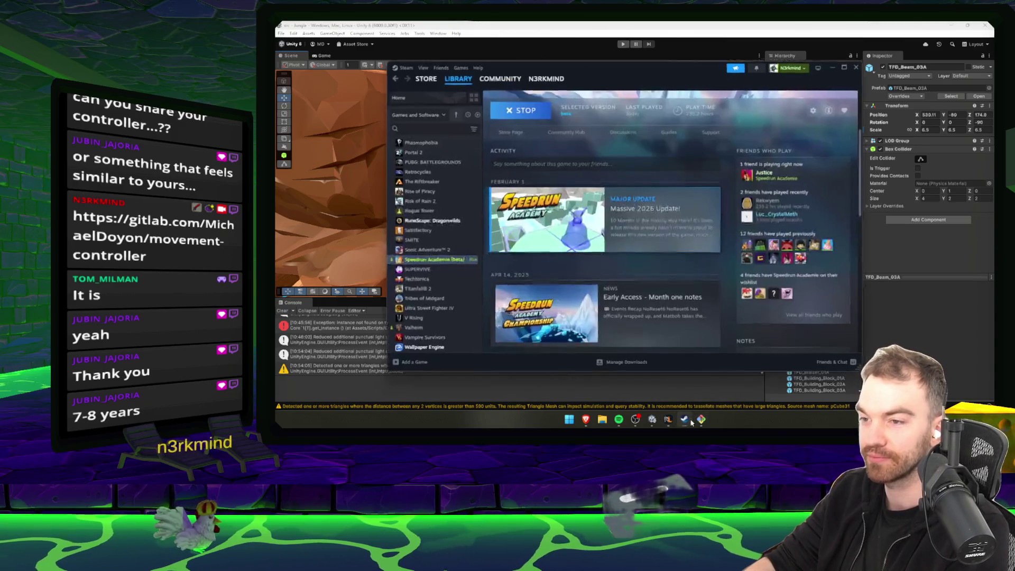
- Close Steam, slide the TFD_Beam_03A beam along X, and duplicate it
{"action": "left_click", "coordinate": [857, 65]}
{"action": "mouse_move", "coordinate": [608, 211]}
{"action": "left_mouse_down"}
{"action": "mouse_move", "coordinate": [695, 231]}
{"action": "mouse_move", "coordinate": [571, 217]}
{"action": "mouse_move", "coordinate": [606, 224]}
{"action": "mouse_move", "coordinate": [574, 227]}
{"action": "mouse_move", "coordinate": [552, 209]}
{"action": "mouse_move", "coordinate": [570, 231]}
{"action": "mouse_move", "coordinate": [561, 226]}
{"action": "mouse_move", "coordinate": [592, 217]}
{"action": "mouse_move", "coordinate": [571, 227]}
{"action": "left_mouse_up"}
{"action": "key", "text": "w"}
{"action": "key", "text": "ctrl+d"}
- Select and orbit around the placed beam, then preview the TFD_Beam_07A and TFD_Beam_13A prefabs
{"action": "left_click", "coordinate": [529, 209]}
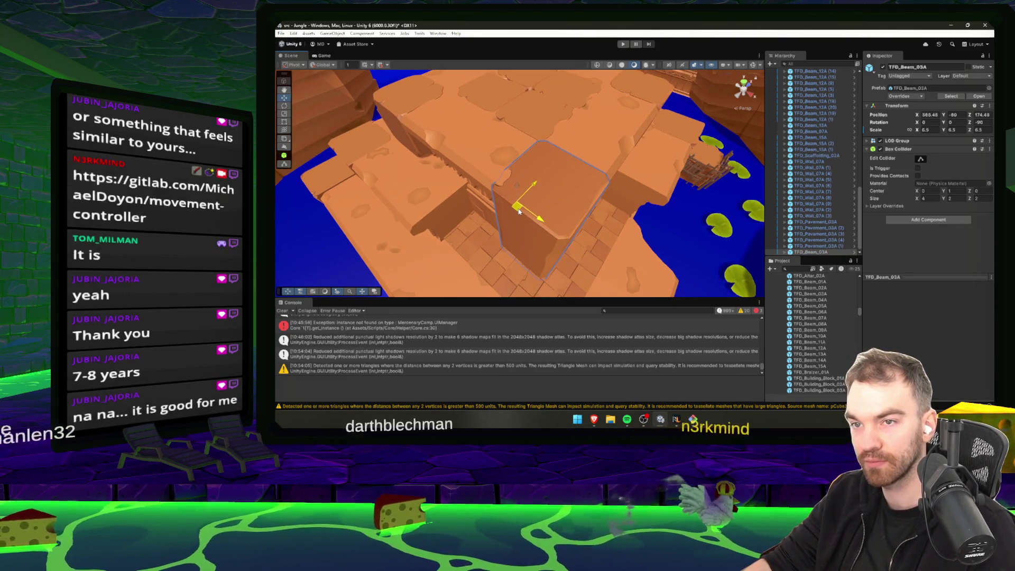
{"action": "mouse_move", "coordinate": [519, 212]}
{"action": "left_mouse_down"}
{"action": "mouse_move", "coordinate": [458, 207]}
{"action": "mouse_move", "coordinate": [508, 190]}
{"action": "mouse_move", "coordinate": [579, 230]}
{"action": "mouse_move", "coordinate": [678, 209]}
{"action": "mouse_move", "coordinate": [555, 222]}
{"action": "mouse_move", "coordinate": [563, 192]}
{"action": "mouse_move", "coordinate": [623, 186]}
{"action": "mouse_move", "coordinate": [561, 193]}
{"action": "left_mouse_up"}
{"action": "left_click", "coordinate": [825, 318]}
{"action": "left_click", "coordinate": [817, 353]}
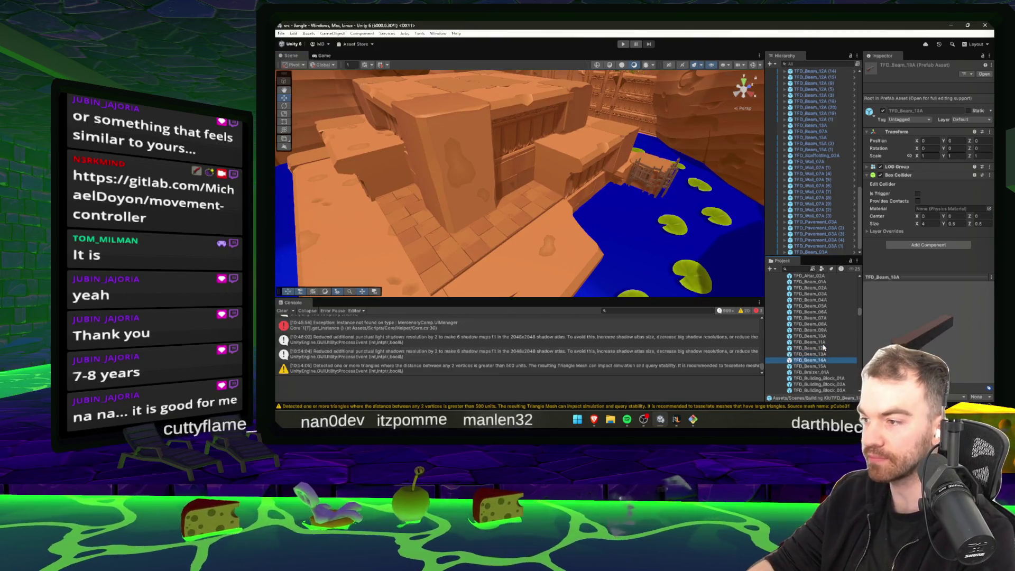
- Drop a TFD_Circular_Stairs_01A_R staircase beside the temple, delete it, and reinspect the prefab
{"action": "key", "text": "Down"}
{"action": "key", "text": "Down"}
{"action": "key", "text": "Down"}
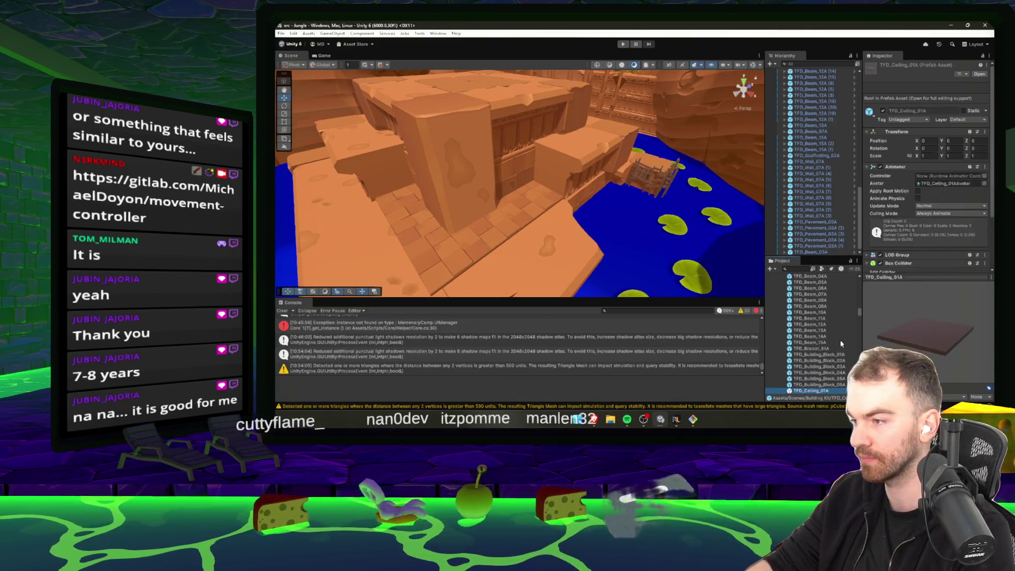
{"action": "key", "text": "Down"}
{"action": "key", "text": "Down"}
{"action": "key", "text": "Down"}
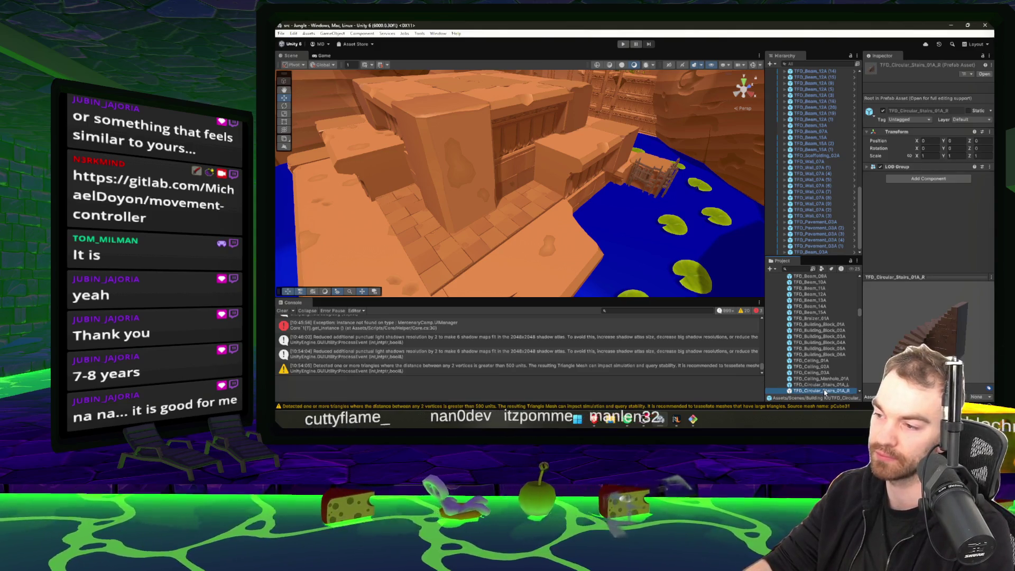
{"action": "left_click_drag", "start_coordinate": [825, 392], "coordinate": [649, 296]}
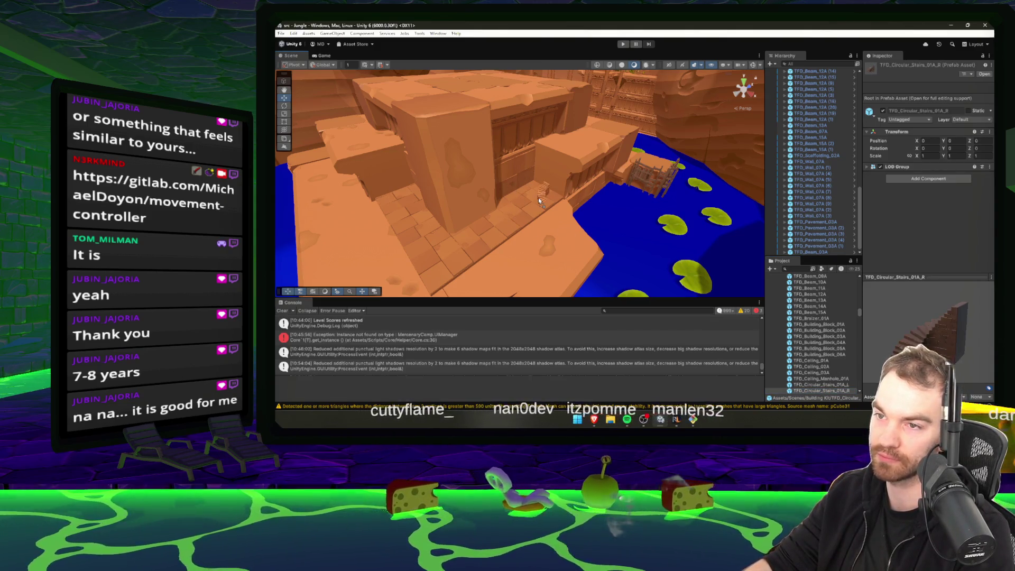
{"action": "mouse_move", "coordinate": [529, 191]}
{"action": "left_mouse_down"}
{"action": "mouse_move", "coordinate": [517, 183]}
{"action": "mouse_move", "coordinate": [576, 198]}
{"action": "mouse_move", "coordinate": [542, 190]}
{"action": "mouse_move", "coordinate": [547, 177]}
{"action": "mouse_move", "coordinate": [560, 197]}
{"action": "mouse_move", "coordinate": [566, 163]}
{"action": "mouse_move", "coordinate": [474, 176]}
{"action": "mouse_move", "coordinate": [688, 132]}
{"action": "mouse_move", "coordinate": [682, 197]}
{"action": "left_mouse_up"}
{"action": "key", "text": "Delete"}
{"action": "left_click", "coordinate": [817, 391]}
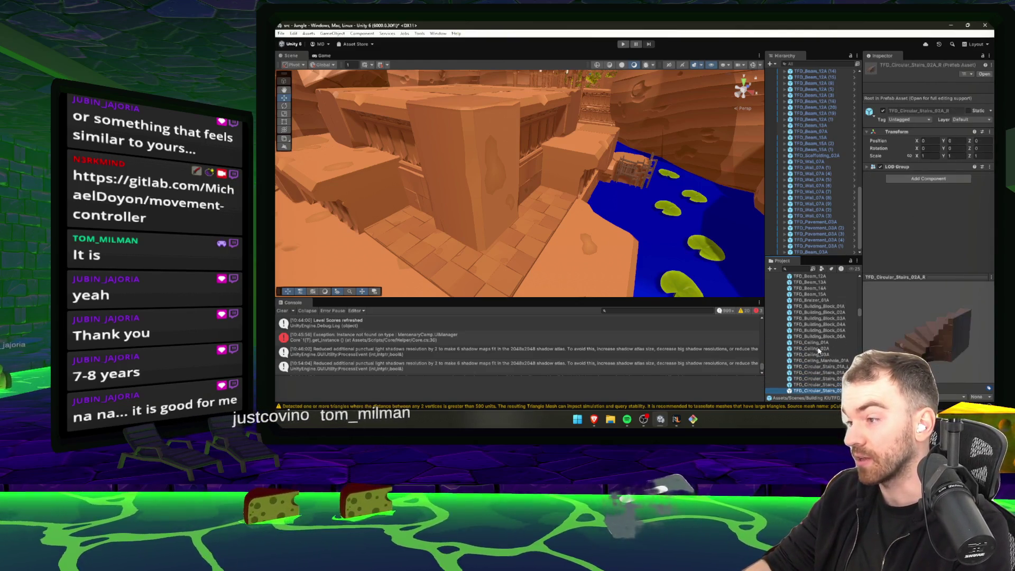
- Place TFD_Column_01A_Module_02 on the temple floor and scale it to about 8.57 as a pillar
{"action": "scroll", "coordinate": [819, 351], "scroll_direction": "down", "scroll_amount": 2}
{"action": "left_click", "coordinate": [819, 379]}
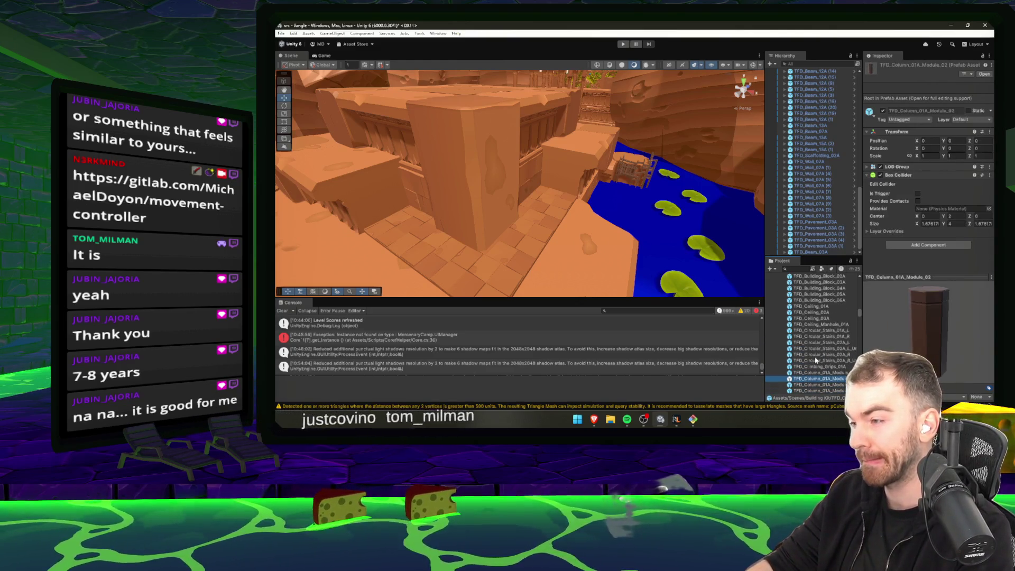
{"action": "left_click_drag", "start_coordinate": [826, 383], "coordinate": [659, 265]}
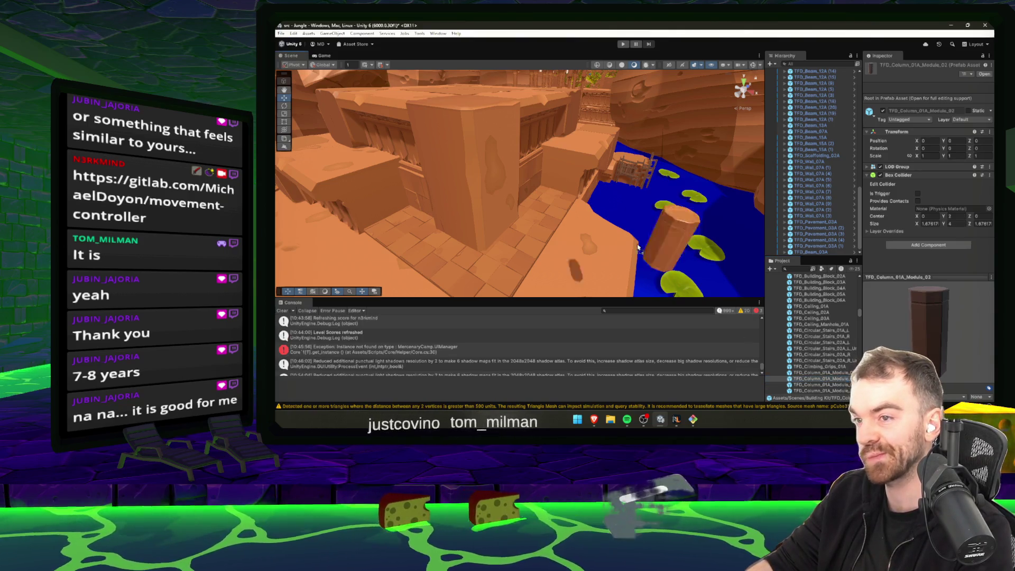
{"action": "left_click_drag", "start_coordinate": [553, 199], "coordinate": [553, 200]}
{"action": "mouse_move", "coordinate": [553, 155]}
{"action": "left_mouse_down"}
{"action": "mouse_move", "coordinate": [552, 233]}
{"action": "mouse_move", "coordinate": [572, 214]}
{"action": "mouse_move", "coordinate": [516, 264]}
{"action": "mouse_move", "coordinate": [525, 276]}
{"action": "mouse_move", "coordinate": [512, 244]}
{"action": "mouse_move", "coordinate": [496, 243]}
{"action": "mouse_move", "coordinate": [539, 266]}
{"action": "left_mouse_up"}
{"action": "key", "text": "w"}
{"action": "scroll", "coordinate": [540, 266], "scroll_direction": "up", "scroll_amount": 5}
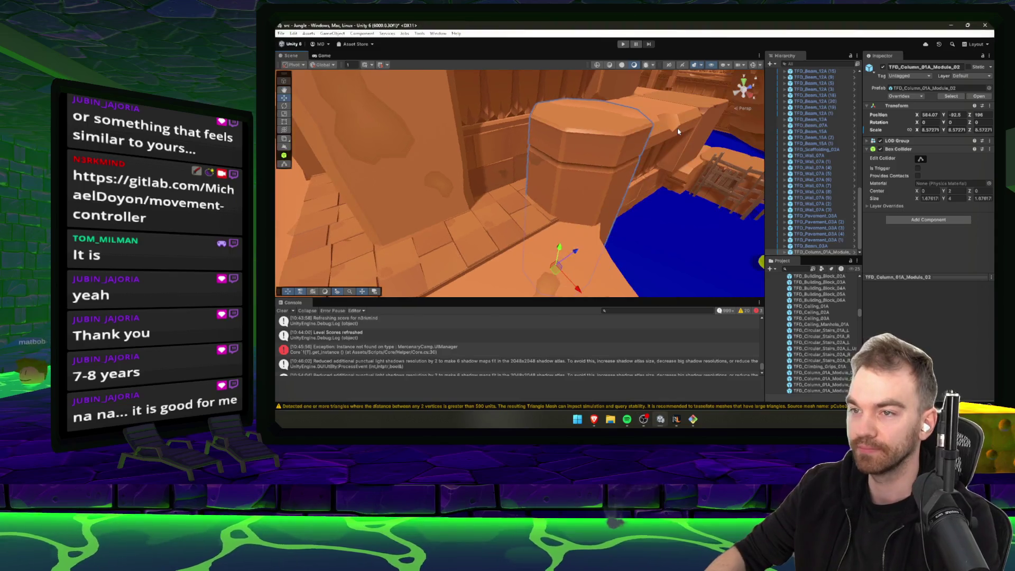
- Fly toward the blue water and drop a TFD_Column_01A_Module_15 piece onto the walkway
{"action": "left_click", "coordinate": [810, 349]}
{"action": "key", "text": "Down"}
{"action": "key", "text": "Down"}
{"action": "key", "text": "Down"}
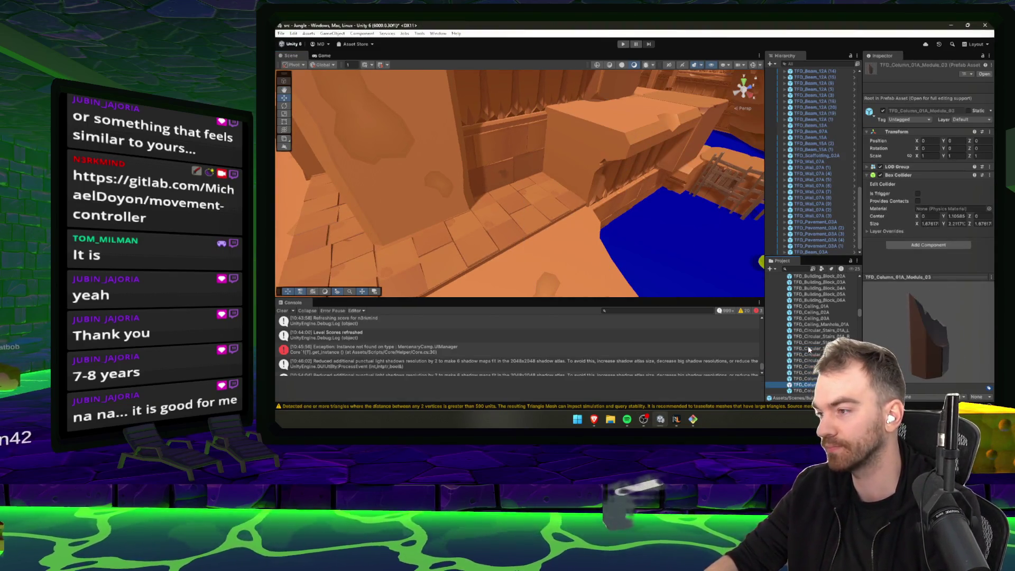
{"action": "key", "text": "Down"}
{"action": "key", "text": "Down"}
{"action": "key", "text": "Down"}
{"action": "key", "text": "Down"}
{"action": "key", "text": "Down"}
{"action": "key", "text": "Down"}
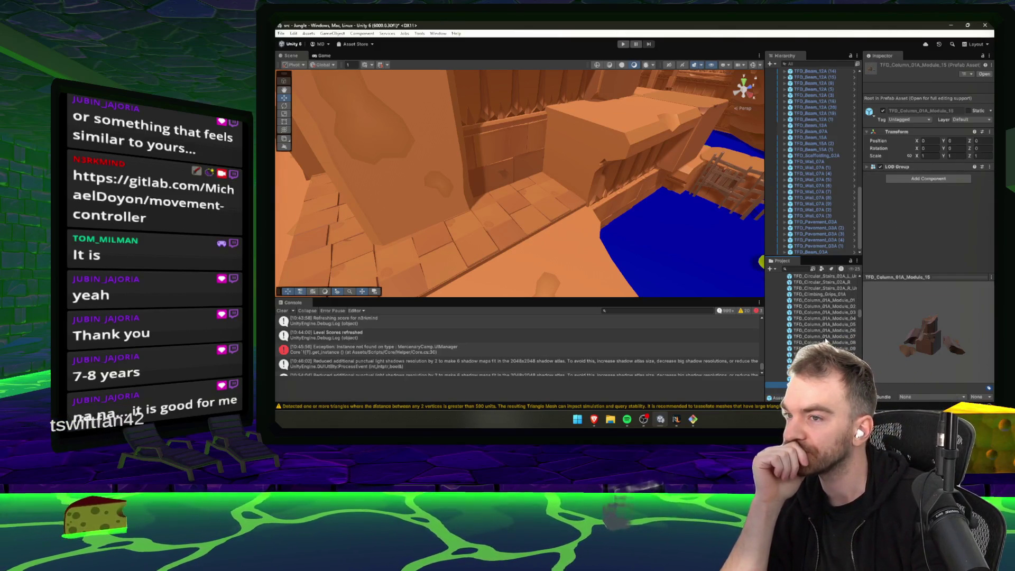
{"action": "right_click", "coordinate": [682, 239]}
{"action": "key", "text": "w"}
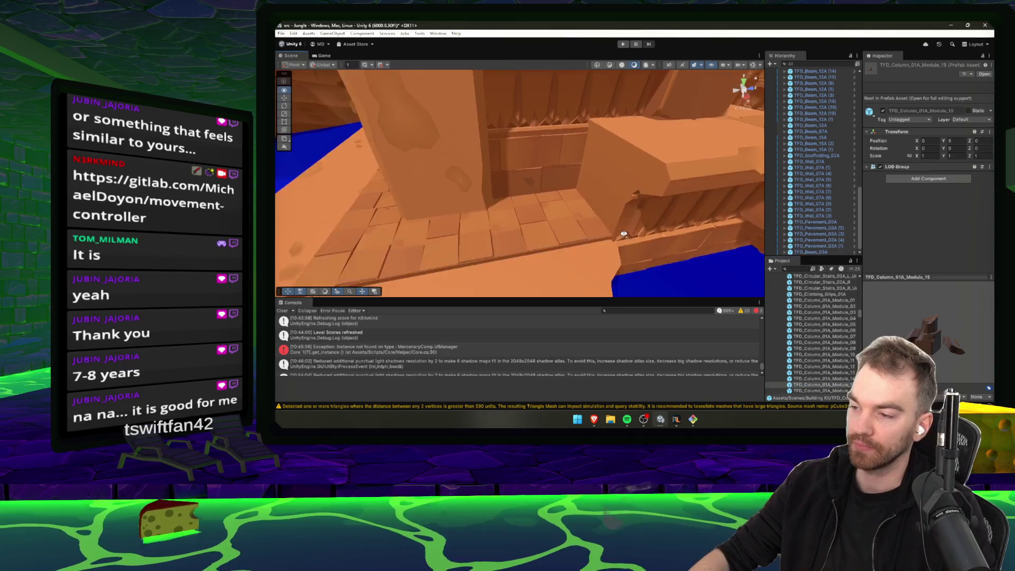
{"action": "key", "text": "w"}
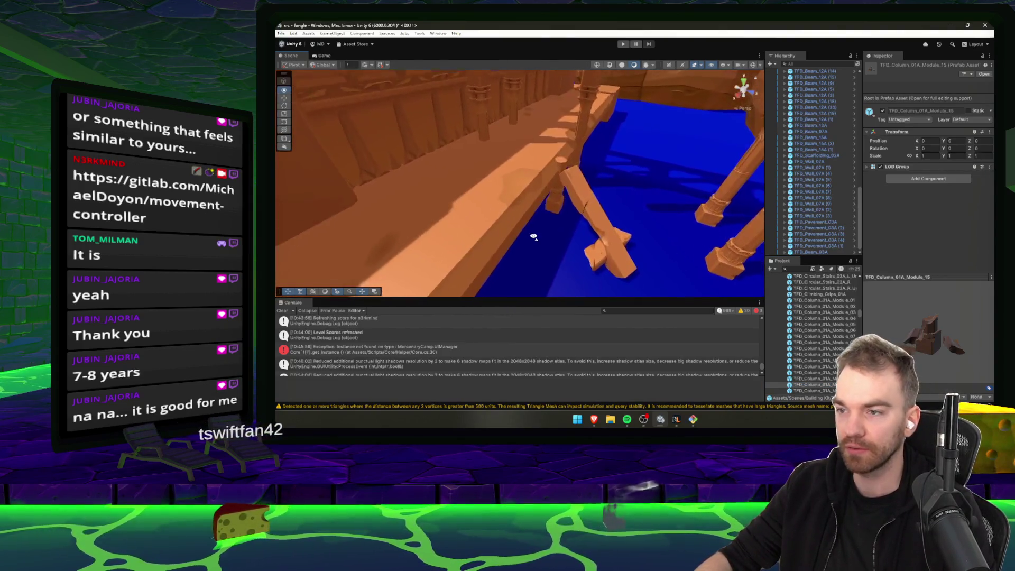
{"action": "mouse_move", "coordinate": [791, 374]}
{"action": "left_mouse_down"}
{"action": "mouse_move", "coordinate": [470, 181]}
{"action": "mouse_move", "coordinate": [534, 191]}
{"action": "mouse_move", "coordinate": [613, 177]}
{"action": "mouse_move", "coordinate": [601, 184]}
{"action": "left_mouse_up"}
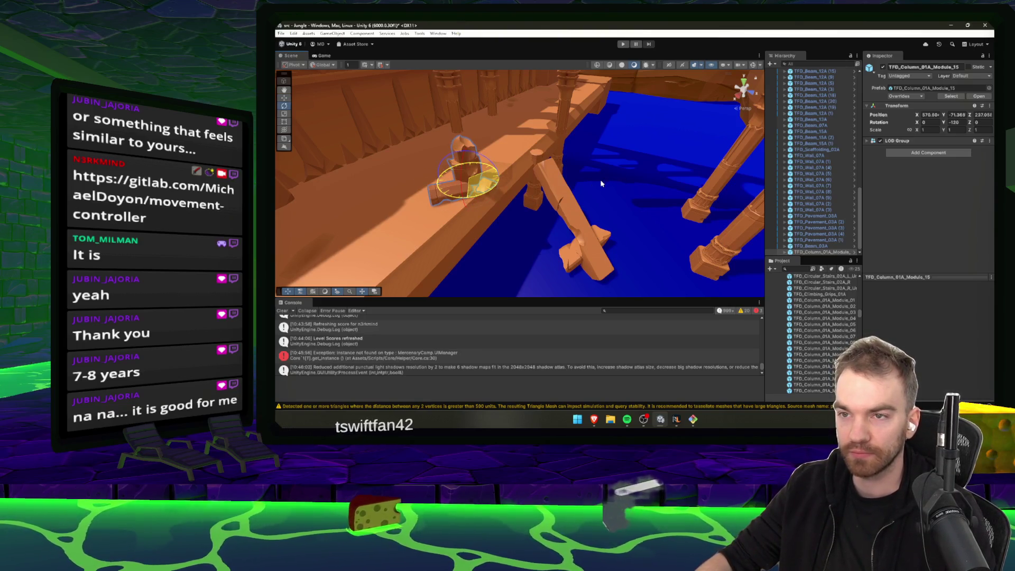
- Delete the leaning diagonal beam and the upright column behind it on the walkway
{"action": "left_click", "coordinate": [550, 219]}
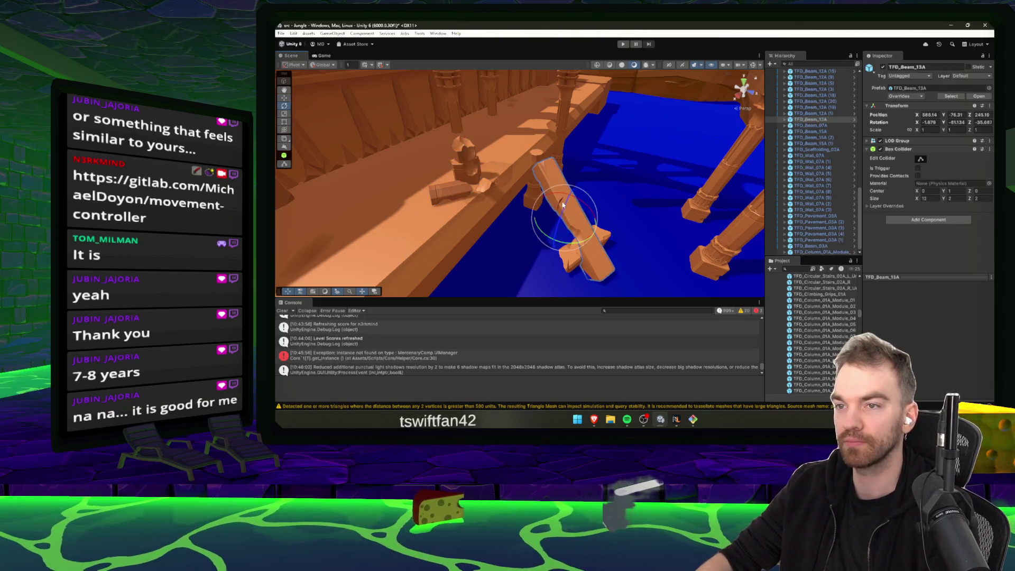
{"action": "key", "text": "Delete"}
{"action": "left_click", "coordinate": [539, 160]}
{"action": "key", "text": "Delete"}
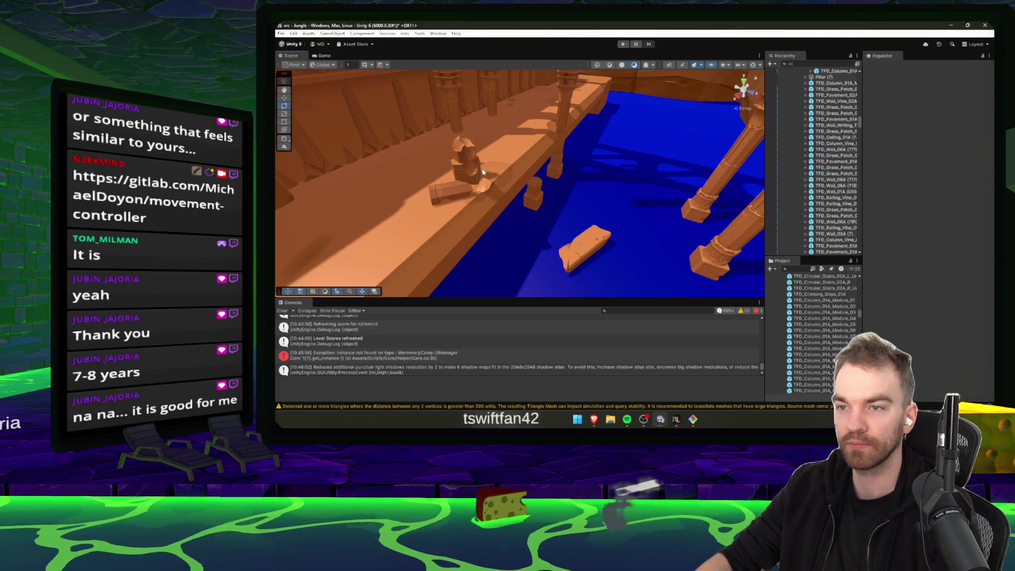
{"action": "left_click", "coordinate": [465, 158]}
{"action": "left_click", "coordinate": [541, 192]}
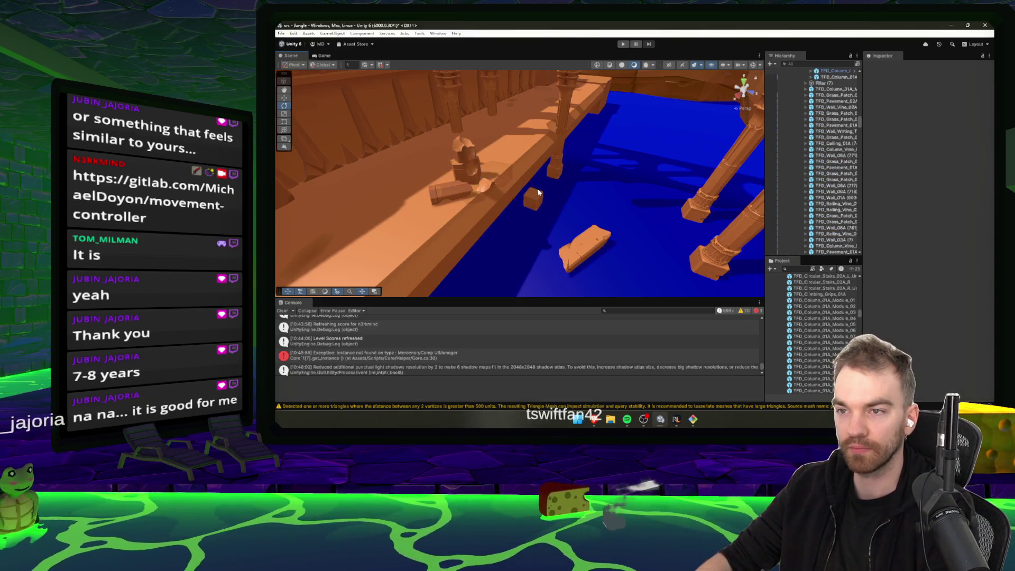
{"action": "left_click", "coordinate": [536, 196]}
- Move the new column module along the walkway into its spot on the ledge
{"action": "left_click", "coordinate": [468, 179]}
{"action": "key", "text": "w"}
{"action": "mouse_move", "coordinate": [467, 178]}
{"action": "left_mouse_down"}
{"action": "mouse_move", "coordinate": [555, 196]}
{"action": "mouse_move", "coordinate": [537, 153]}
{"action": "mouse_move", "coordinate": [535, 174]}
{"action": "mouse_move", "coordinate": [489, 164]}
{"action": "mouse_move", "coordinate": [505, 156]}
{"action": "mouse_move", "coordinate": [540, 192]}
{"action": "left_mouse_up"}
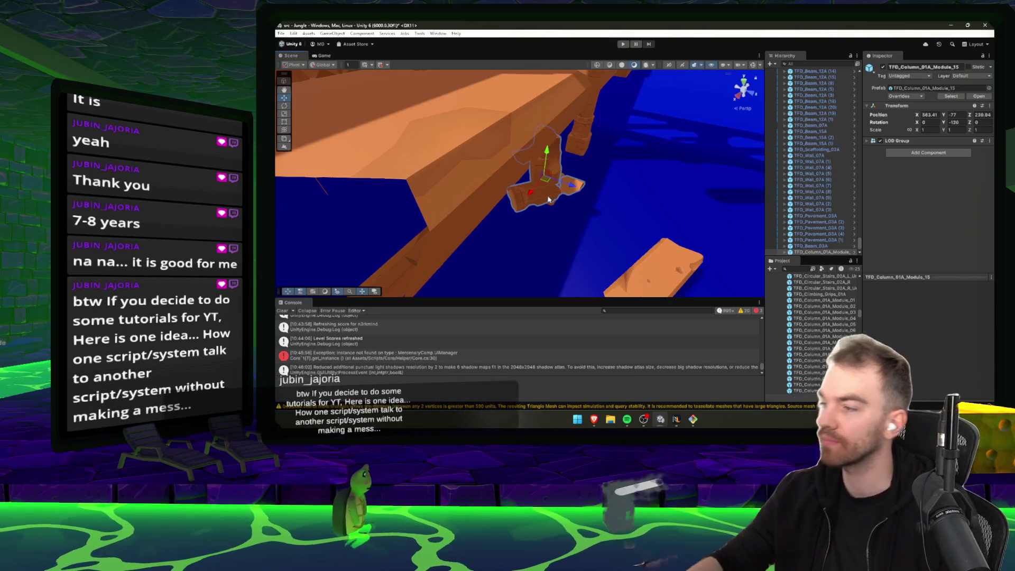
{"action": "scroll", "coordinate": [550, 190], "scroll_direction": "down", "scroll_amount": 6}
{"action": "scroll", "coordinate": [550, 183], "scroll_direction": "up", "scroll_amount": 5}
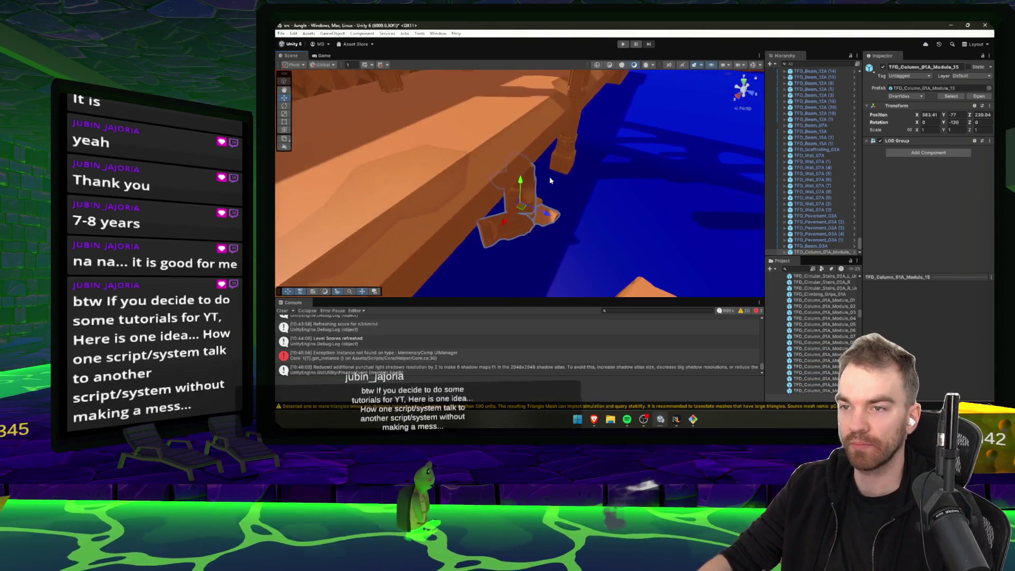
{"action": "left_click", "coordinate": [555, 182]}
{"action": "scroll", "coordinate": [564, 182], "scroll_direction": "down", "scroll_amount": 4}
{"action": "left_click", "coordinate": [563, 182]}
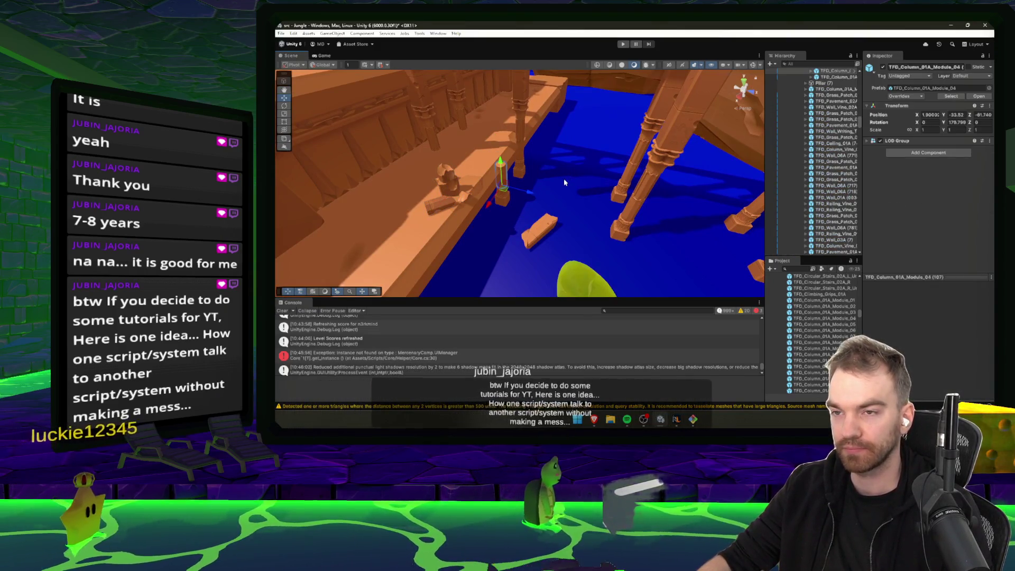
{"action": "left_click", "coordinate": [564, 182]}
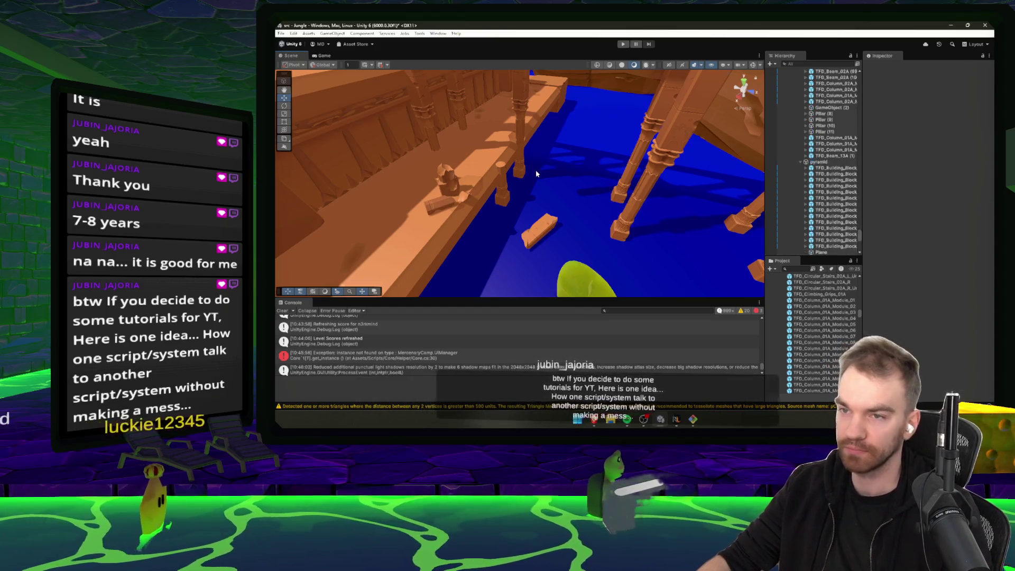
- Undo to restore the leaning beam, then reselect the placed column module
{"action": "key", "text": "ctrl+z"}
{"action": "left_click", "coordinate": [540, 173]}
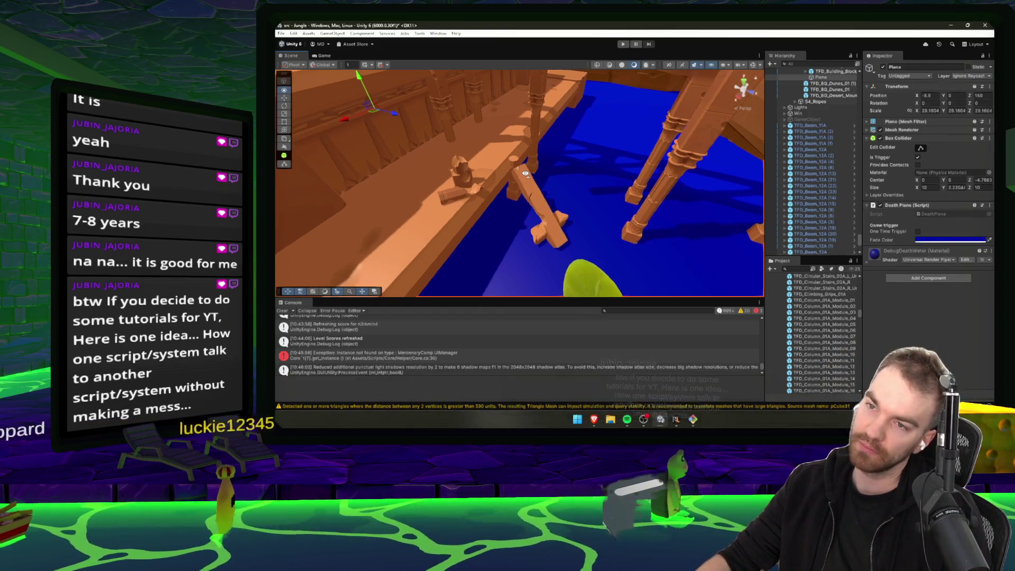
{"action": "right_click", "coordinate": [539, 172]}
{"action": "left_click", "coordinate": [490, 174]}
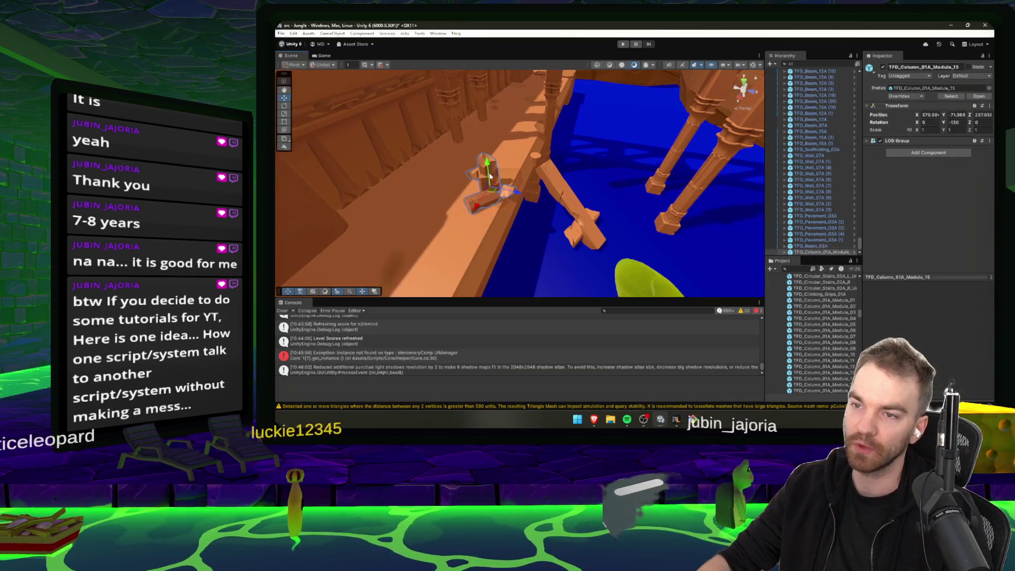
{"action": "right_click", "coordinate": [560, 194]}
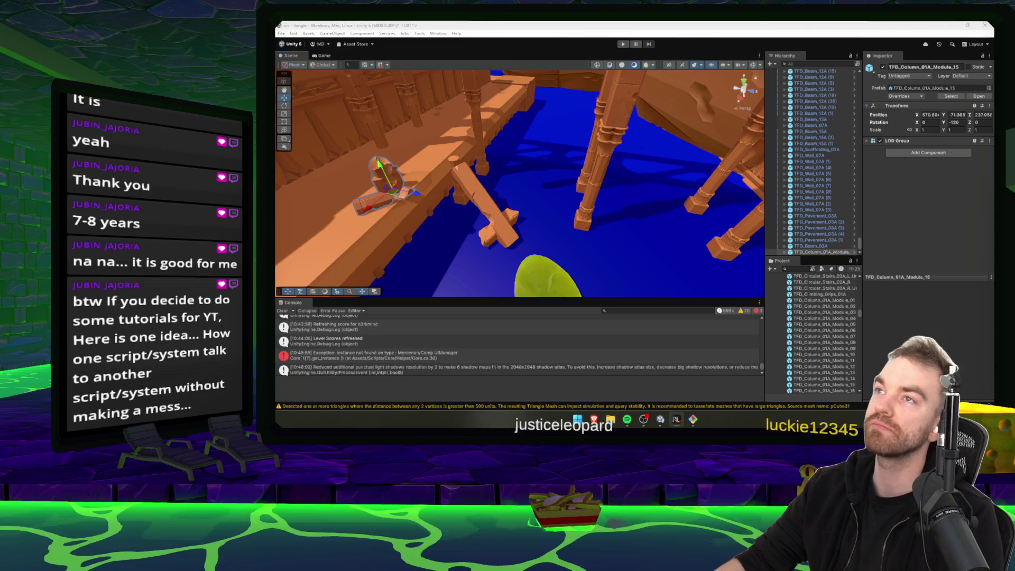
{"action": "scroll", "coordinate": [778, 319], "scroll_direction": "up", "scroll_amount": 2}
{"action": "left_click_drag", "start_coordinate": [687, 264], "coordinate": [616, 271]}
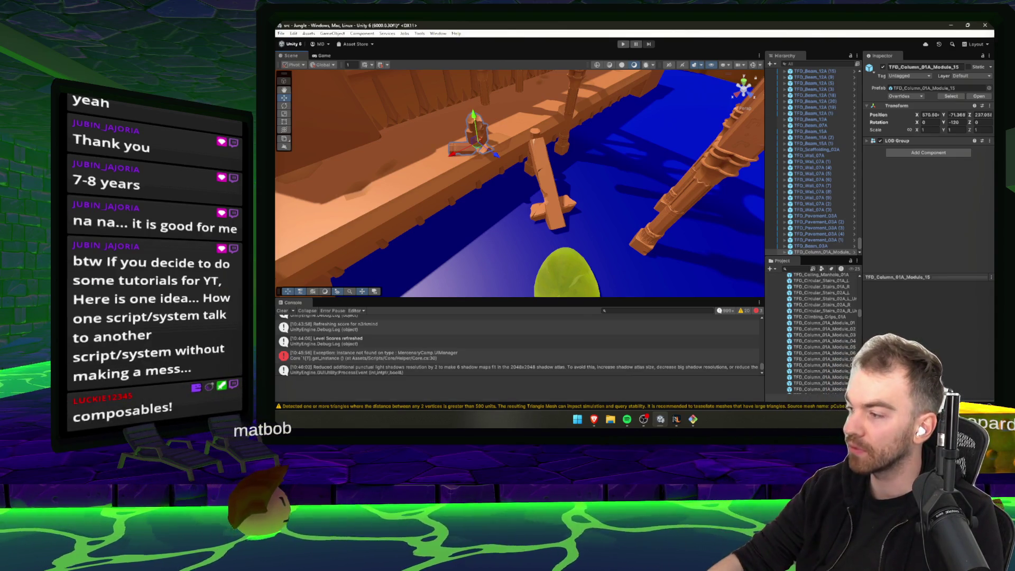
{"action": "mouse_move", "coordinate": [595, 419]}
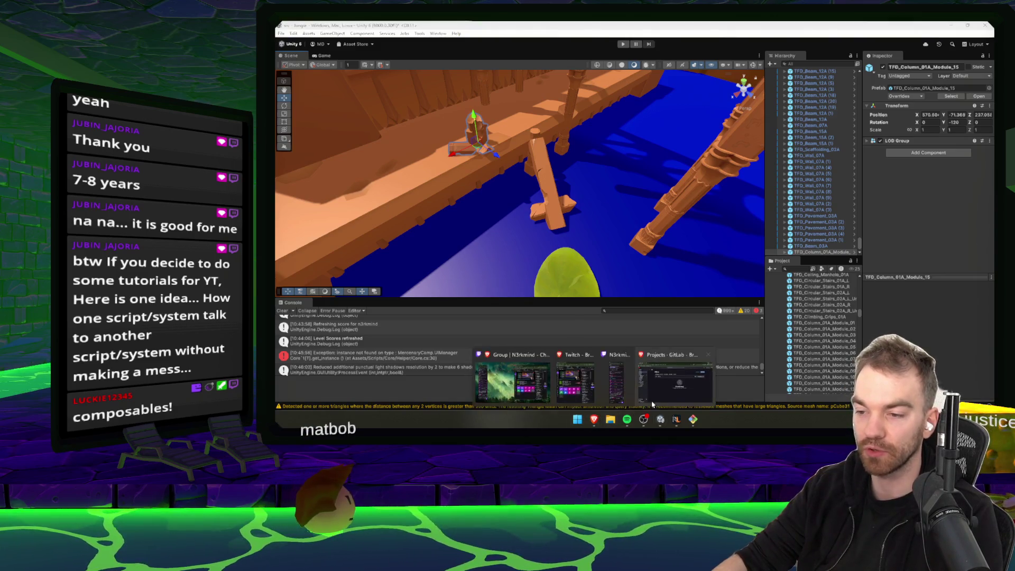
- Search Google for 'composable code' and glance at the Thinking in Compose article
{"action": "left_click", "coordinate": [510, 372]}
{"action": "type", "text": "COMPI"}
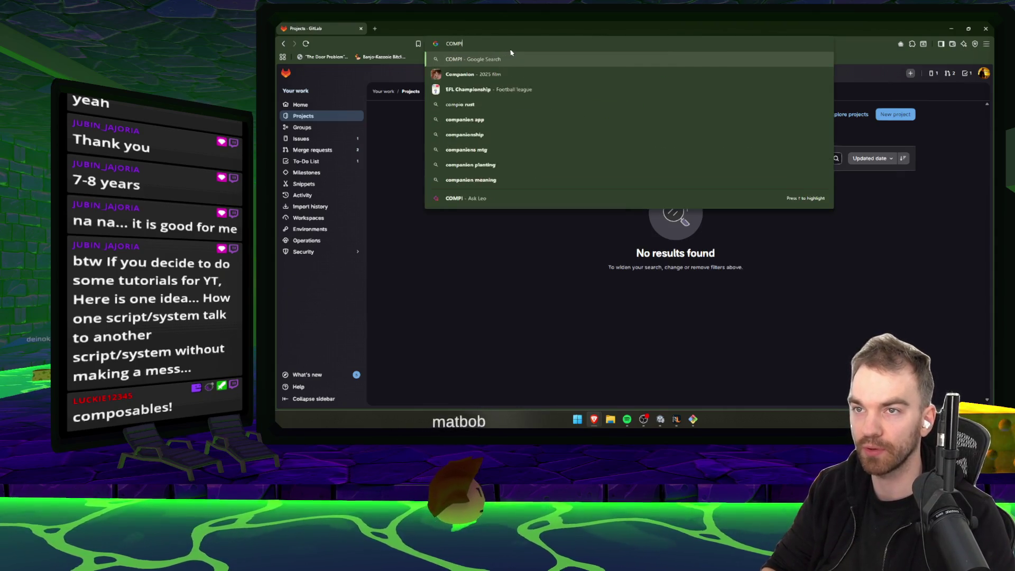
{"action": "type", "text": "OSADE C"}
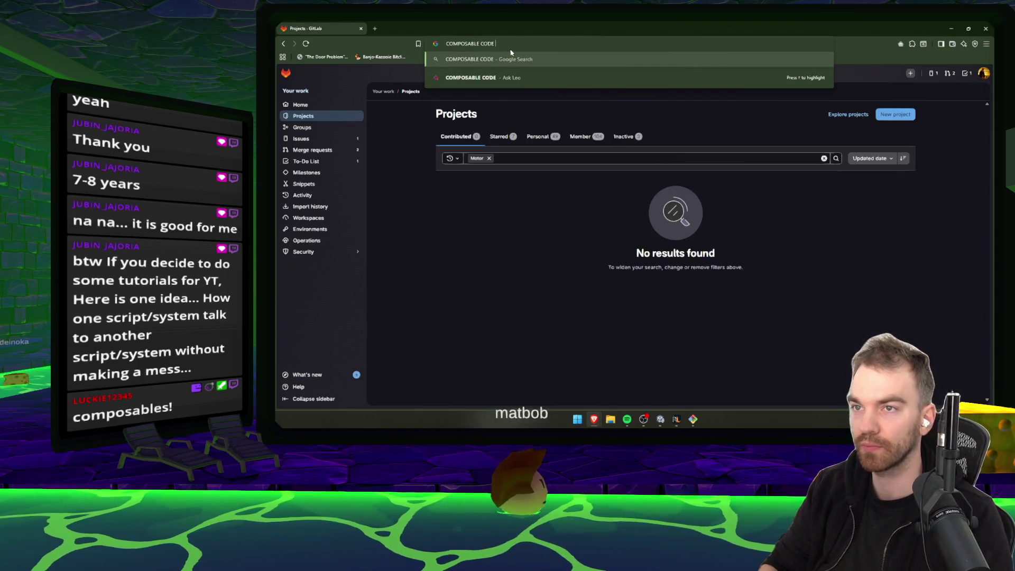
{"action": "key", "text": "Return"}
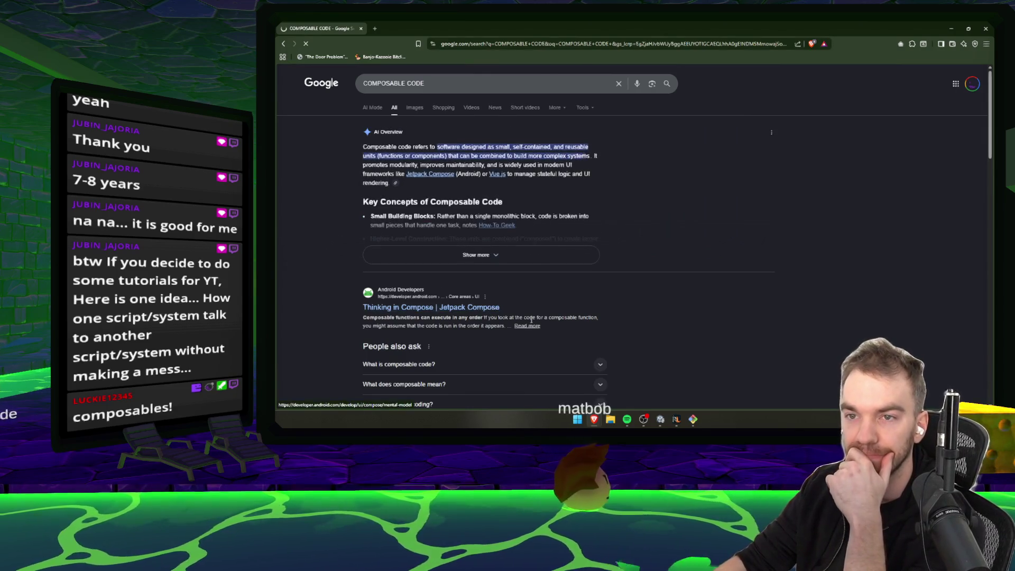
{"action": "left_click", "coordinate": [497, 296]}
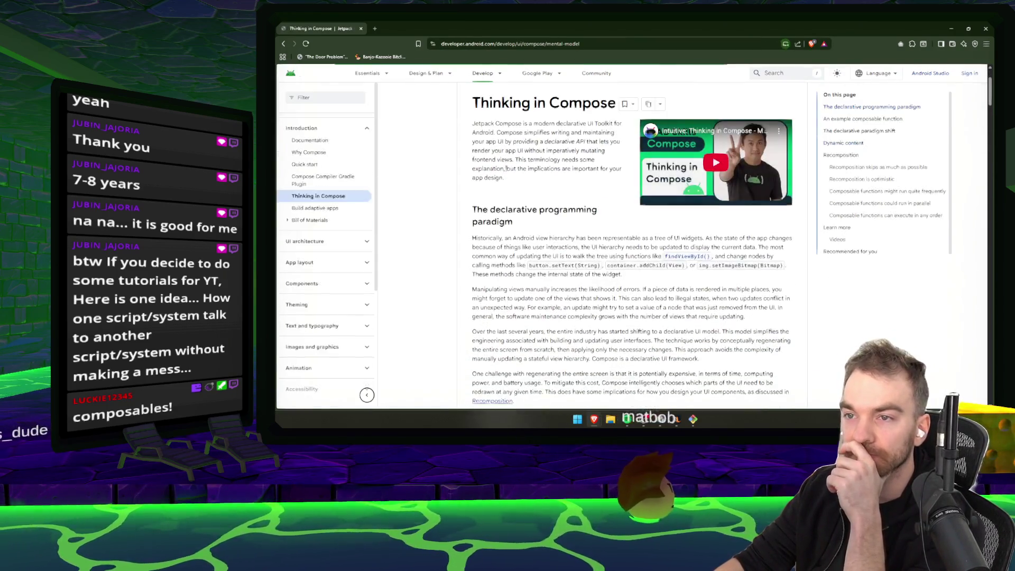
{"action": "key", "text": "alt+Left"}
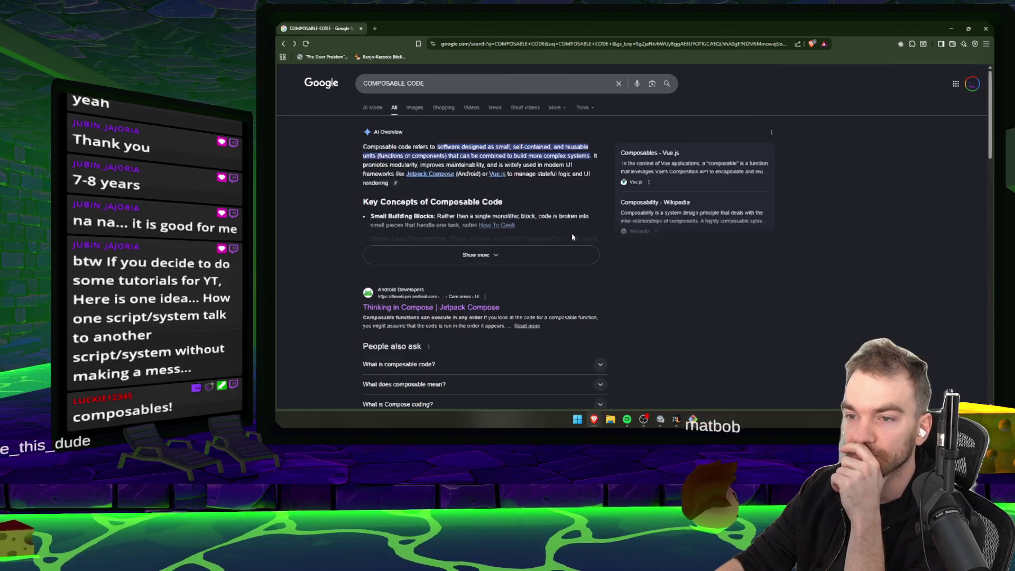
- Browse the results, preview the Composable, Extensible Platform image, and reach Refactoring.Guru's Composite page
{"action": "scroll", "coordinate": [447, 269], "scroll_direction": "down", "scroll_amount": 3}
{"action": "scroll", "coordinate": [516, 297], "scroll_direction": "up", "scroll_amount": 5}
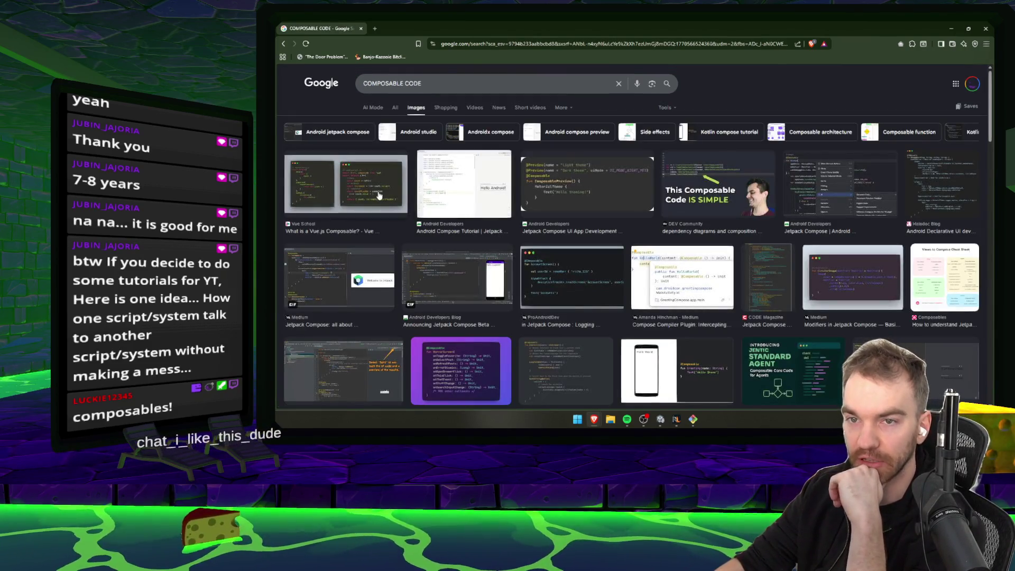
{"action": "scroll", "coordinate": [600, 205], "scroll_direction": "down", "scroll_amount": 4}
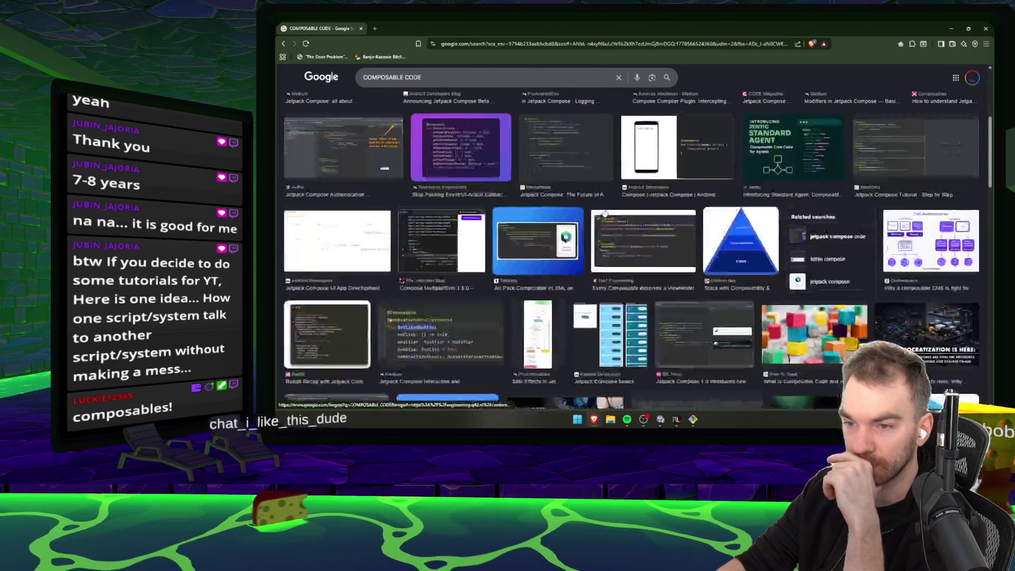
{"action": "scroll", "coordinate": [352, 172], "scroll_direction": "down", "scroll_amount": 2}
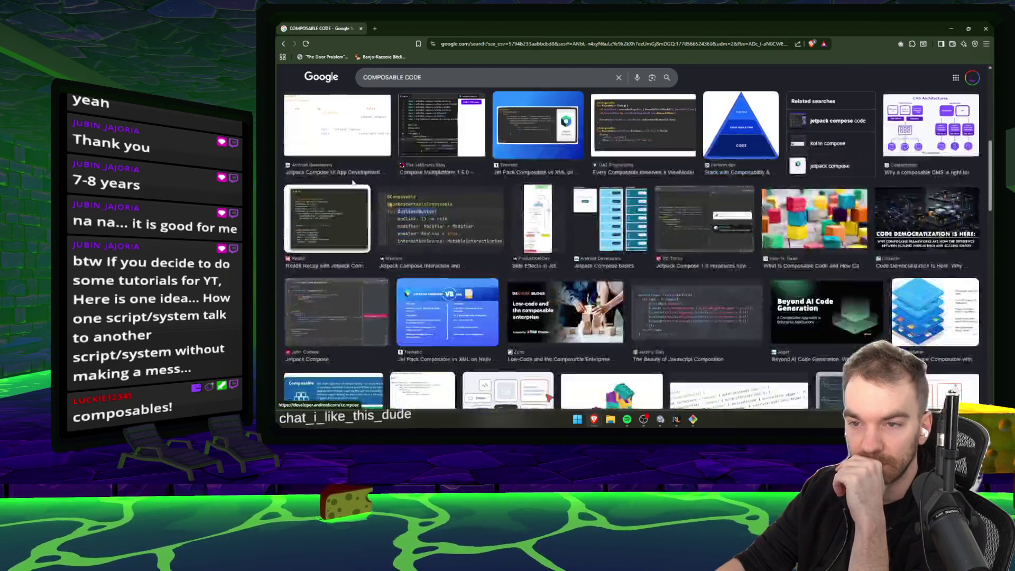
{"action": "scroll", "coordinate": [362, 185], "scroll_direction": "down", "scroll_amount": 5}
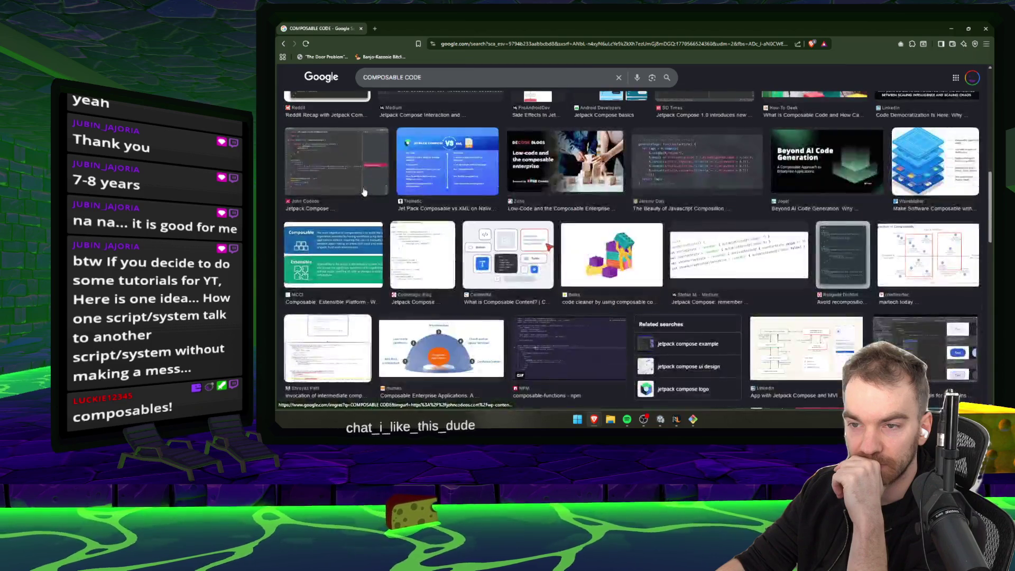
{"action": "scroll", "coordinate": [363, 195], "scroll_direction": "up", "scroll_amount": 2}
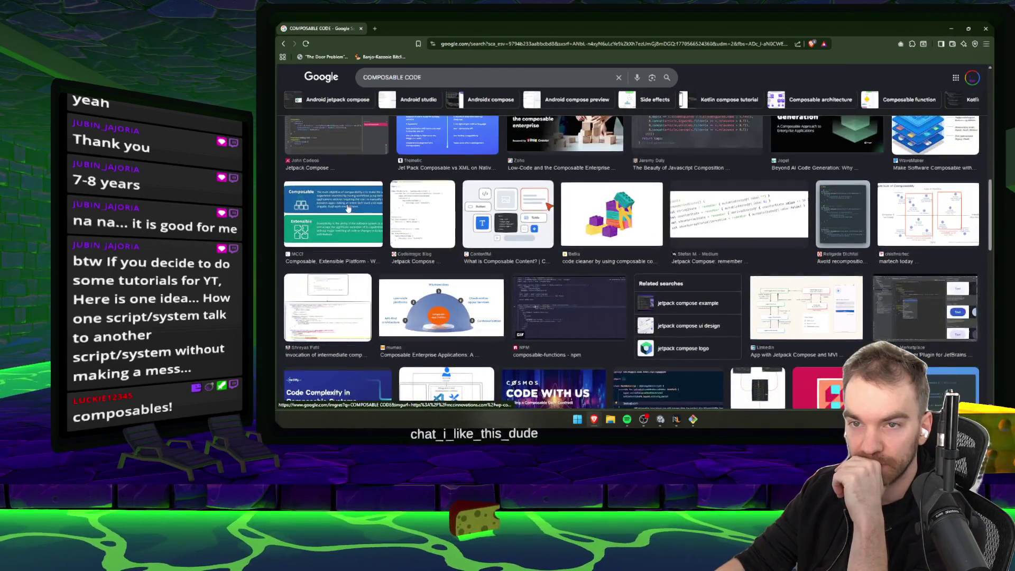
{"action": "left_click", "coordinate": [363, 195]}
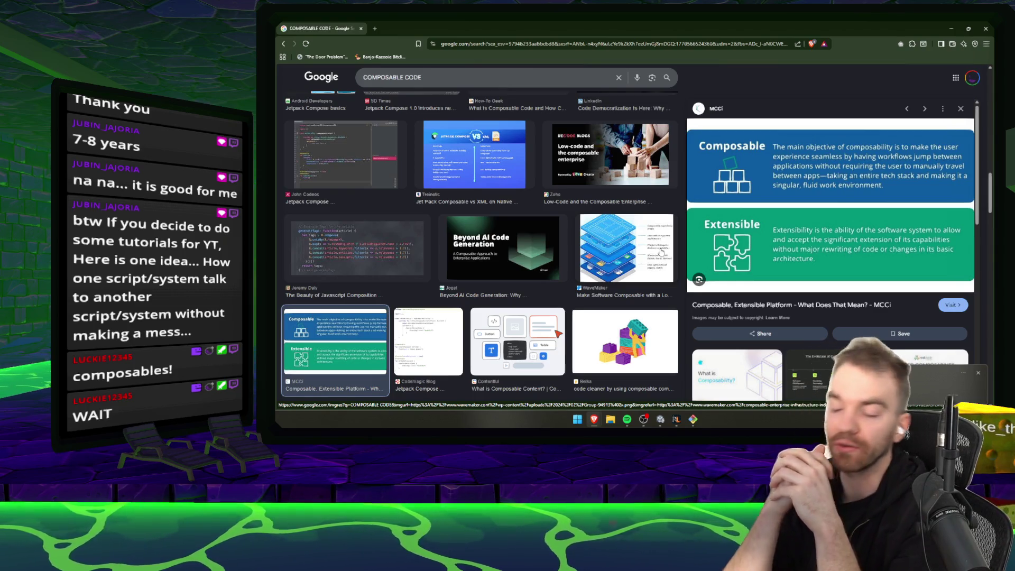
{"action": "scroll", "coordinate": [553, 297], "scroll_direction": "down", "scroll_amount": 5}
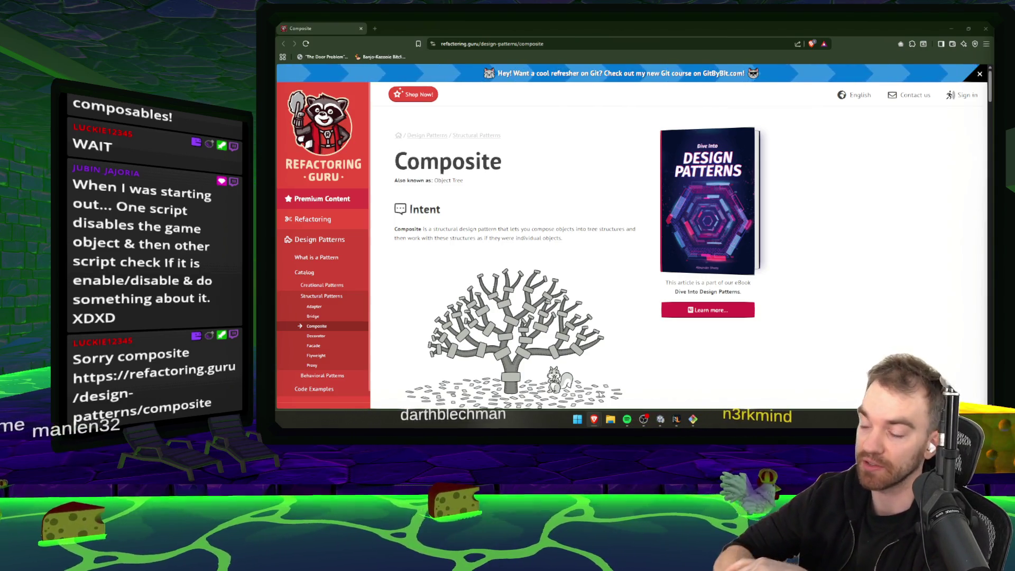
{"action": "mouse_move", "coordinate": [594, 420]}
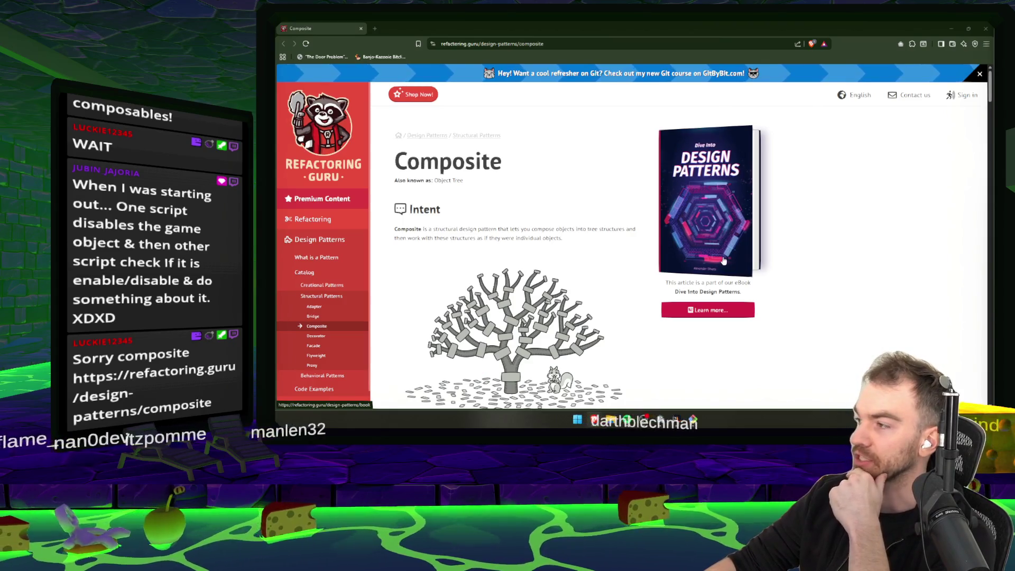
- Scroll through the Composite article's Problem, Solution and Real-World Analogy sections to the Structure diagram
{"action": "scroll", "coordinate": [533, 195], "scroll_direction": "down", "scroll_amount": 1}
{"action": "scroll", "coordinate": [533, 195], "scroll_direction": "down", "scroll_amount": 4}
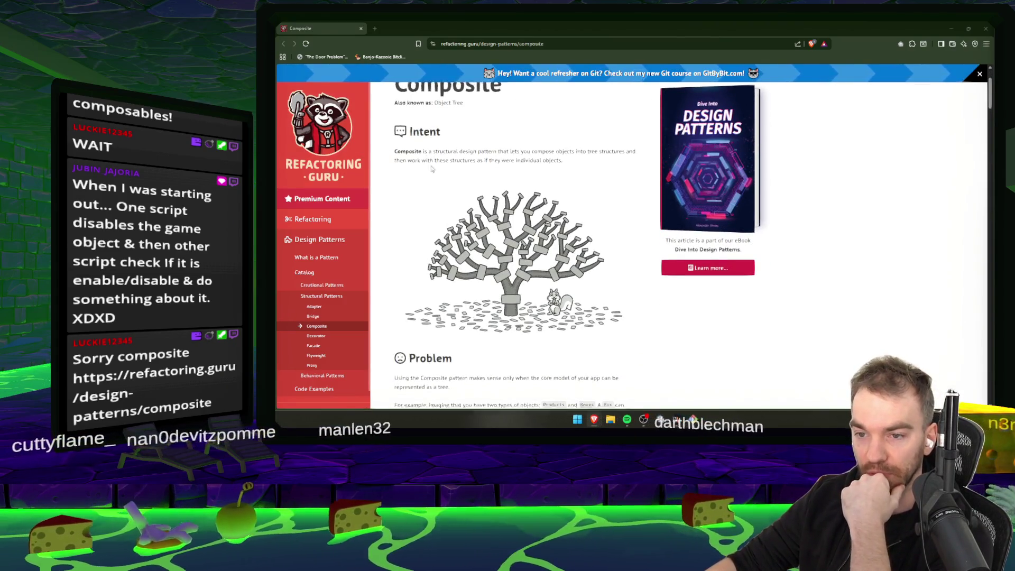
{"action": "scroll", "coordinate": [469, 281], "scroll_direction": "down", "scroll_amount": 1}
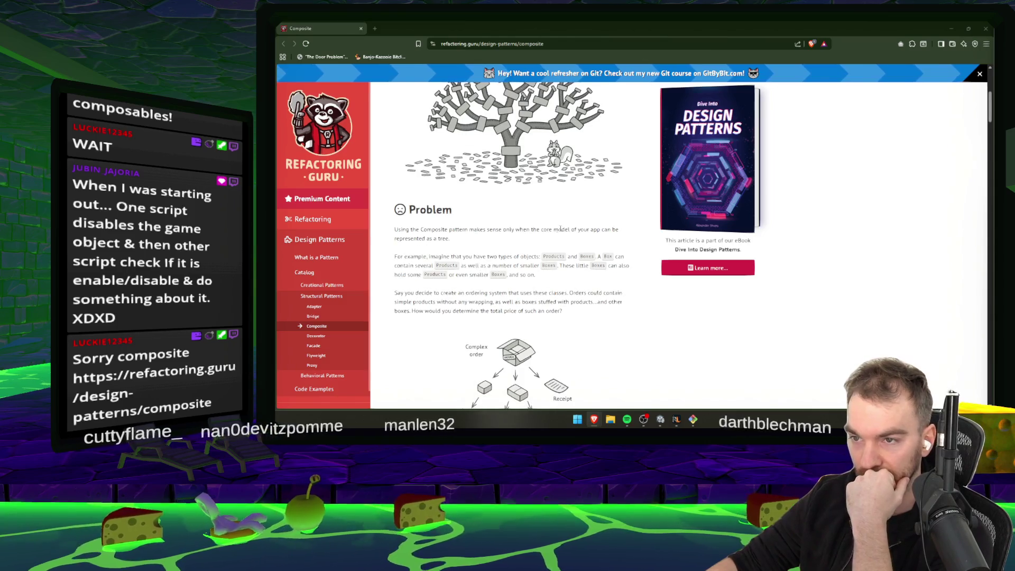
{"action": "scroll", "coordinate": [439, 246], "scroll_direction": "up", "scroll_amount": 1}
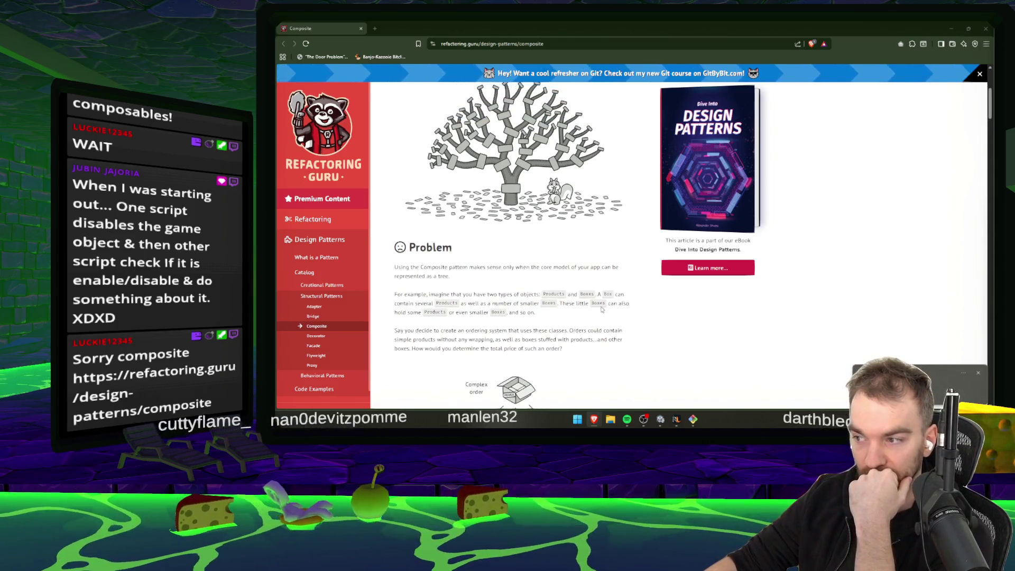
{"action": "scroll", "coordinate": [571, 302], "scroll_direction": "up", "scroll_amount": 1}
{"action": "scroll", "coordinate": [453, 257], "scroll_direction": "down", "scroll_amount": 2}
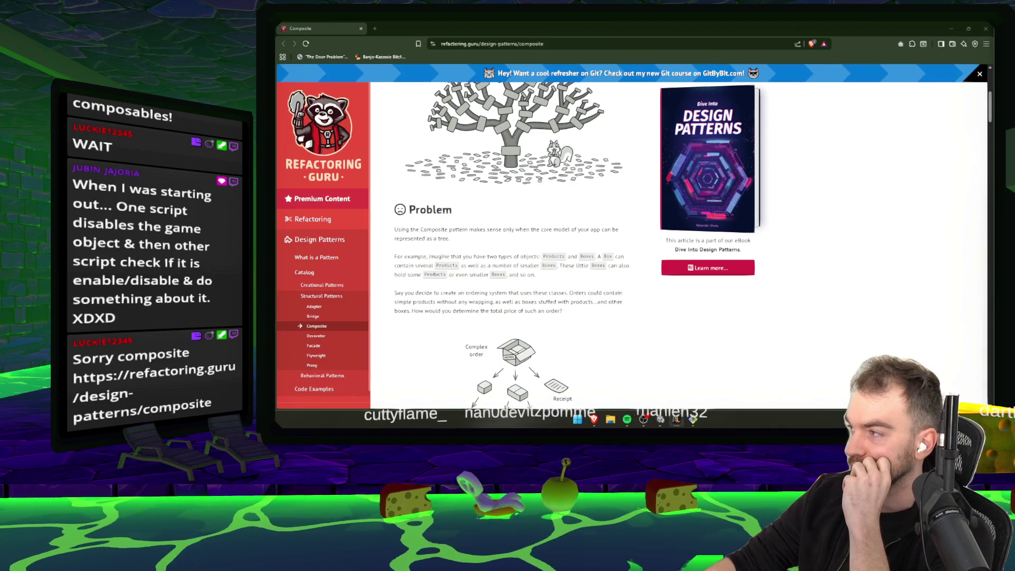
{"action": "scroll", "coordinate": [639, 251], "scroll_direction": "down", "scroll_amount": 1}
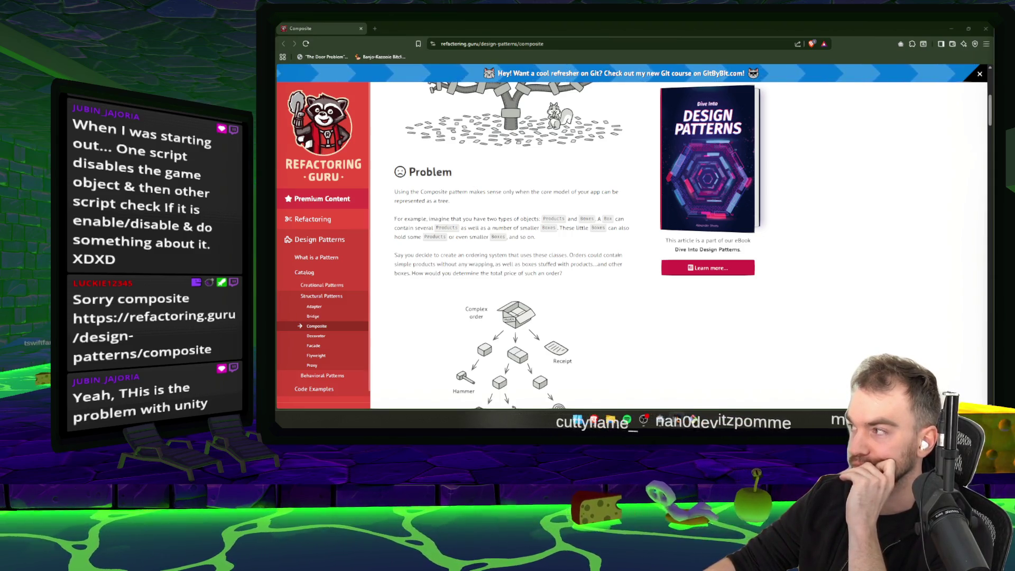
{"action": "scroll", "coordinate": [520, 267], "scroll_direction": "down", "scroll_amount": 3}
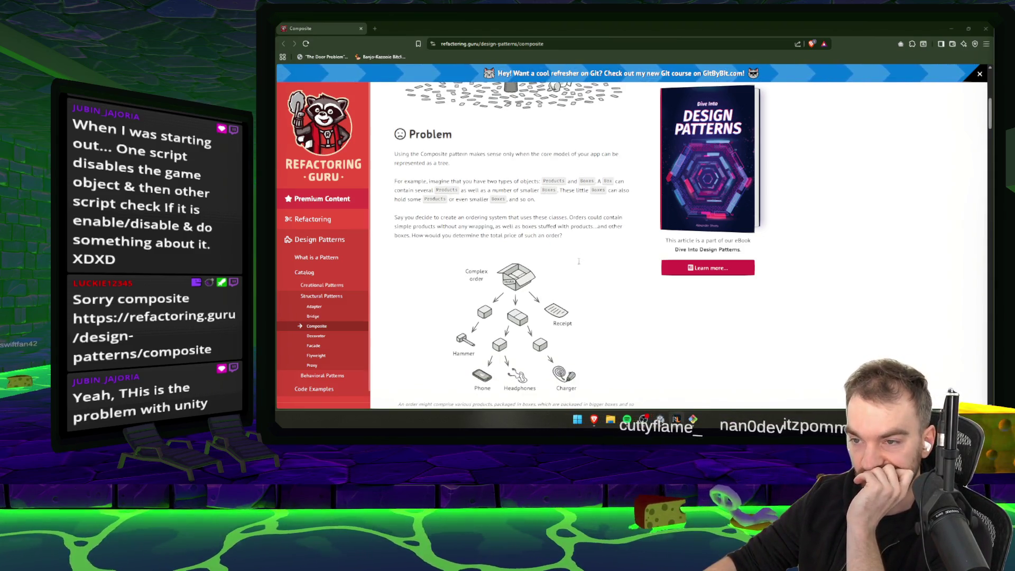
{"action": "scroll", "coordinate": [538, 197], "scroll_direction": "up", "scroll_amount": 1}
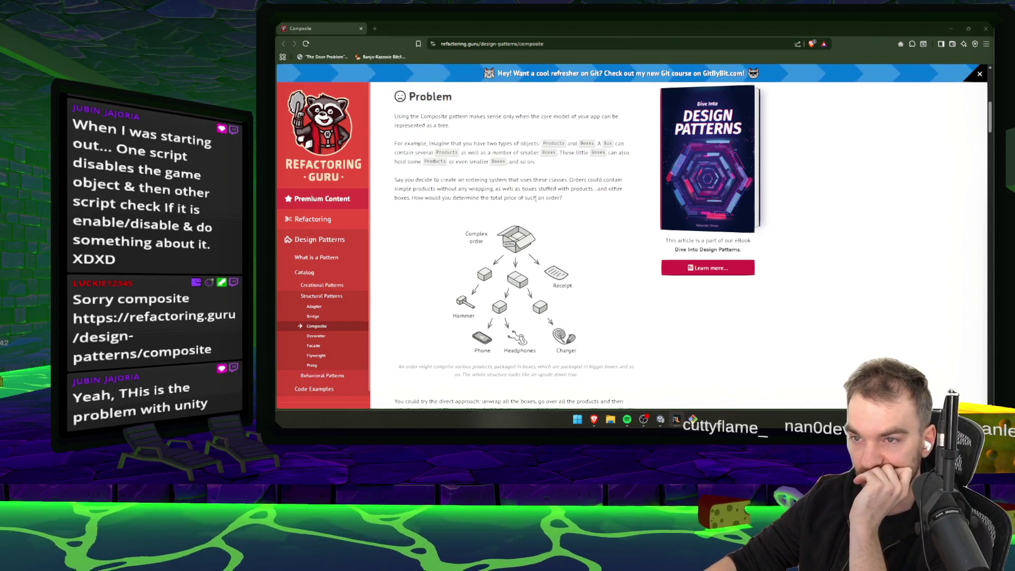
{"action": "scroll", "coordinate": [547, 236], "scroll_direction": "down", "scroll_amount": 3}
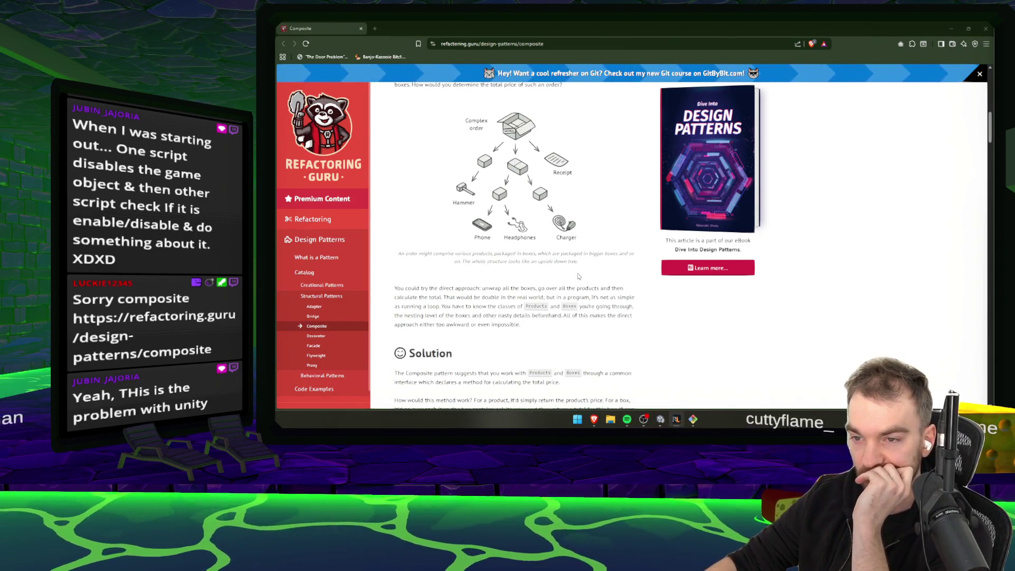
{"action": "scroll", "coordinate": [478, 275], "scroll_direction": "down", "scroll_amount": 1}
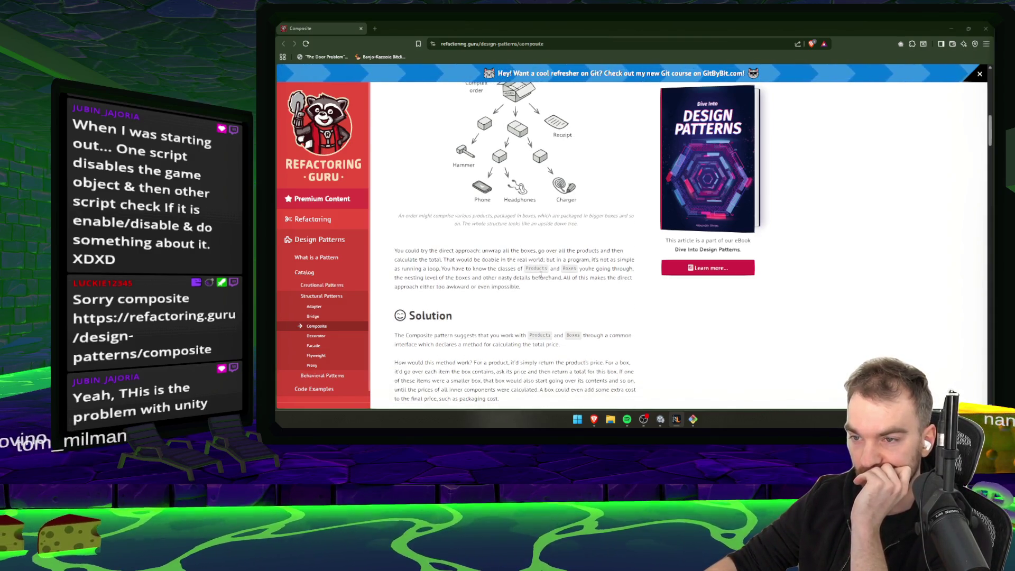
{"action": "scroll", "coordinate": [573, 276], "scroll_direction": "down", "scroll_amount": 1}
{"action": "scroll", "coordinate": [544, 247], "scroll_direction": "down", "scroll_amount": 2}
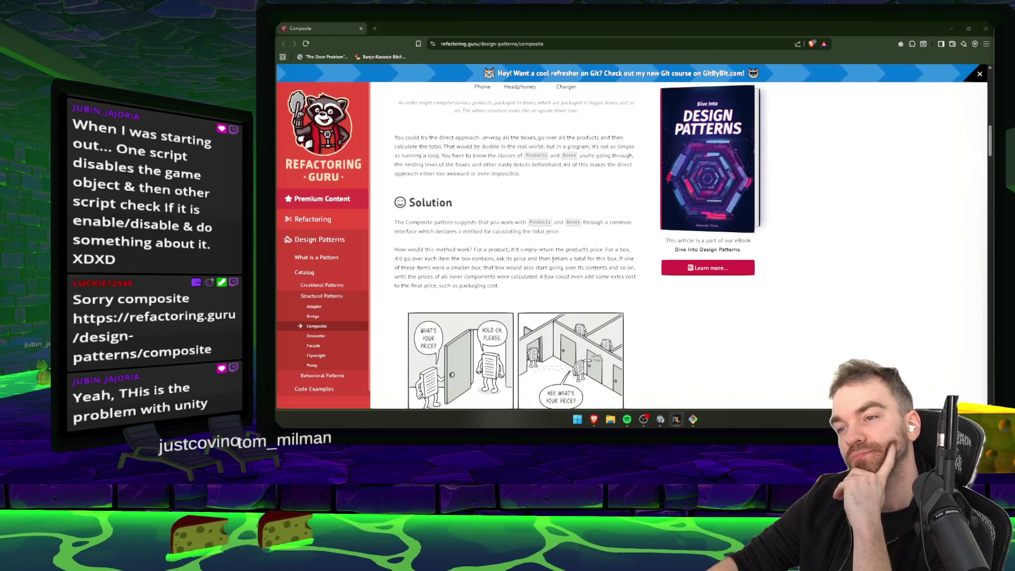
{"action": "scroll", "coordinate": [555, 269], "scroll_direction": "down", "scroll_amount": 1}
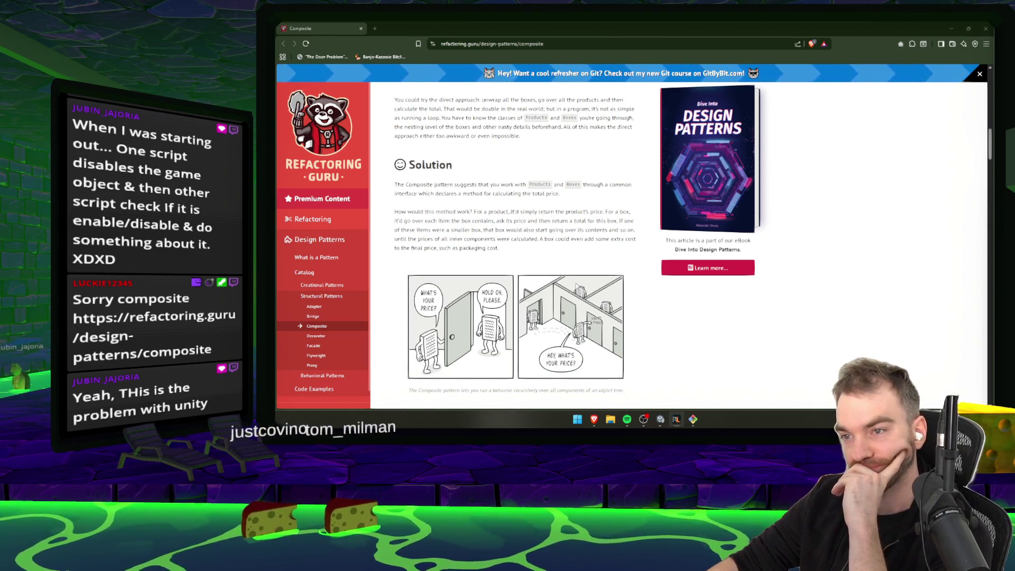
{"action": "scroll", "coordinate": [489, 261], "scroll_direction": "down", "scroll_amount": 1}
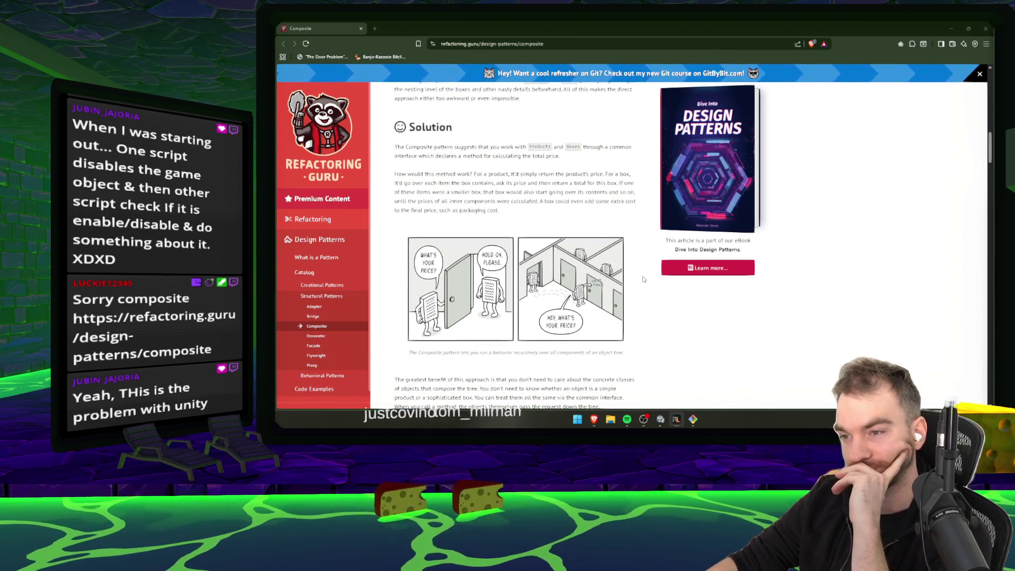
{"action": "scroll", "coordinate": [644, 279], "scroll_direction": "down", "scroll_amount": 2}
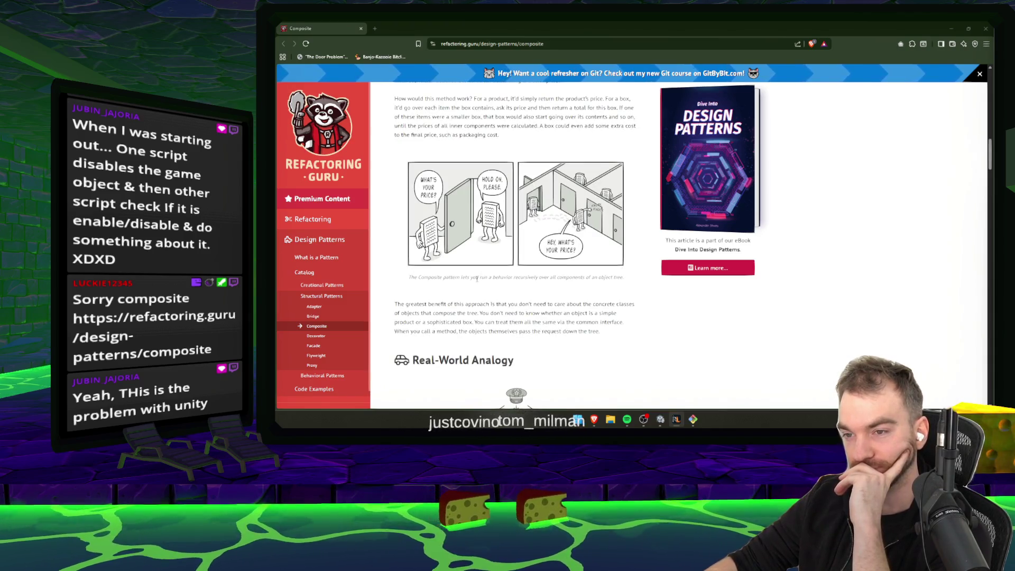
{"action": "scroll", "coordinate": [562, 283], "scroll_direction": "down", "scroll_amount": 3}
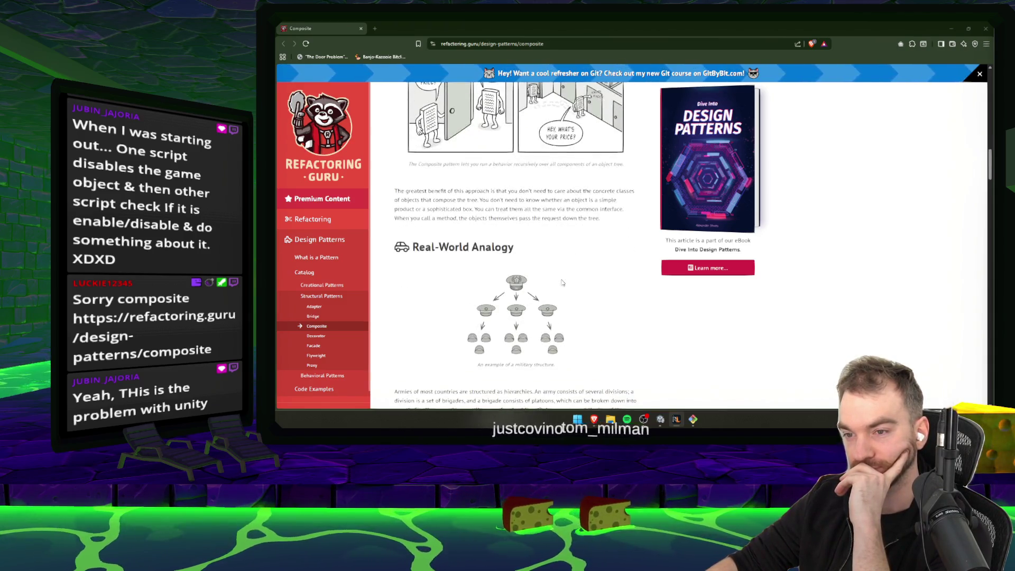
{"action": "scroll", "coordinate": [563, 283], "scroll_direction": "down", "scroll_amount": 4}
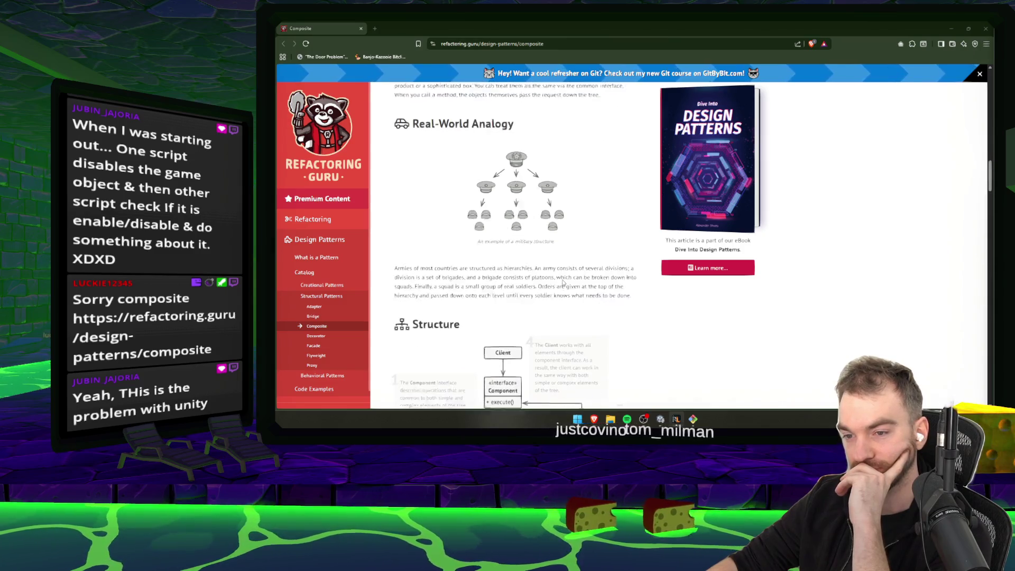
{"action": "scroll", "coordinate": [562, 283], "scroll_direction": "down", "scroll_amount": 2}
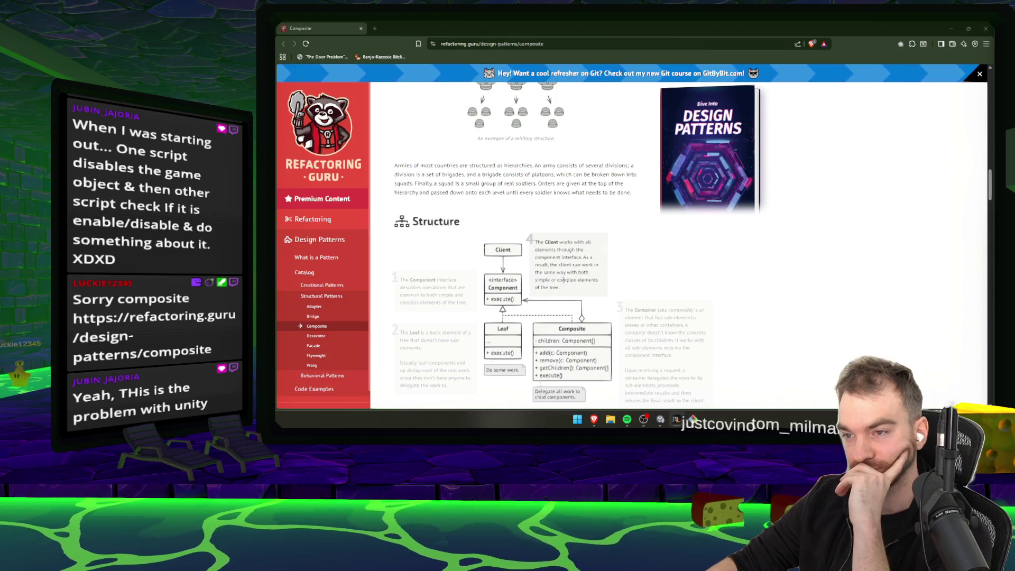
- Scroll down to the Composite pseudocode listing, then bring Spotify forward and skip to the next track
{"action": "scroll", "coordinate": [564, 280], "scroll_direction": "down", "scroll_amount": 6}
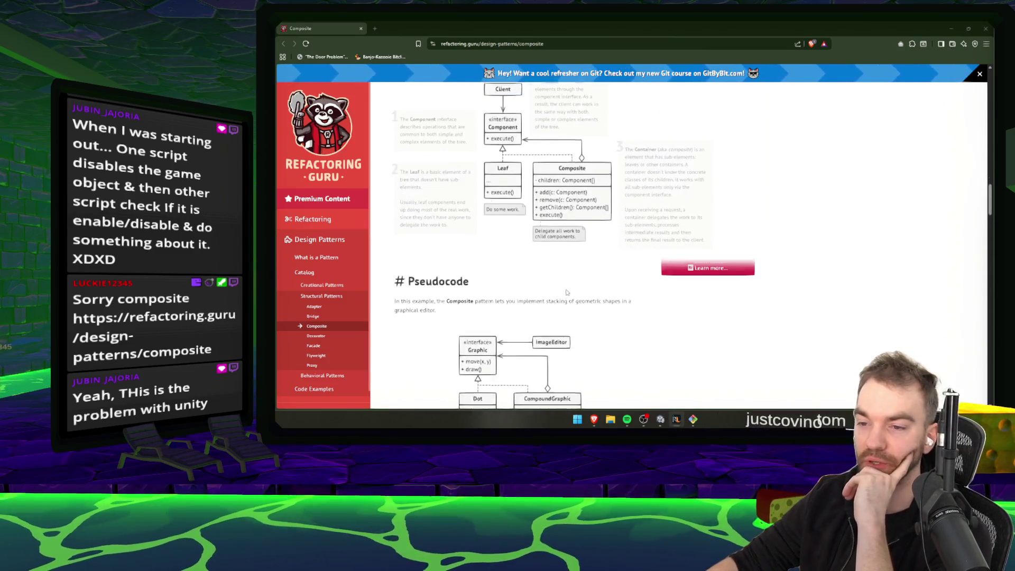
{"action": "scroll", "coordinate": [568, 290], "scroll_direction": "down", "scroll_amount": 2}
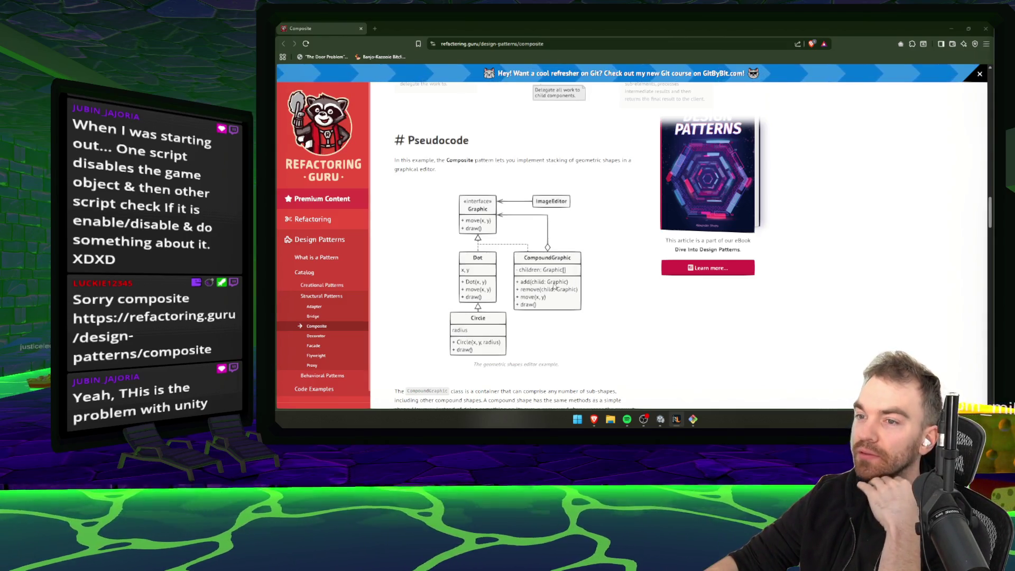
{"action": "scroll", "coordinate": [563, 283], "scroll_direction": "down", "scroll_amount": 2}
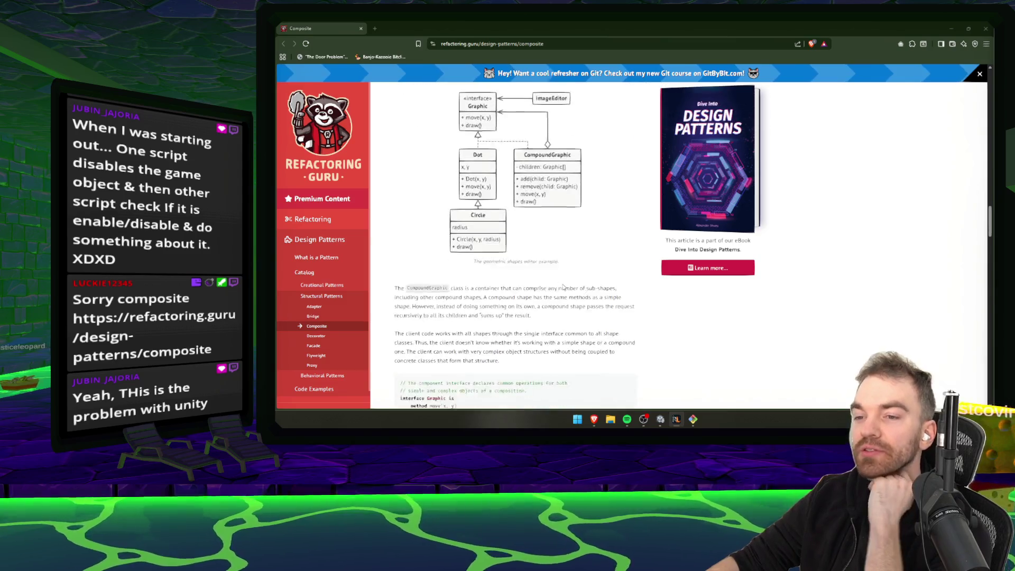
{"action": "scroll", "coordinate": [564, 285], "scroll_direction": "up", "scroll_amount": 1}
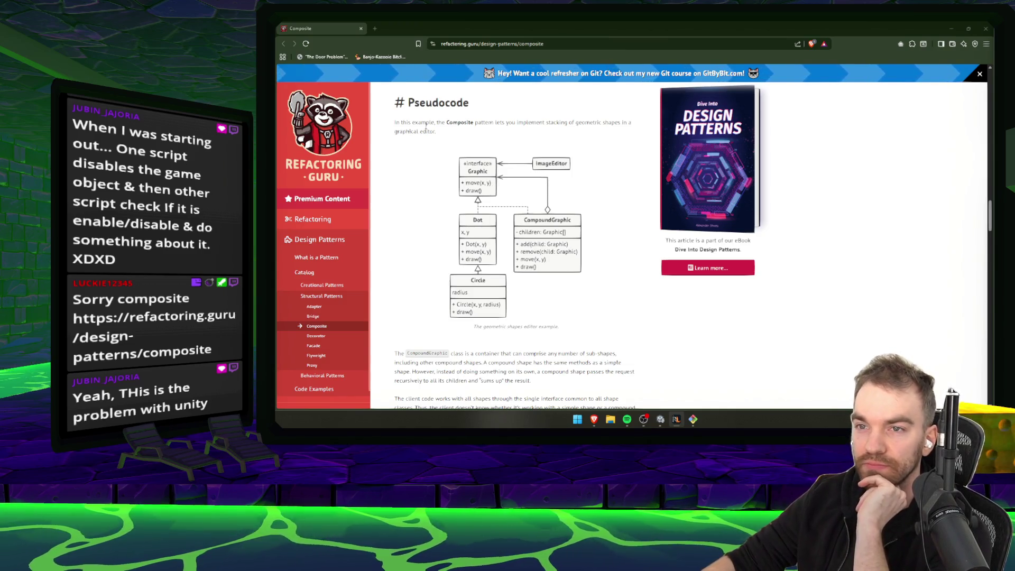
{"action": "scroll", "coordinate": [426, 127], "scroll_direction": "down", "scroll_amount": 3}
{"action": "scroll", "coordinate": [429, 232], "scroll_direction": "down", "scroll_amount": 1}
{"action": "scroll", "coordinate": [423, 232], "scroll_direction": "down", "scroll_amount": 1}
{"action": "scroll", "coordinate": [507, 237], "scroll_direction": "down", "scroll_amount": 2}
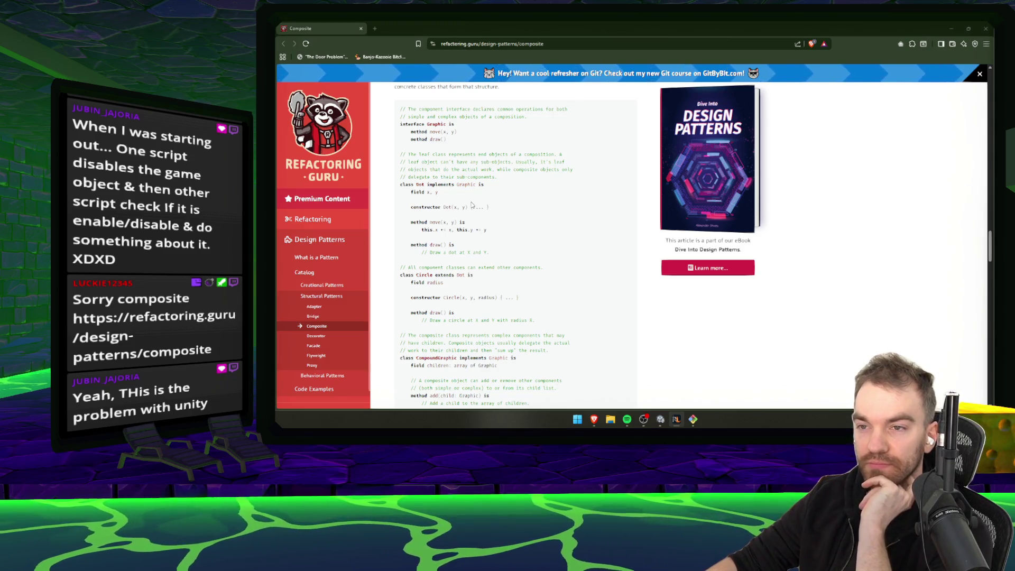
{"action": "left_click", "coordinate": [627, 419]}
{"action": "left_click", "coordinate": [653, 390]}
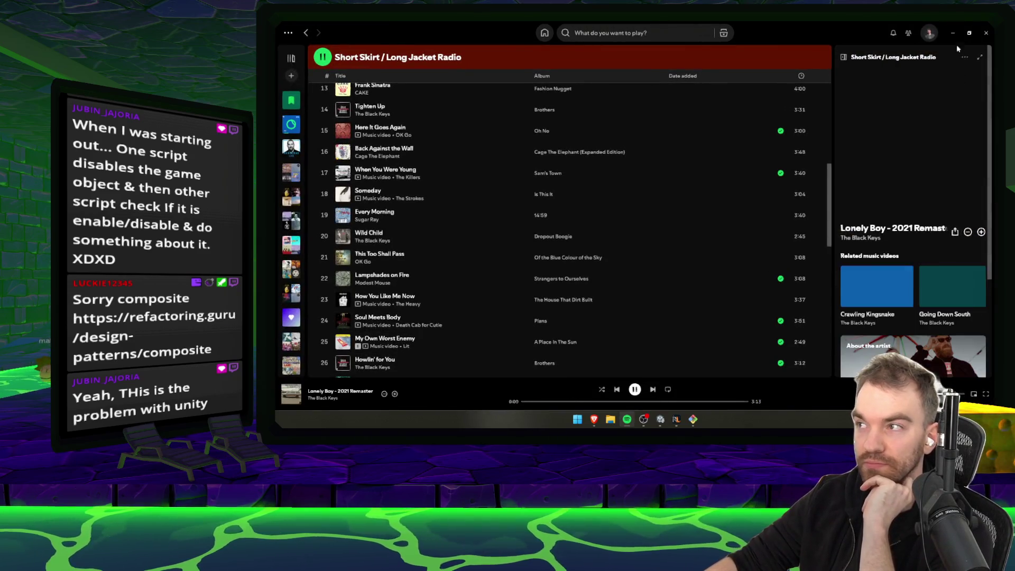
- Back in Unity, drop a column module into the level, try scaling and rotating it, then delete it
{"action": "left_click", "coordinate": [953, 33]}
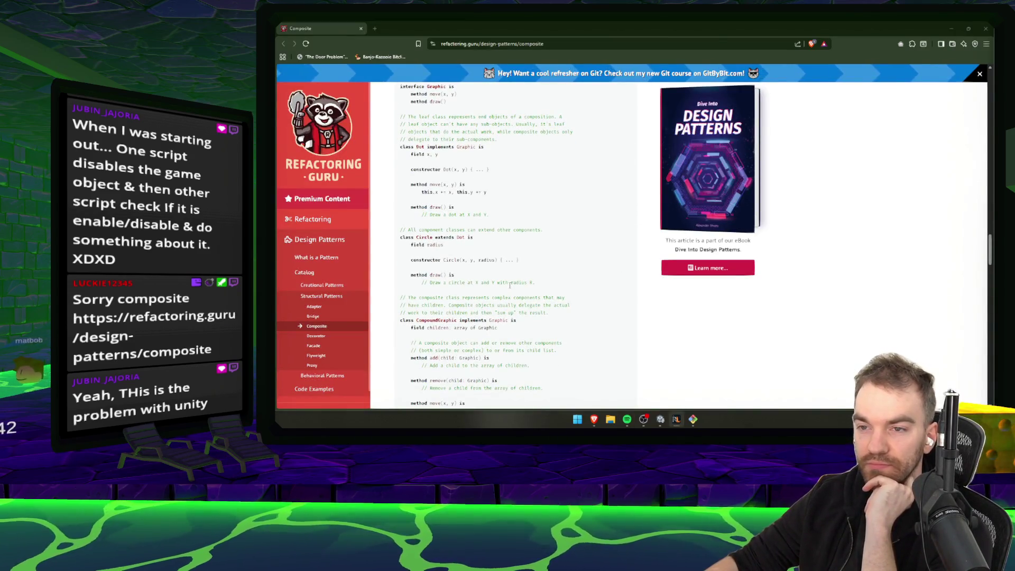
{"action": "key", "text": "alt+Tab"}
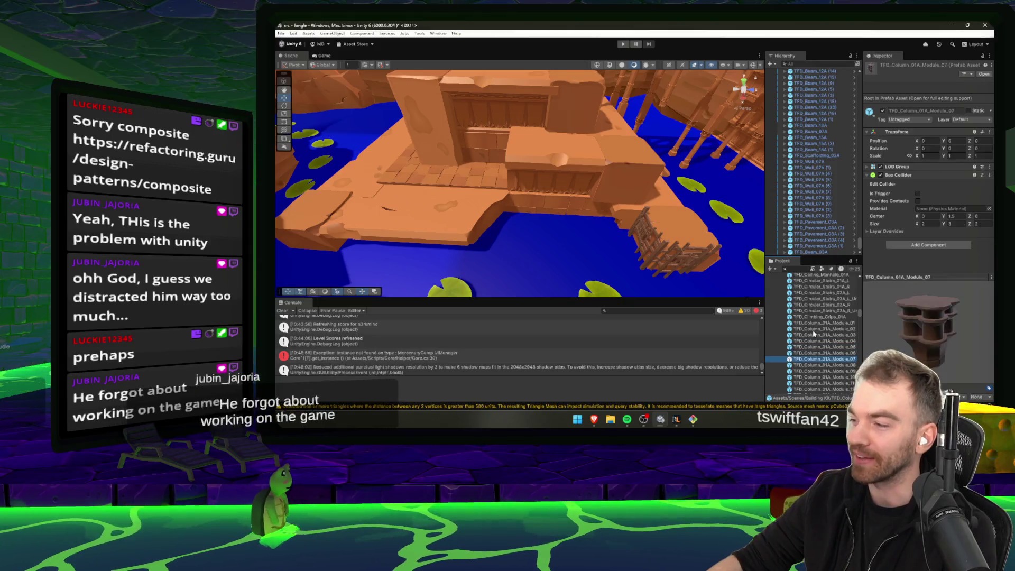
{"action": "scroll", "coordinate": [821, 316], "scroll_direction": "down", "scroll_amount": 2}
{"action": "left_click", "coordinate": [845, 378]}
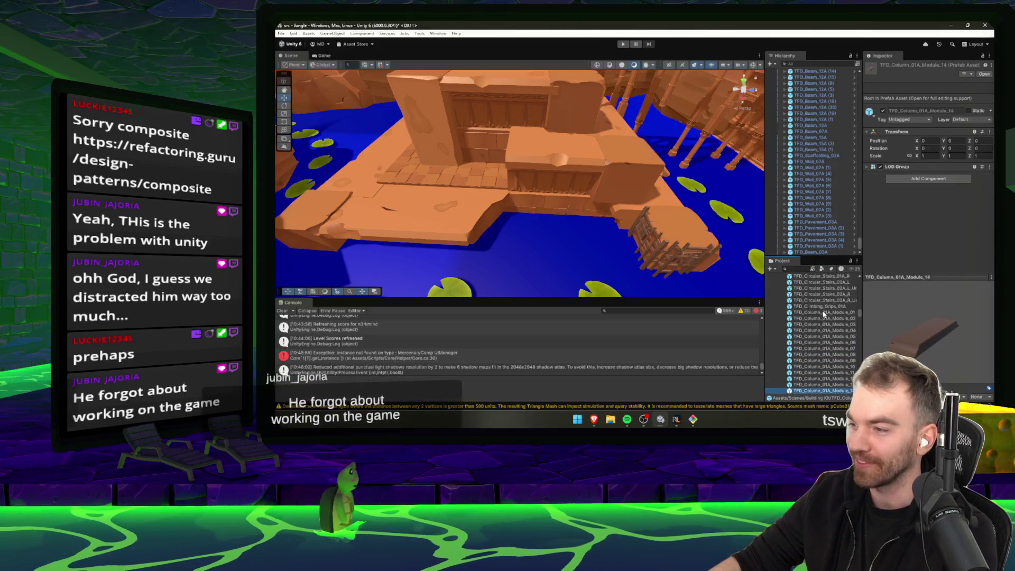
{"action": "mouse_move", "coordinate": [838, 380]}
{"action": "left_mouse_down"}
{"action": "mouse_move", "coordinate": [465, 209]}
{"action": "mouse_move", "coordinate": [633, 172]}
{"action": "mouse_move", "coordinate": [447, 260]}
{"action": "left_mouse_up"}
{"action": "scroll", "coordinate": [470, 211], "scroll_direction": "up", "scroll_amount": 5}
{"action": "key", "text": "r"}
{"action": "key", "text": "e"}
{"action": "key", "text": "w"}
{"action": "mouse_move", "coordinate": [505, 238]}
{"action": "left_mouse_down"}
{"action": "mouse_move", "coordinate": [483, 236]}
{"action": "mouse_move", "coordinate": [630, 185]}
{"action": "mouse_move", "coordinate": [630, 153]}
{"action": "mouse_move", "coordinate": [595, 185]}
{"action": "mouse_move", "coordinate": [589, 176]}
{"action": "mouse_move", "coordinate": [621, 209]}
{"action": "left_mouse_up"}
{"action": "key", "text": "Delete"}
- Tilt beam TFD_Beam_12A (10) 30° so it rests on the walkway slope
{"action": "left_click", "coordinate": [620, 129]}
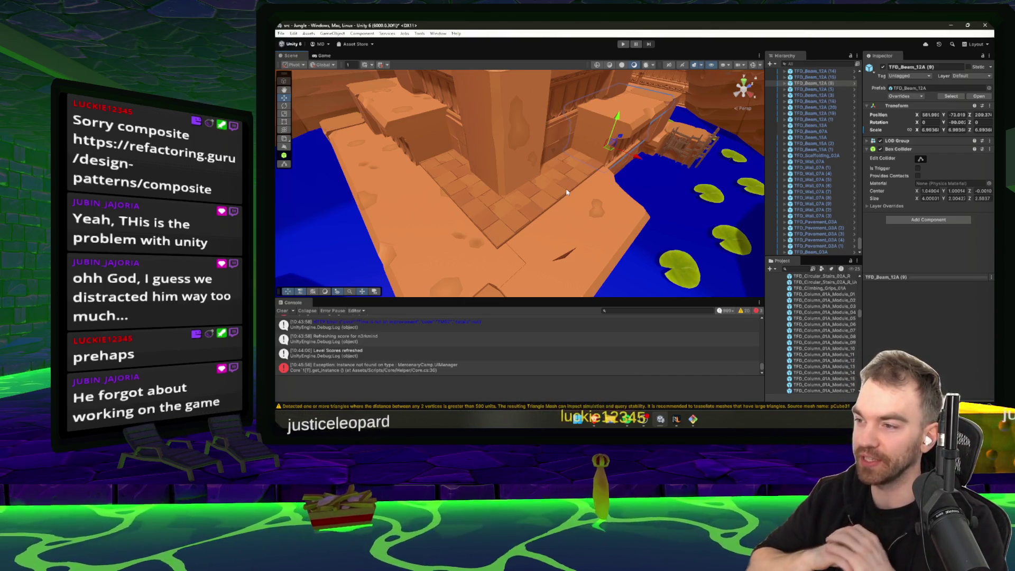
{"action": "left_click", "coordinate": [611, 143]}
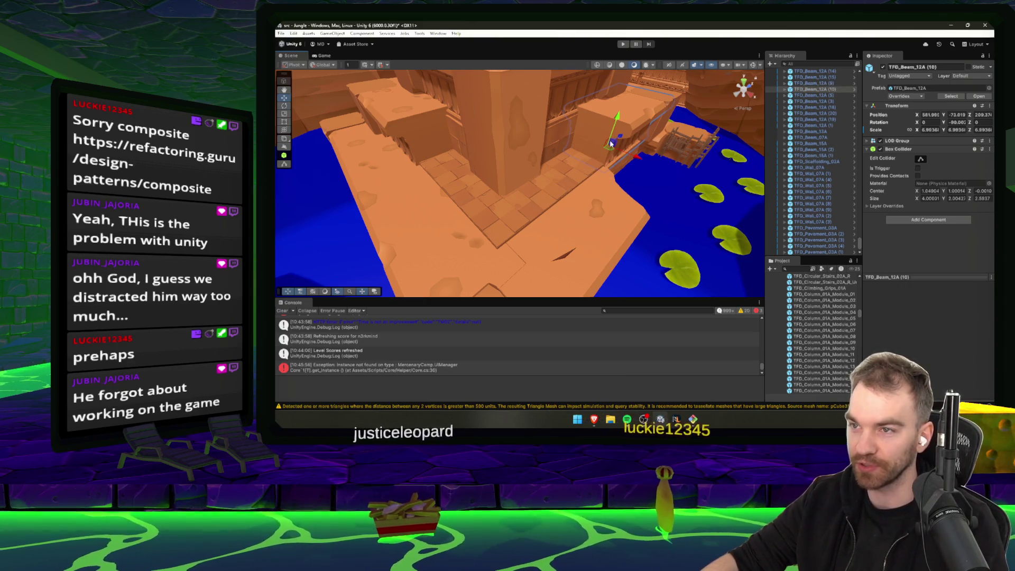
{"action": "mouse_move", "coordinate": [602, 141]}
{"action": "left_mouse_down"}
{"action": "mouse_move", "coordinate": [607, 154]}
{"action": "mouse_move", "coordinate": [577, 201]}
{"action": "mouse_move", "coordinate": [574, 164]}
{"action": "mouse_move", "coordinate": [605, 159]}
{"action": "mouse_move", "coordinate": [595, 196]}
{"action": "left_mouse_up"}
{"action": "left_click", "coordinate": [605, 159]}
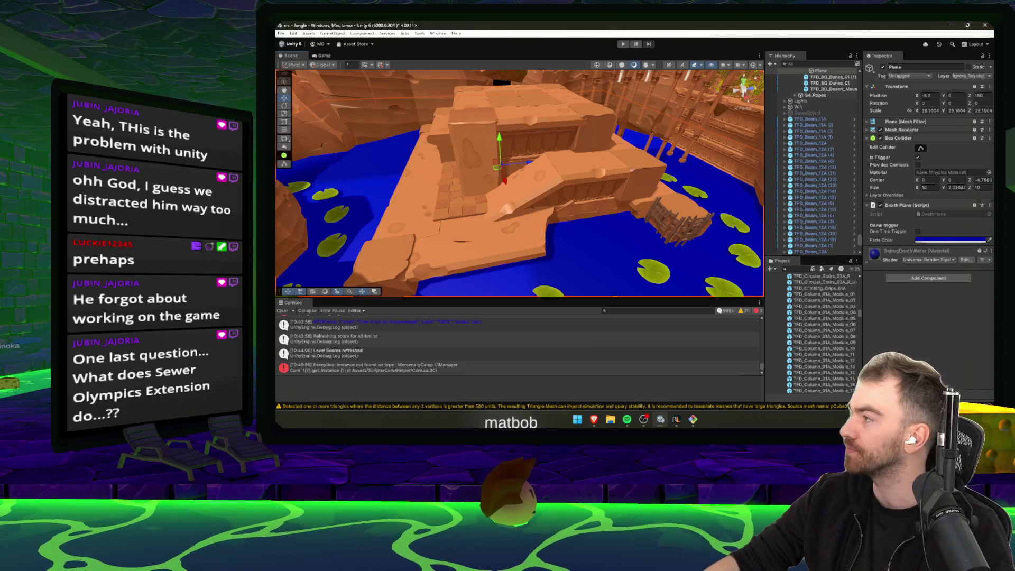
{"action": "left_click", "coordinate": [595, 419]}
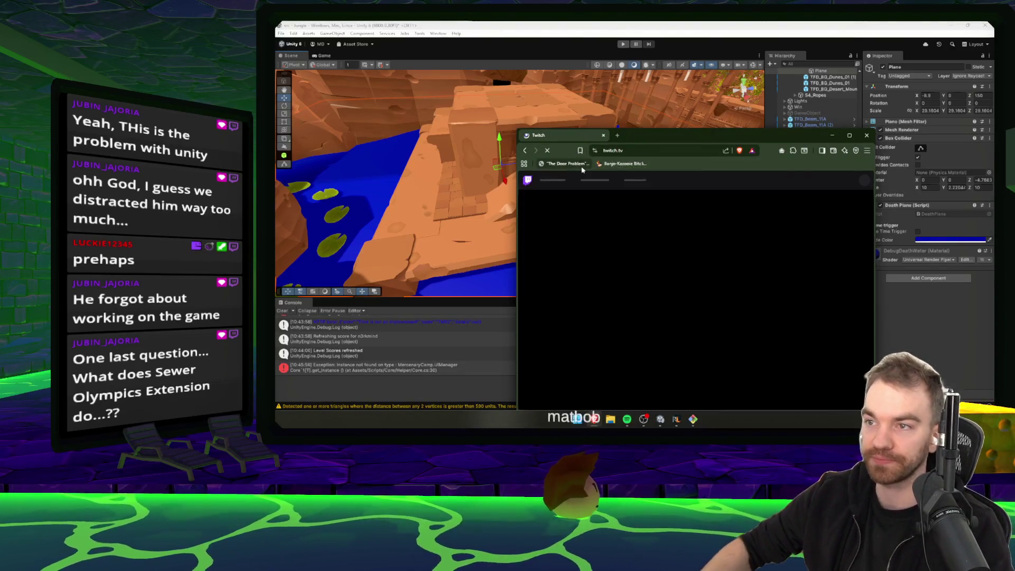
- Go to the streamer's own Twitch channel page and scroll down to the Sewer Olympics panel
{"action": "double_click", "coordinate": [631, 135]}
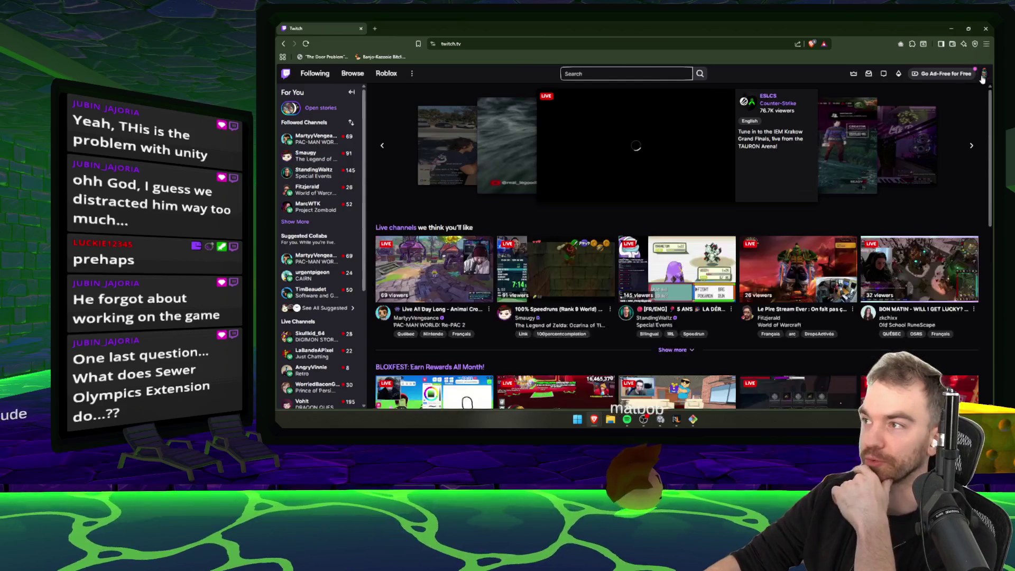
{"action": "left_click", "coordinate": [985, 73]}
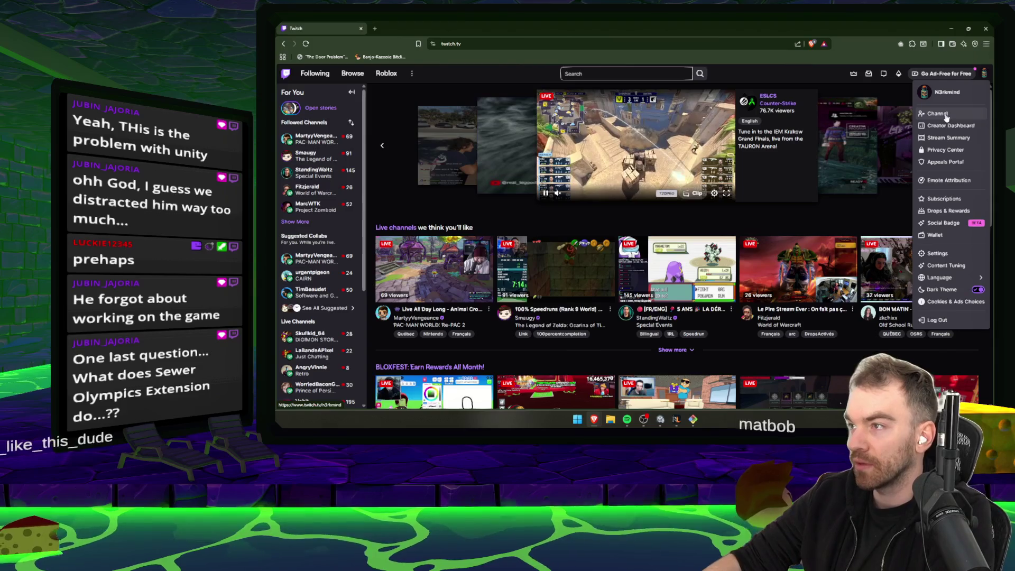
{"action": "left_click", "coordinate": [946, 115]}
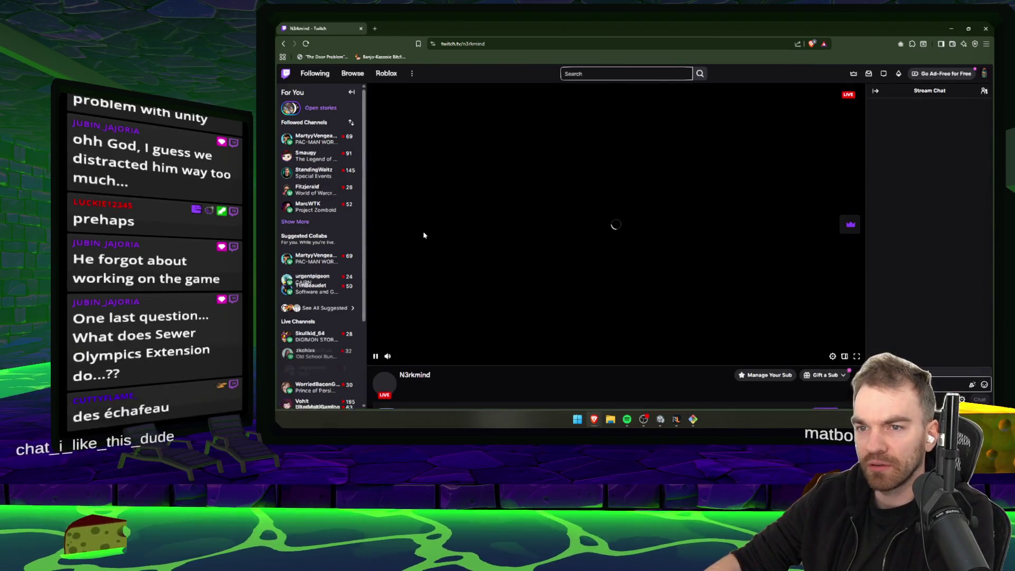
{"action": "scroll", "coordinate": [484, 306], "scroll_direction": "down", "scroll_amount": 5}
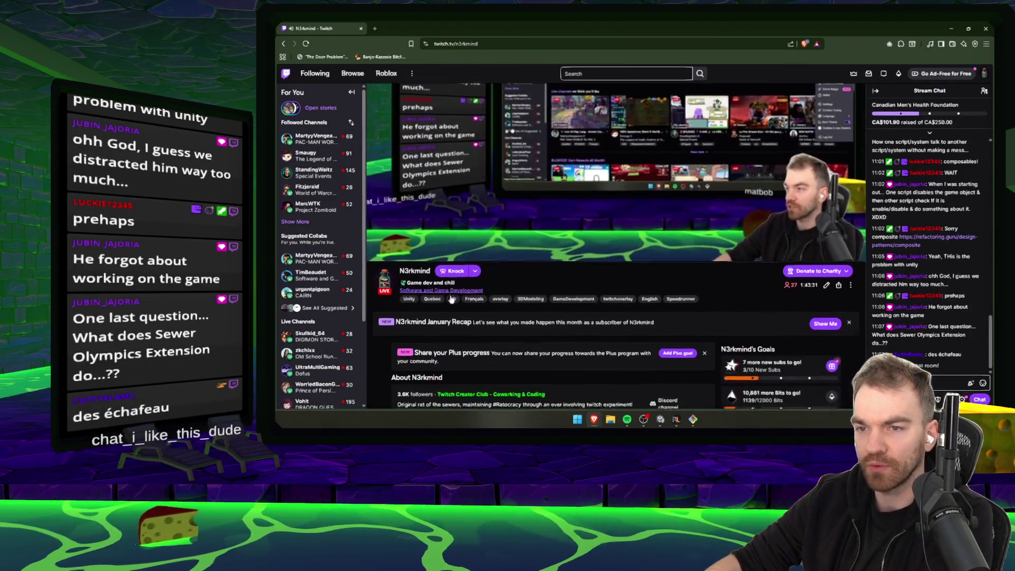
{"action": "scroll", "coordinate": [484, 305], "scroll_direction": "down", "scroll_amount": 3}
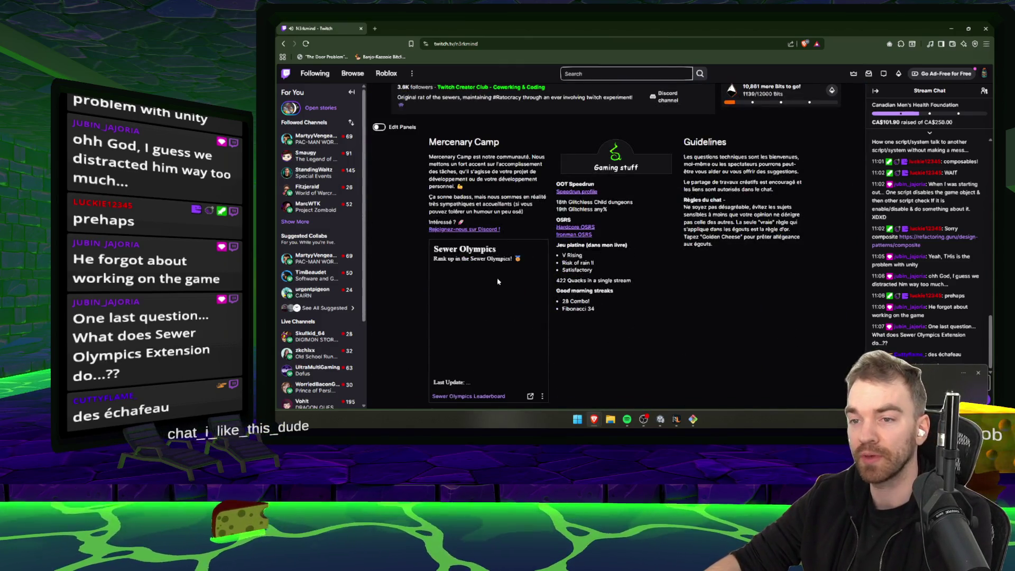
{"action": "left_click_drag", "start_coordinate": [531, 263], "coordinate": [437, 258]}
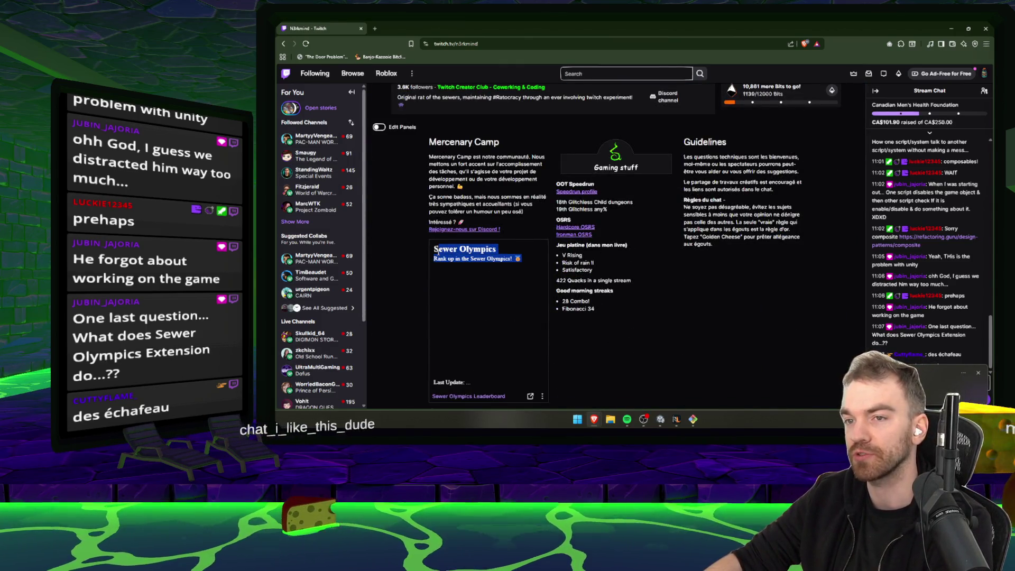
{"action": "left_click", "coordinate": [437, 252]}
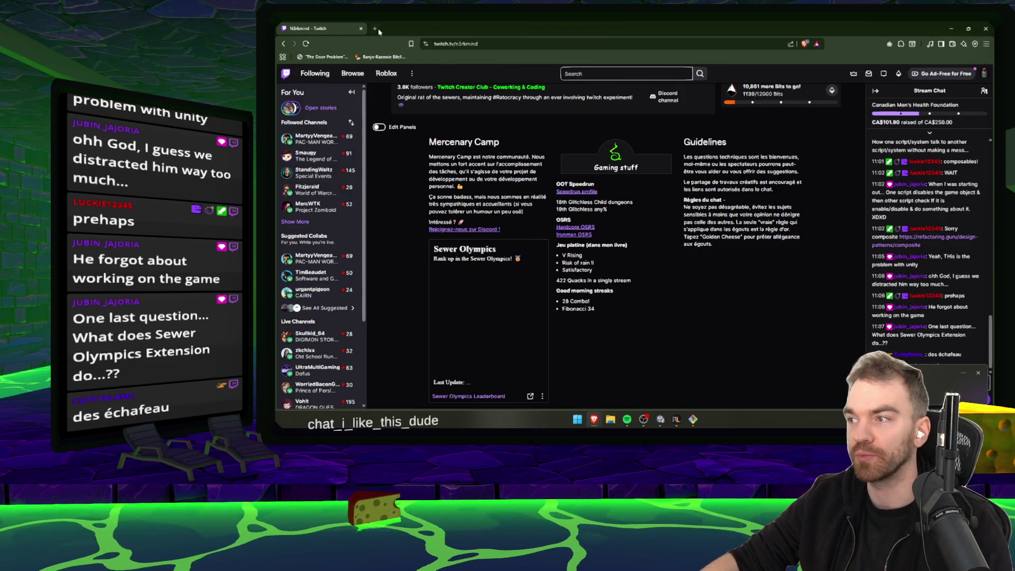
- Open the Speedrun Académie site in a new tab, then dismiss the channel's January Recap banner
{"action": "left_click", "coordinate": [375, 28]}
{"action": "left_click", "coordinate": [762, 164]}
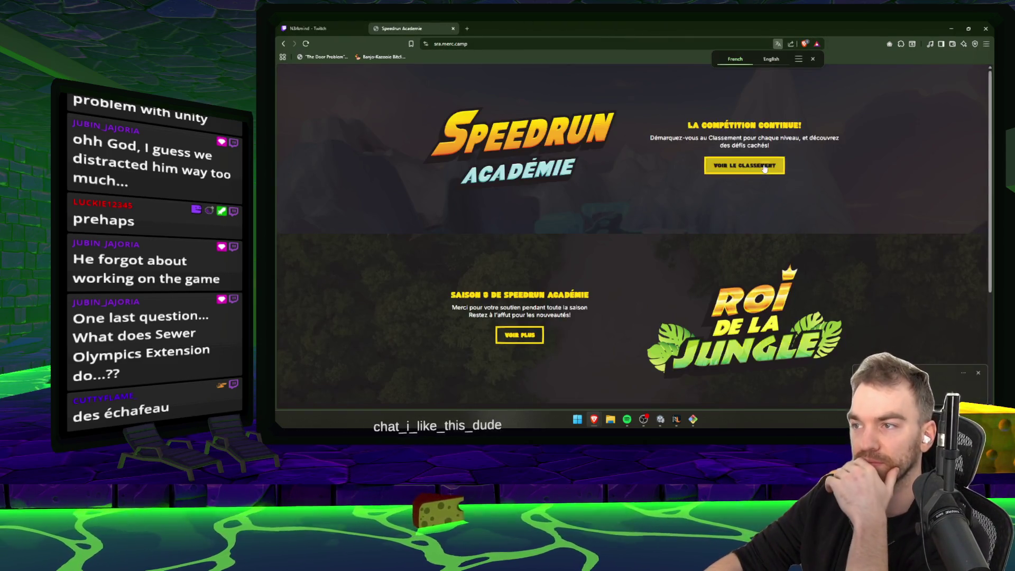
{"action": "scroll", "coordinate": [765, 168], "scroll_direction": "down", "scroll_amount": 5}
{"action": "key", "text": "ctrl+shift+Tab"}
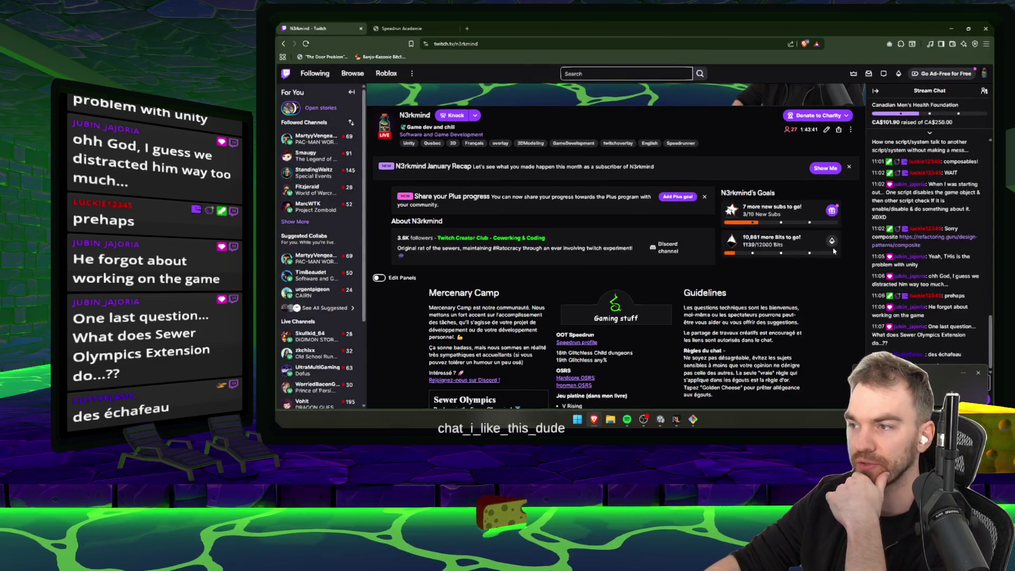
{"action": "left_click", "coordinate": [849, 166]}
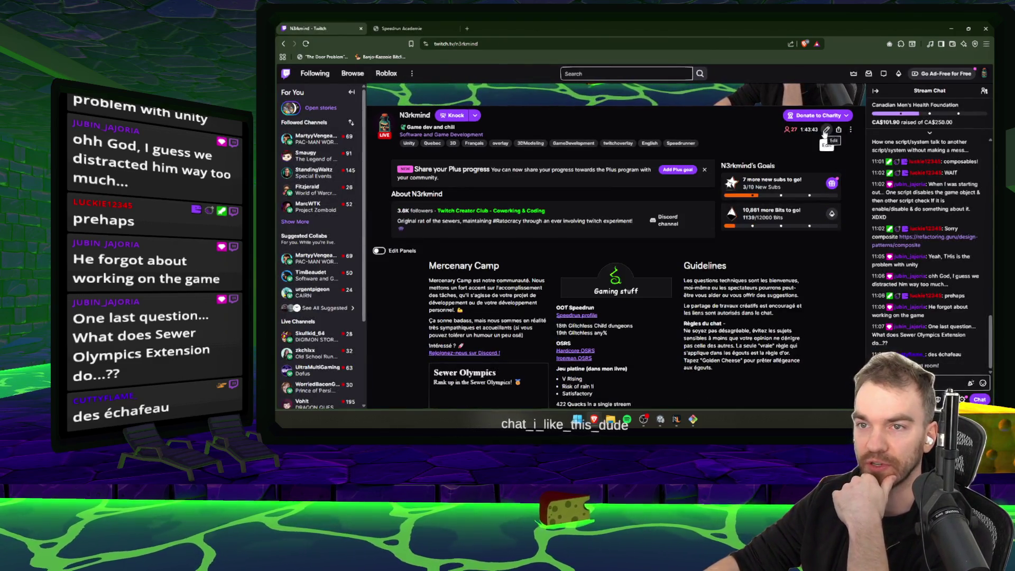
{"action": "left_click", "coordinate": [826, 131]}
{"action": "left_click", "coordinate": [774, 84]}
{"action": "scroll", "coordinate": [447, 211], "scroll_direction": "down", "scroll_amount": 2}
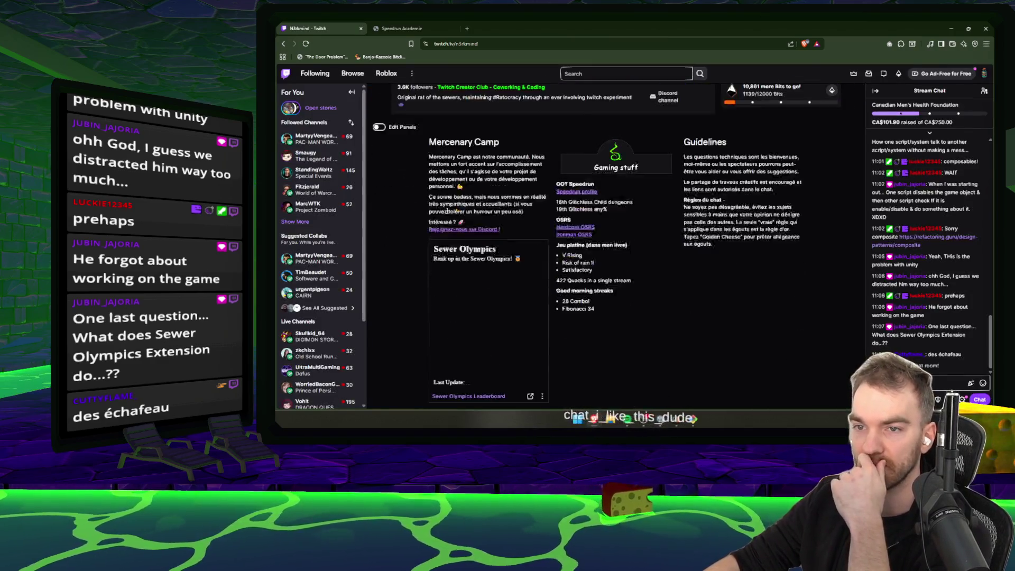
{"action": "scroll", "coordinate": [448, 211], "scroll_direction": "up", "scroll_amount": 1}
- Remove the Sewer Olympics extension panel, then close the Twitch tab and minimize the browser
{"action": "left_click", "coordinate": [379, 163]}
{"action": "scroll", "coordinate": [513, 252], "scroll_direction": "down", "scroll_amount": 1}
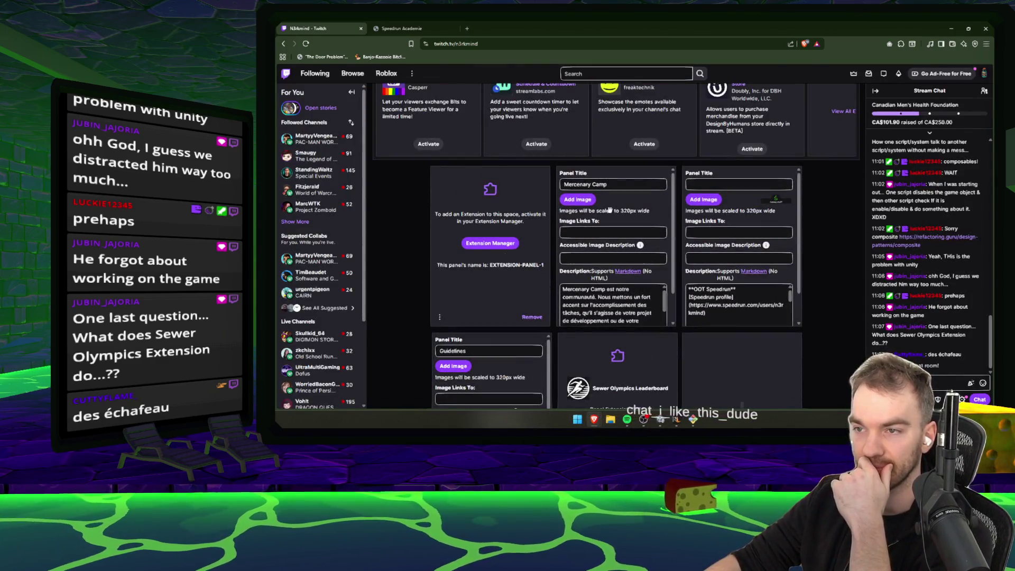
{"action": "scroll", "coordinate": [610, 210], "scroll_direction": "down", "scroll_amount": 2}
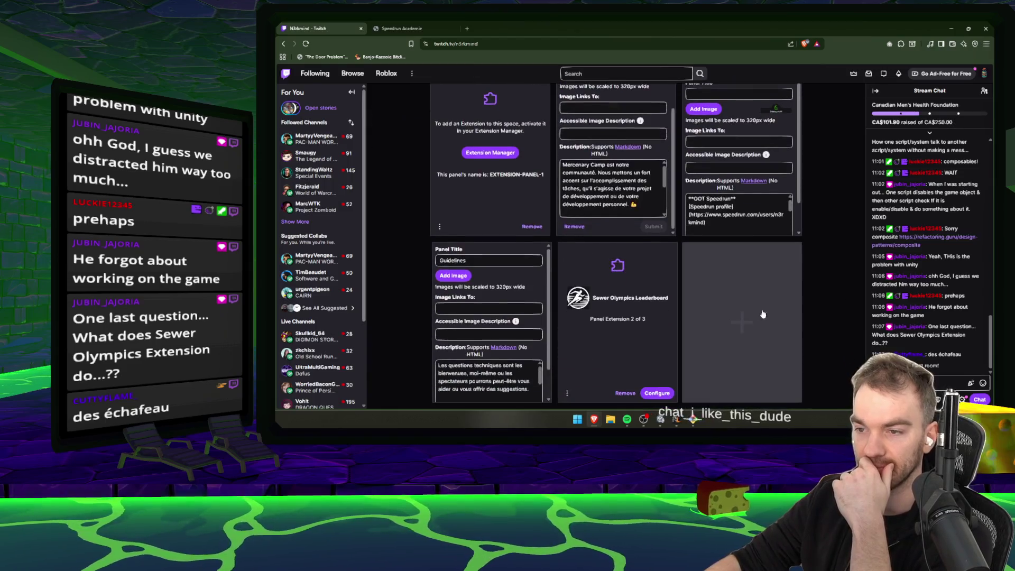
{"action": "left_click", "coordinate": [626, 393]}
{"action": "left_click", "coordinate": [620, 344]}
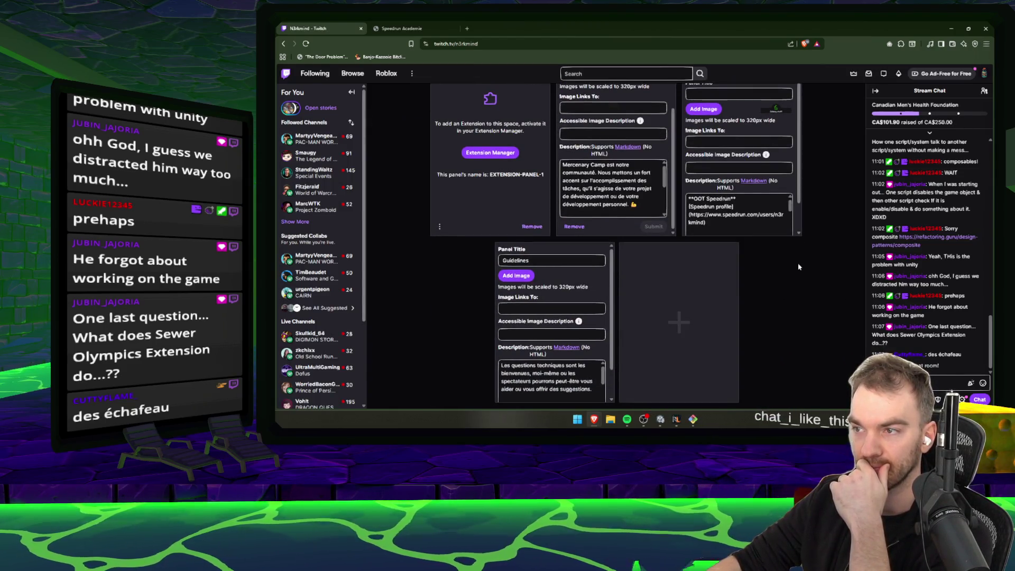
{"action": "scroll", "coordinate": [799, 299], "scroll_direction": "up", "scroll_amount": 1}
{"action": "scroll", "coordinate": [799, 299], "scroll_direction": "up", "scroll_amount": 2}
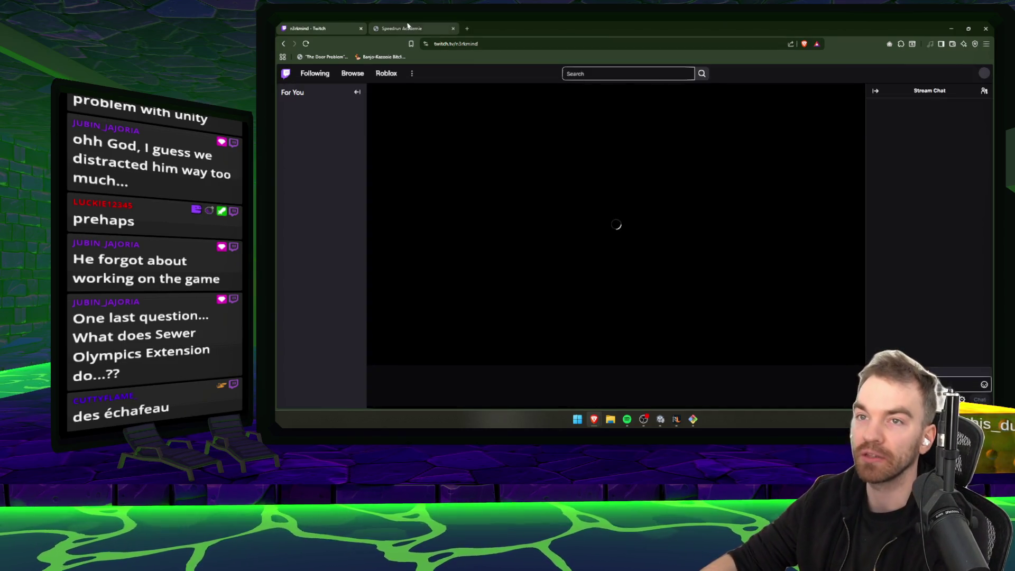
{"action": "left_click", "coordinate": [361, 28]}
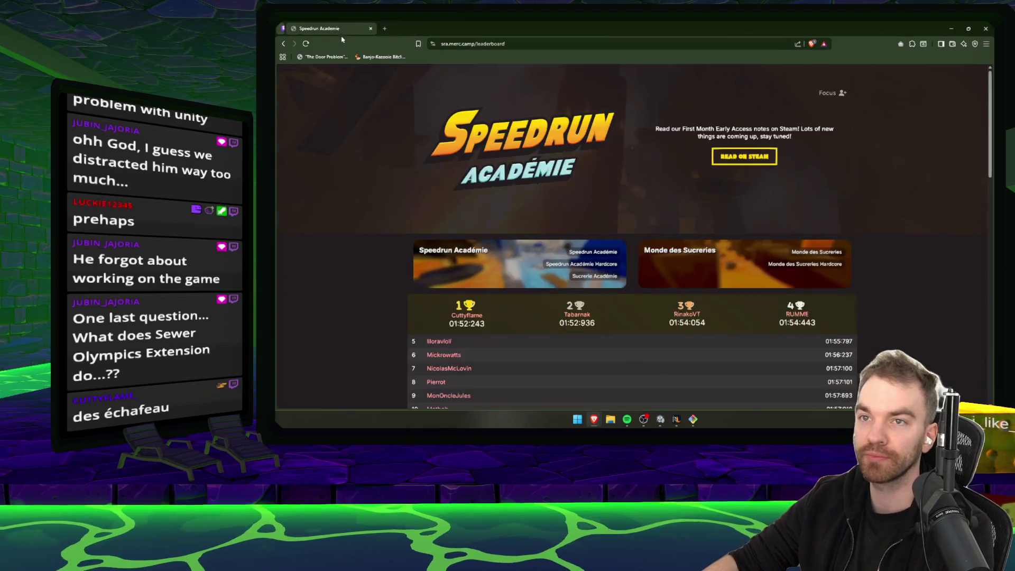
{"action": "left_click", "coordinate": [952, 29]}
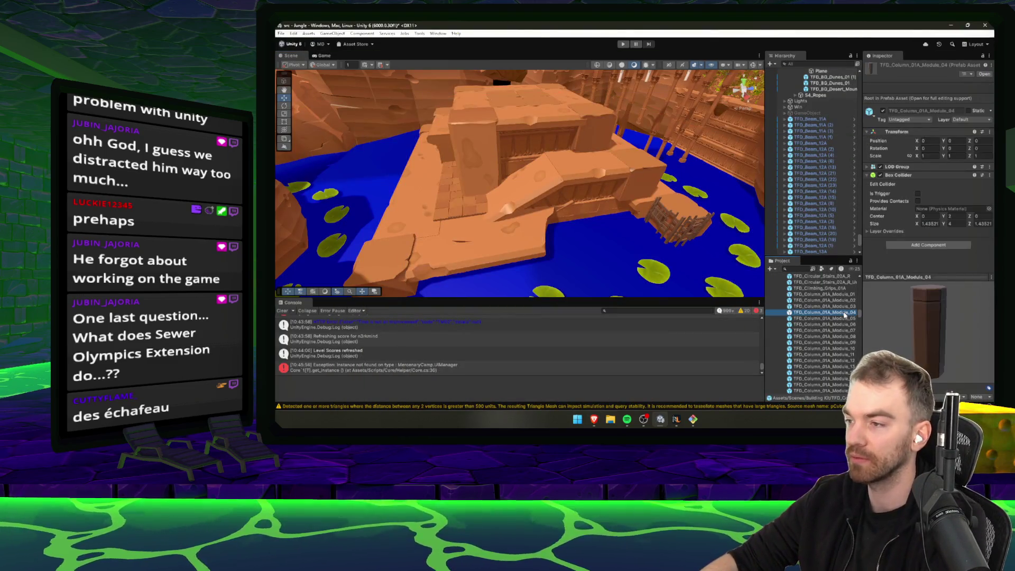
- Search the Project window for scaffolding and preview the TFD_Scaffolding_01A results
{"action": "left_click", "coordinate": [832, 294]}
{"action": "key", "text": "Up"}
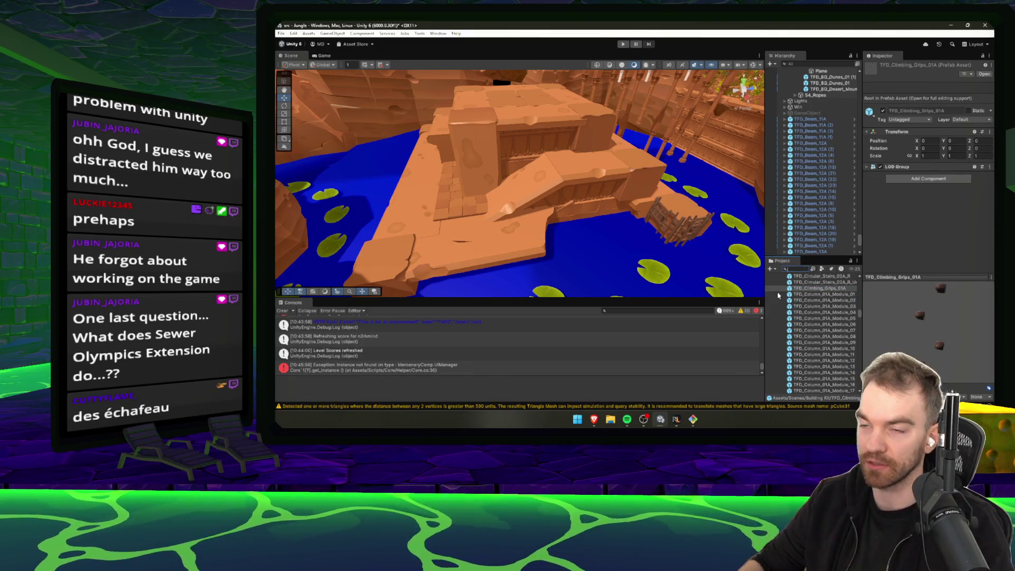
{"action": "left_click", "coordinate": [829, 263]}
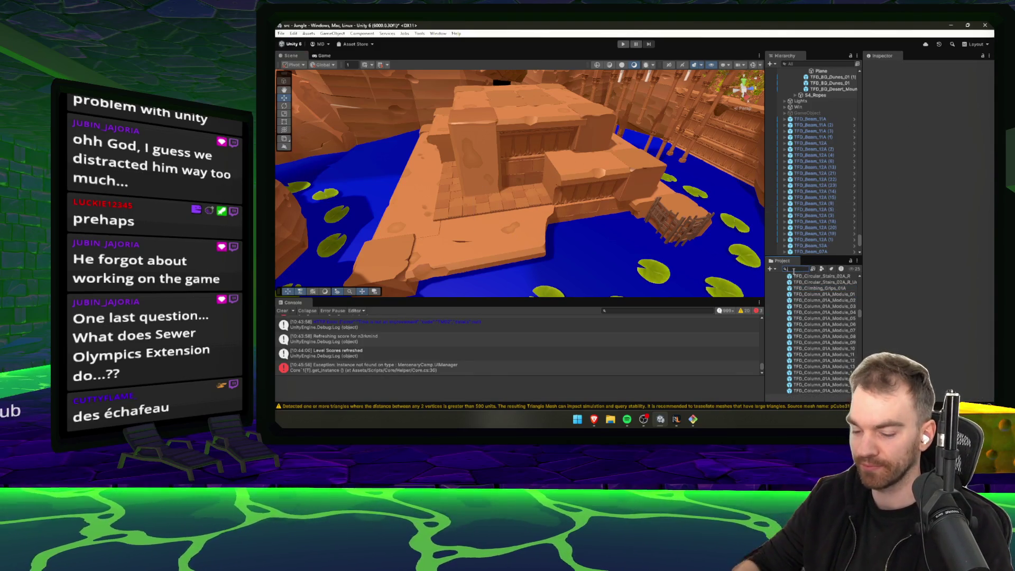
{"action": "type", "text": "scaf"}
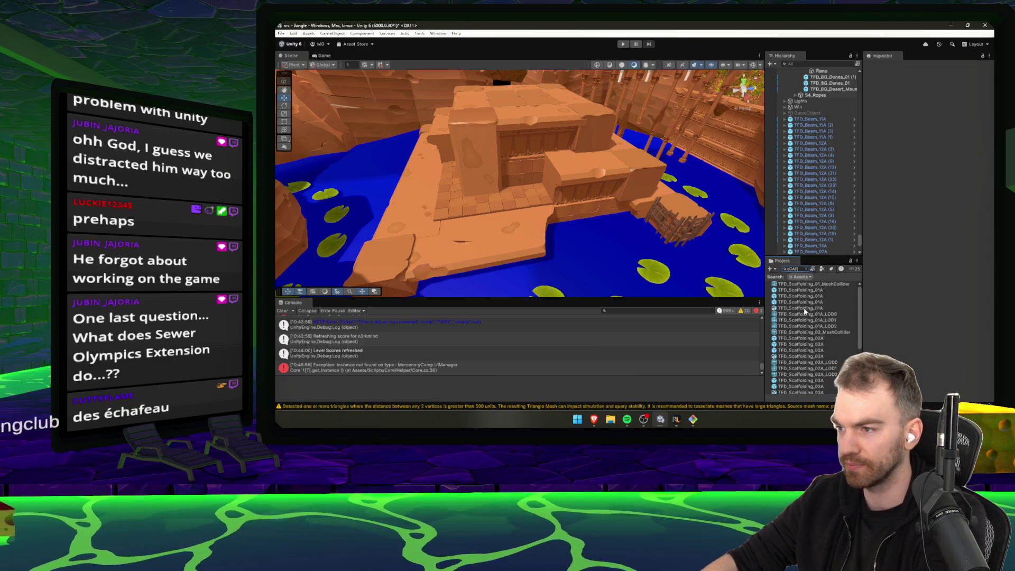
{"action": "left_click", "coordinate": [794, 297]}
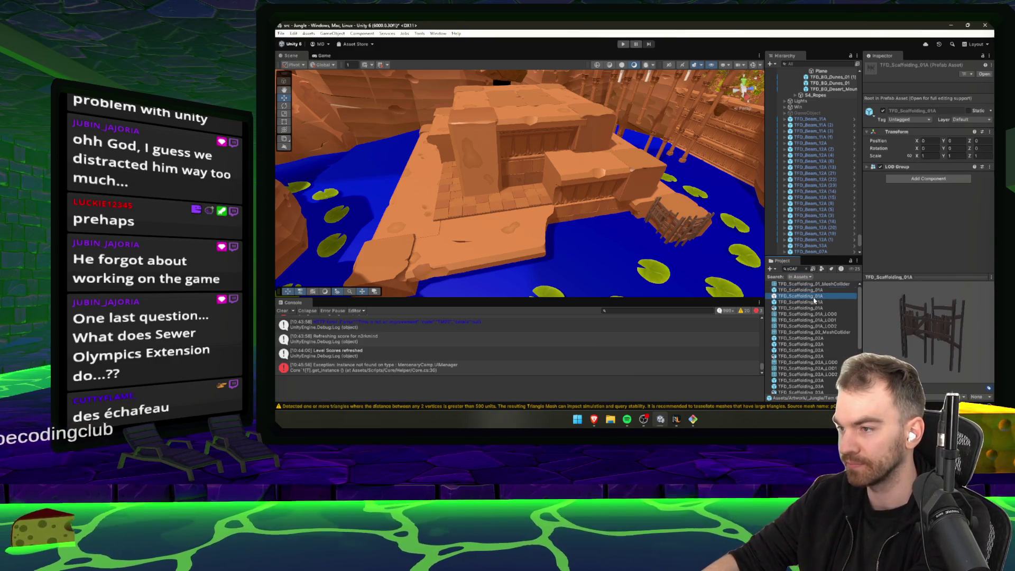
{"action": "left_click", "coordinate": [812, 290]}
{"action": "left_click", "coordinate": [807, 268]}
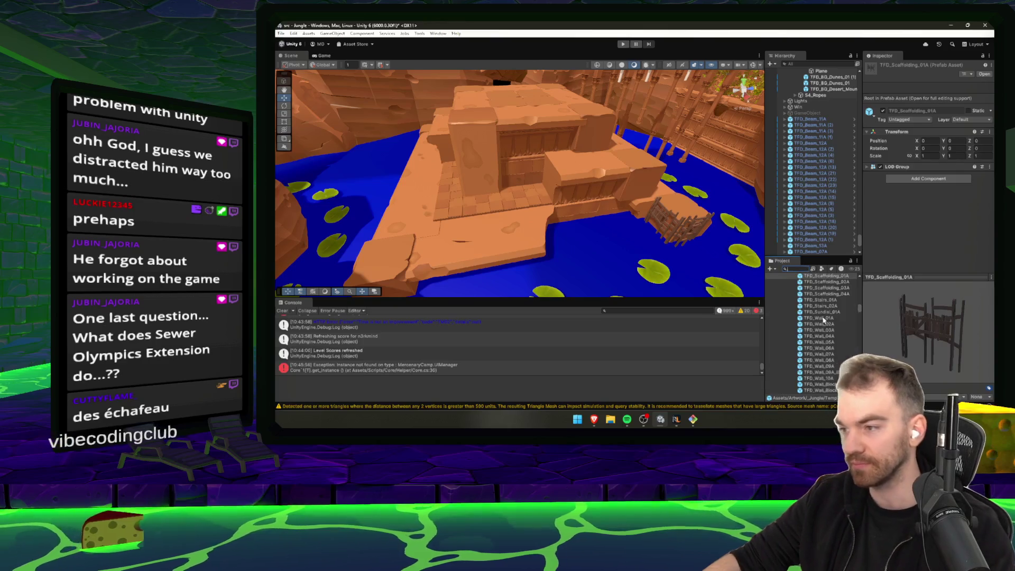
- Compare scaffolding prefabs 01A, 02A and 04A, then drag TFD_Scaffolding_01A onto the front ledge
{"action": "left_click", "coordinate": [838, 303]}
{"action": "left_click", "coordinate": [828, 333]}
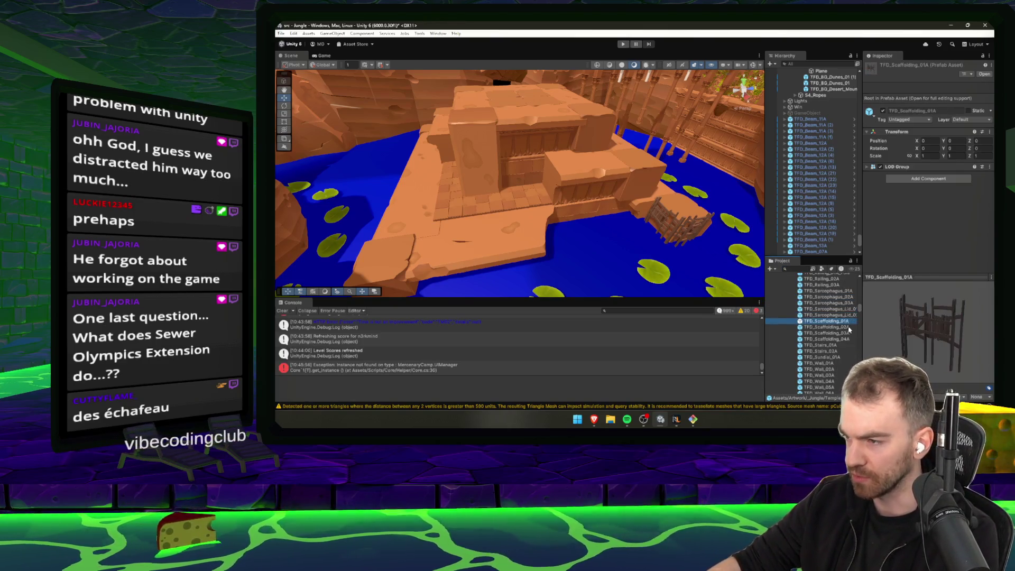
{"action": "left_click", "coordinate": [836, 339]}
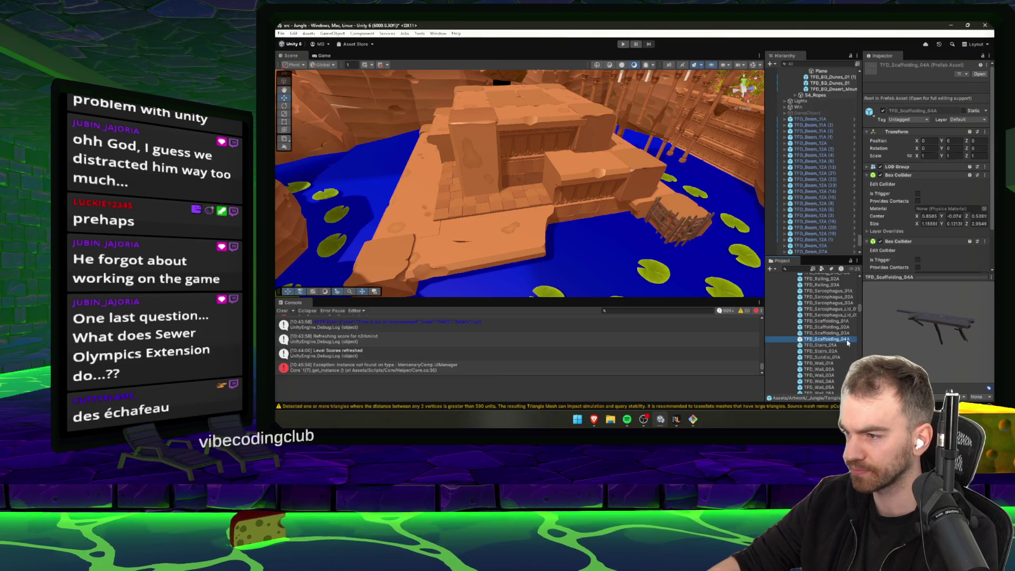
{"action": "left_click", "coordinate": [831, 321]}
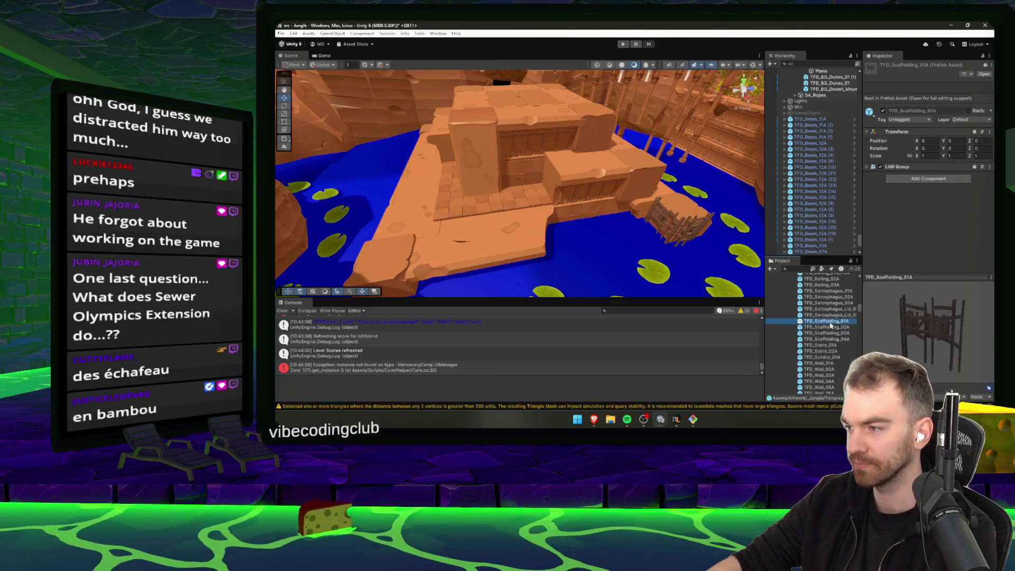
{"action": "left_click", "coordinate": [835, 327]}
{"action": "left_click", "coordinate": [840, 321]}
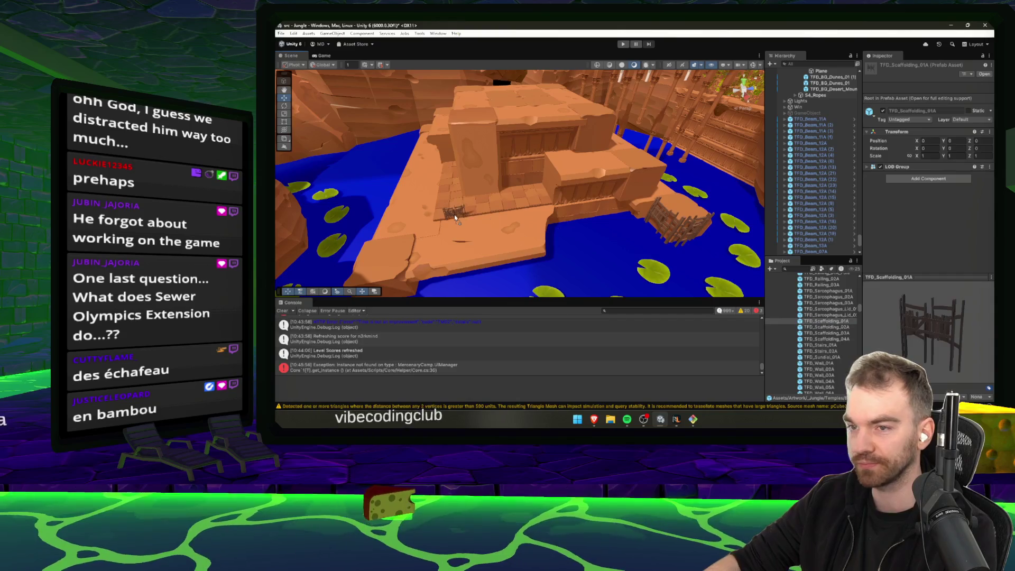
{"action": "left_click_drag", "start_coordinate": [455, 217], "coordinate": [456, 217]}
{"action": "mouse_move", "coordinate": [839, 322]}
{"action": "left_mouse_down"}
{"action": "mouse_move", "coordinate": [495, 208]}
{"action": "mouse_move", "coordinate": [532, 215]}
{"action": "left_mouse_up"}
- Add TFD_Scaffolding_03A and 04A pieces and reposition the TFD_Scaffolding_01A fence
{"action": "left_click_drag", "start_coordinate": [828, 333], "coordinate": [487, 177]}
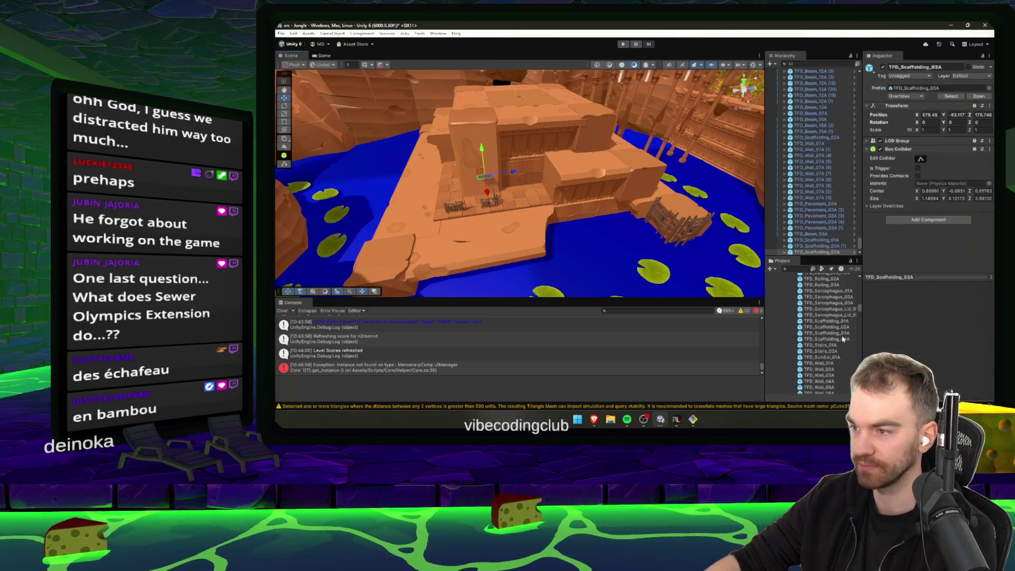
{"action": "mouse_move", "coordinate": [516, 214]}
{"action": "left_mouse_down"}
{"action": "mouse_move", "coordinate": [630, 249]}
{"action": "mouse_move", "coordinate": [549, 224]}
{"action": "left_mouse_up"}
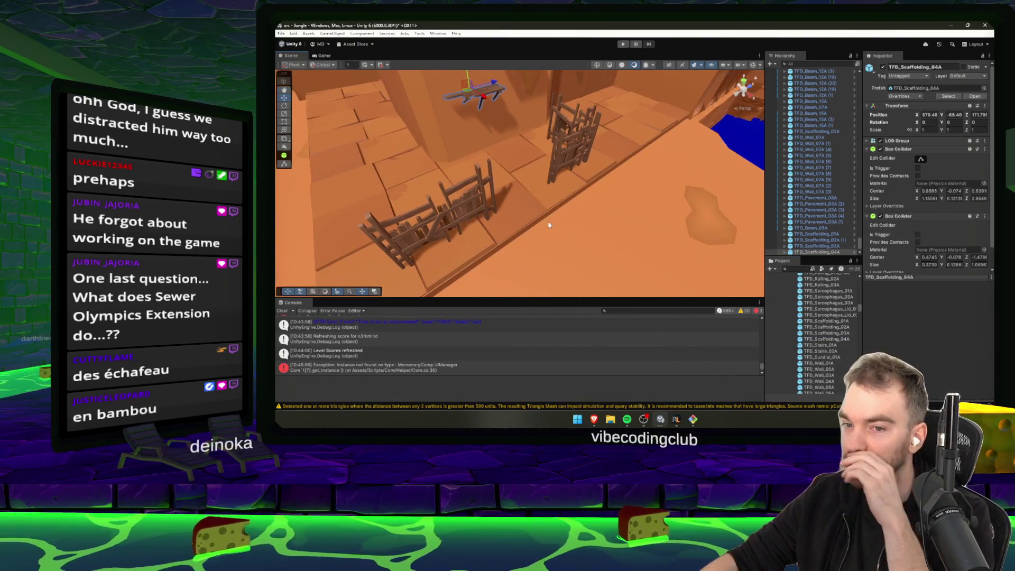
{"action": "left_click", "coordinate": [445, 194]}
{"action": "mouse_move", "coordinate": [444, 193]}
{"action": "left_mouse_down"}
{"action": "mouse_move", "coordinate": [570, 188]}
{"action": "mouse_move", "coordinate": [492, 183]}
{"action": "left_mouse_up"}
{"action": "mouse_move", "coordinate": [481, 232]}
{"action": "left_mouse_down"}
{"action": "mouse_move", "coordinate": [475, 176]}
{"action": "mouse_move", "coordinate": [511, 159]}
{"action": "mouse_move", "coordinate": [481, 158]}
{"action": "left_mouse_up"}
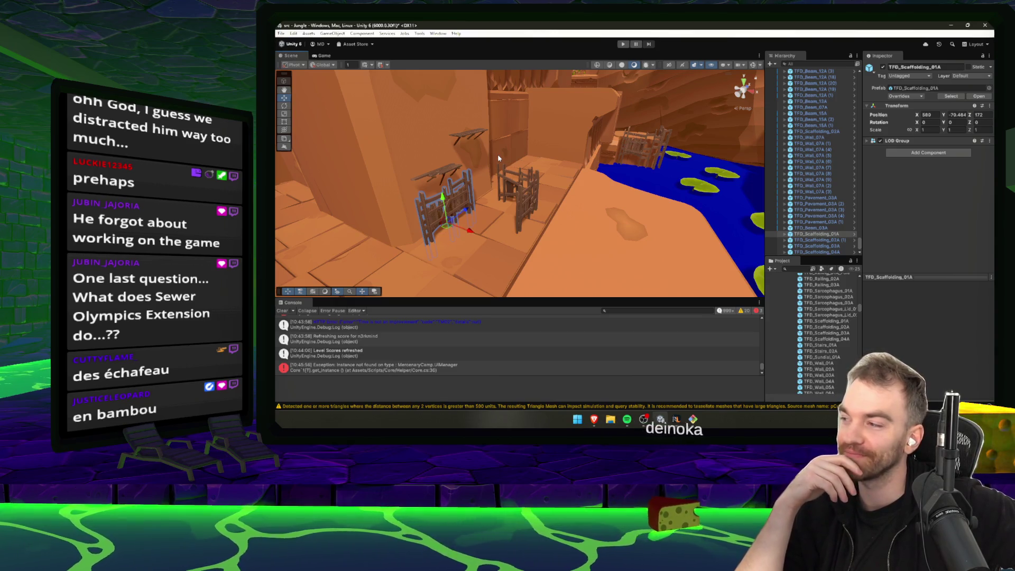
{"action": "left_click_drag", "start_coordinate": [498, 158], "coordinate": [534, 181]}
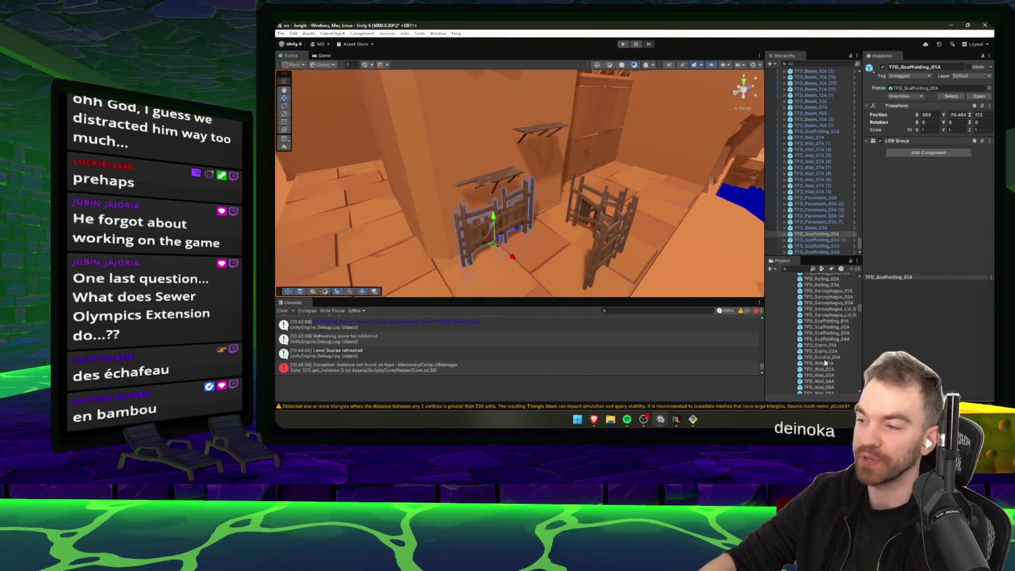
- Turn TFD_Scaffolding_02A (1) to -30°, shift it right, and scale it up in place
{"action": "left_click", "coordinate": [828, 315]}
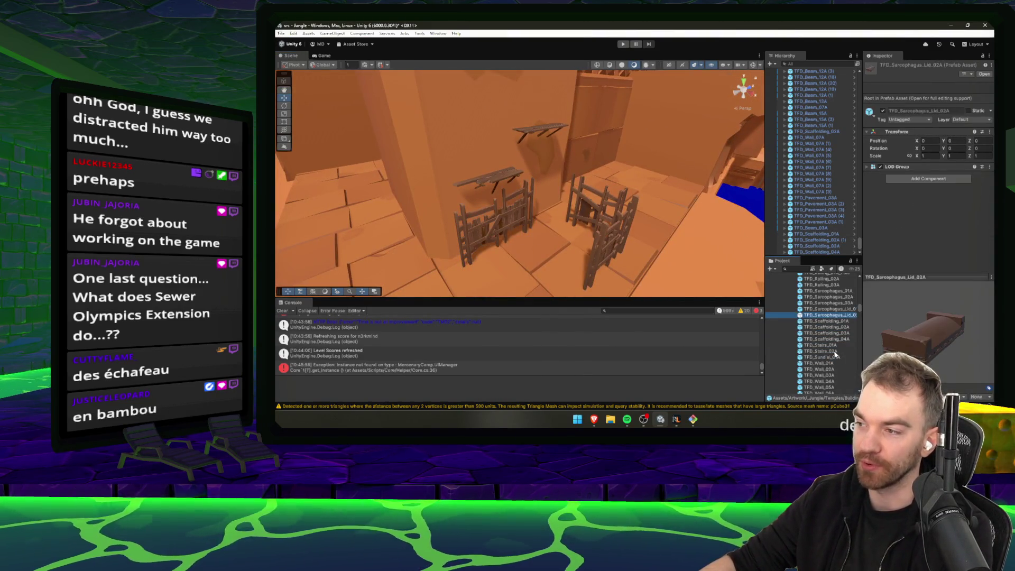
{"action": "key", "text": "Up"}
{"action": "key", "text": "Up"}
{"action": "key", "text": "Up"}
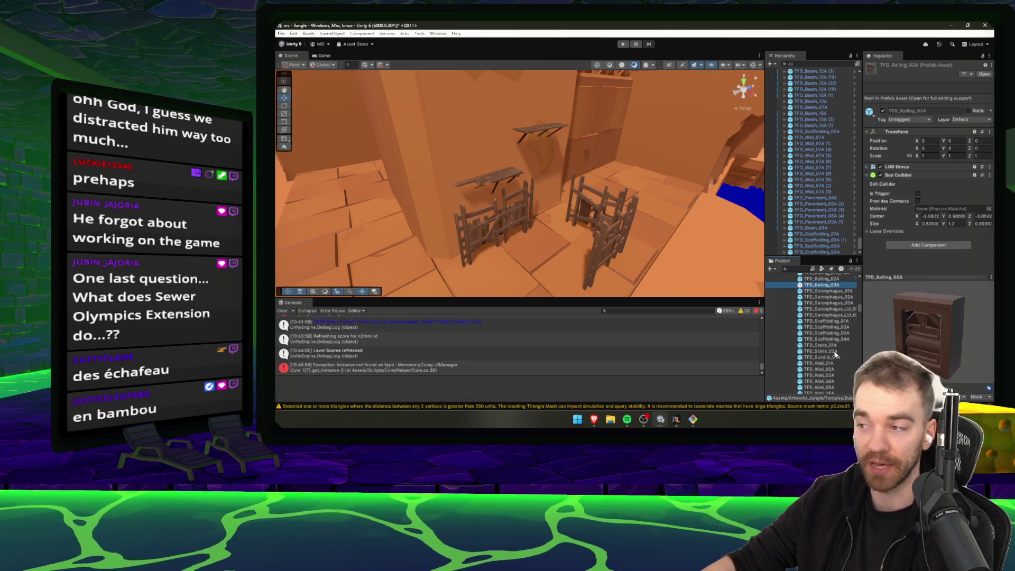
{"action": "key", "text": "Up"}
{"action": "key", "text": "Up"}
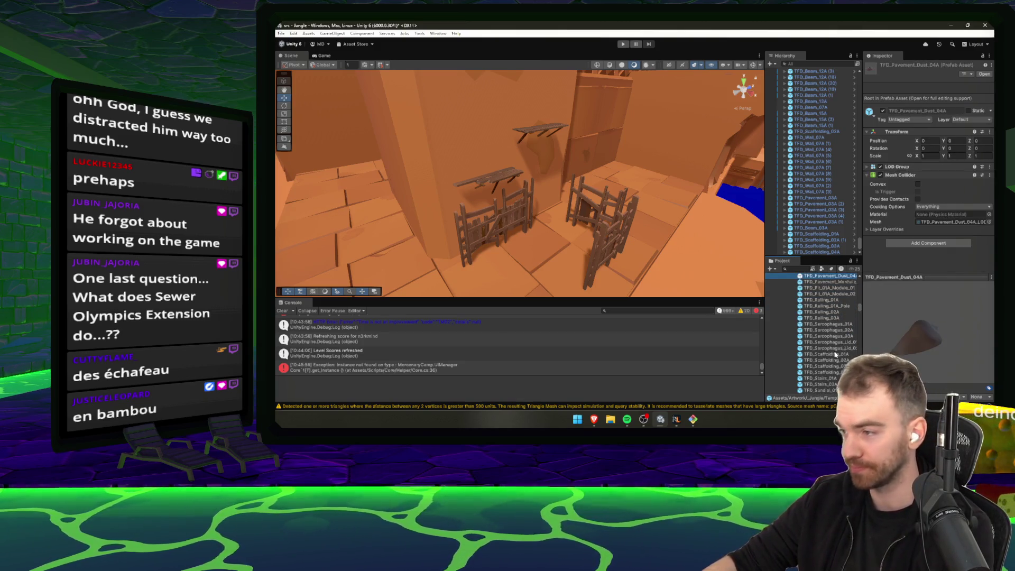
{"action": "left_click", "coordinate": [603, 212]}
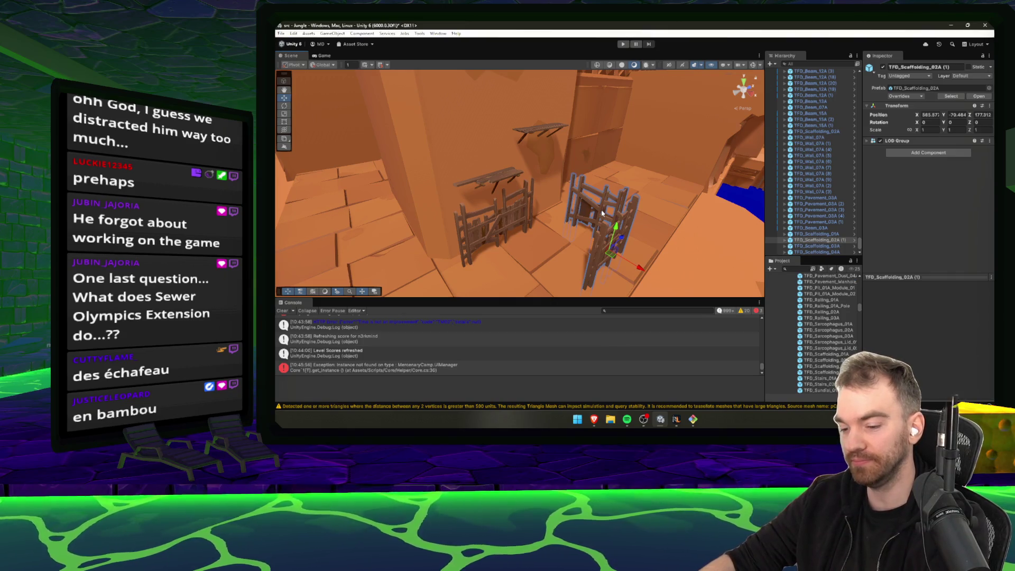
{"action": "key", "text": "e"}
{"action": "mouse_move", "coordinate": [635, 262]}
{"action": "left_mouse_down"}
{"action": "mouse_move", "coordinate": [649, 266]}
{"action": "mouse_move", "coordinate": [621, 270]}
{"action": "left_mouse_up"}
{"action": "key", "text": "w"}
{"action": "mouse_move", "coordinate": [629, 235]}
{"action": "left_mouse_down"}
{"action": "mouse_move", "coordinate": [698, 217]}
{"action": "mouse_move", "coordinate": [656, 169]}
{"action": "mouse_move", "coordinate": [543, 181]}
{"action": "mouse_move", "coordinate": [495, 157]}
{"action": "mouse_move", "coordinate": [480, 179]}
{"action": "mouse_move", "coordinate": [455, 179]}
{"action": "left_mouse_up"}
{"action": "key", "text": "f"}
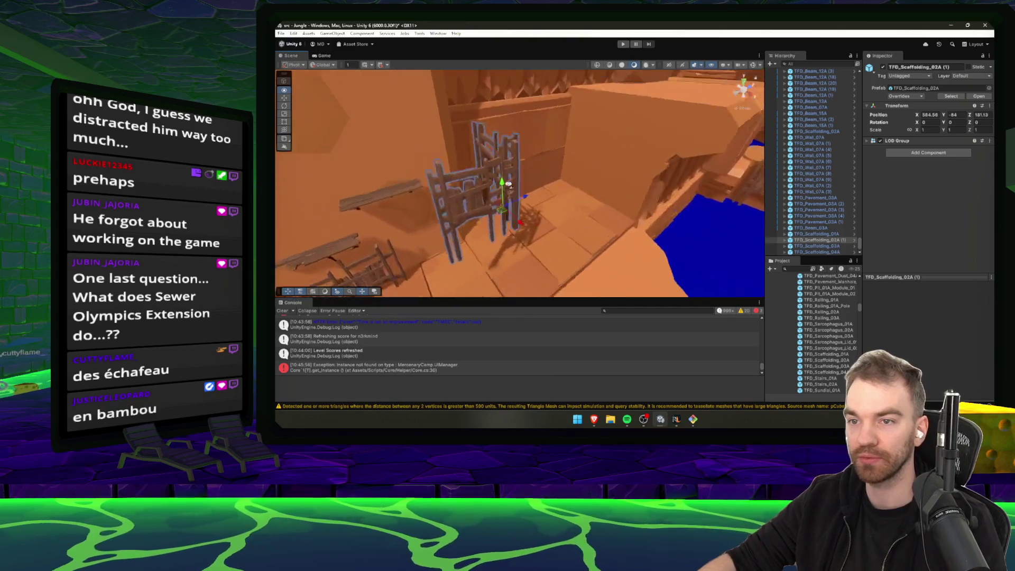
{"action": "mouse_move", "coordinate": [643, 194]}
{"action": "left_mouse_down"}
{"action": "mouse_move", "coordinate": [649, 159]}
{"action": "mouse_move", "coordinate": [637, 255]}
{"action": "mouse_move", "coordinate": [617, 260]}
{"action": "mouse_move", "coordinate": [606, 220]}
{"action": "mouse_move", "coordinate": [568, 220]}
{"action": "mouse_move", "coordinate": [479, 271]}
{"action": "mouse_move", "coordinate": [529, 247]}
{"action": "mouse_move", "coordinate": [511, 253]}
{"action": "mouse_move", "coordinate": [718, 215]}
{"action": "mouse_move", "coordinate": [582, 196]}
{"action": "mouse_move", "coordinate": [434, 147]}
{"action": "mouse_move", "coordinate": [487, 132]}
{"action": "left_mouse_up"}
- Play-test the level, teleporting the player in and moving through the water, then stop Play mode
{"action": "left_click", "coordinate": [582, 196]}
{"action": "scroll", "coordinate": [845, 234], "scroll_direction": "up", "scroll_amount": 8}
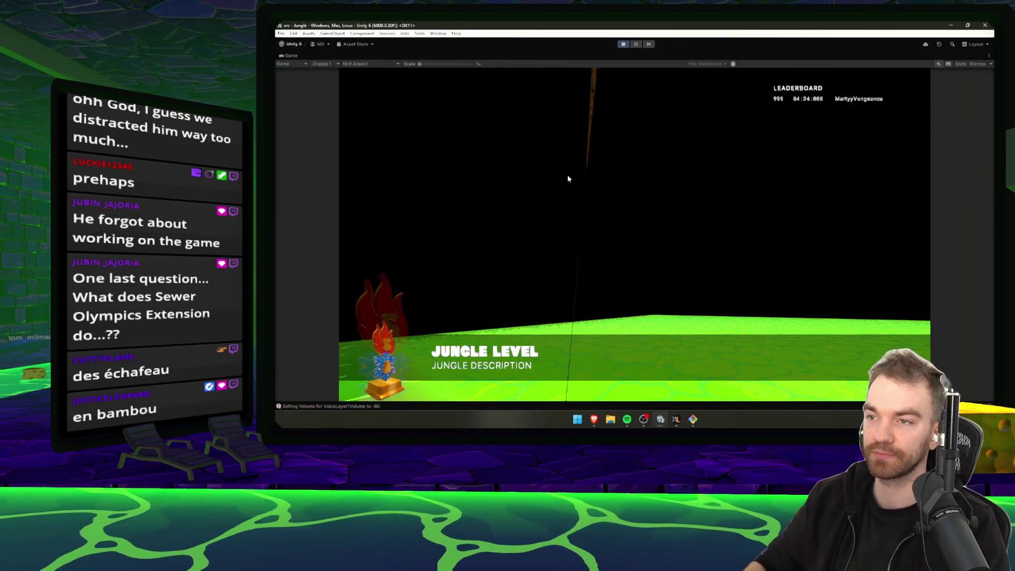
{"action": "key", "text": "Return"}
{"action": "key", "text": "Return"}
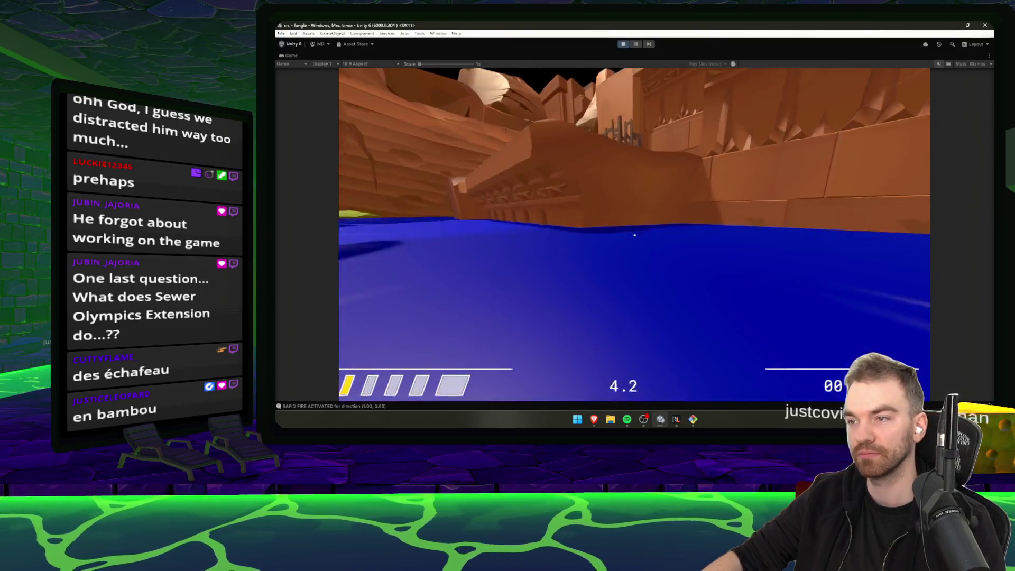
{"action": "key", "text": "Escape"}
{"action": "left_click", "coordinate": [625, 43]}
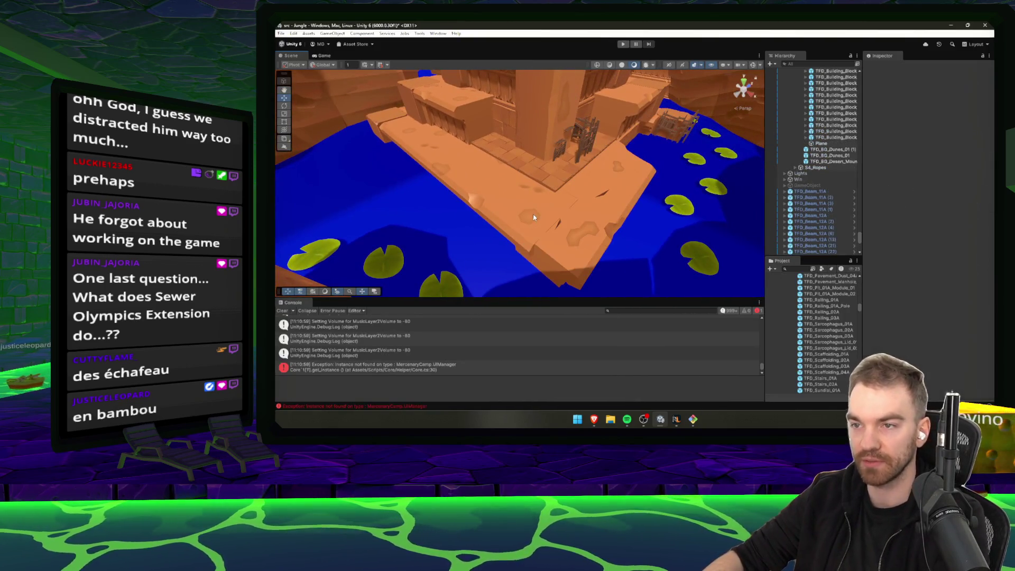
- Delete the TFD_Scaffolding_04A piece by the courtyard wall and slide TFD_Beam_12A down toward the wall
{"action": "mouse_move", "coordinate": [585, 213]}
{"action": "left_mouse_down"}
{"action": "mouse_move", "coordinate": [621, 165]}
{"action": "mouse_move", "coordinate": [661, 159]}
{"action": "mouse_move", "coordinate": [747, 81]}
{"action": "mouse_move", "coordinate": [692, 218]}
{"action": "mouse_move", "coordinate": [635, 194]}
{"action": "mouse_move", "coordinate": [608, 208]}
{"action": "mouse_move", "coordinate": [648, 198]}
{"action": "mouse_move", "coordinate": [526, 226]}
{"action": "mouse_move", "coordinate": [548, 240]}
{"action": "mouse_move", "coordinate": [624, 191]}
{"action": "mouse_move", "coordinate": [540, 190]}
{"action": "left_mouse_up"}
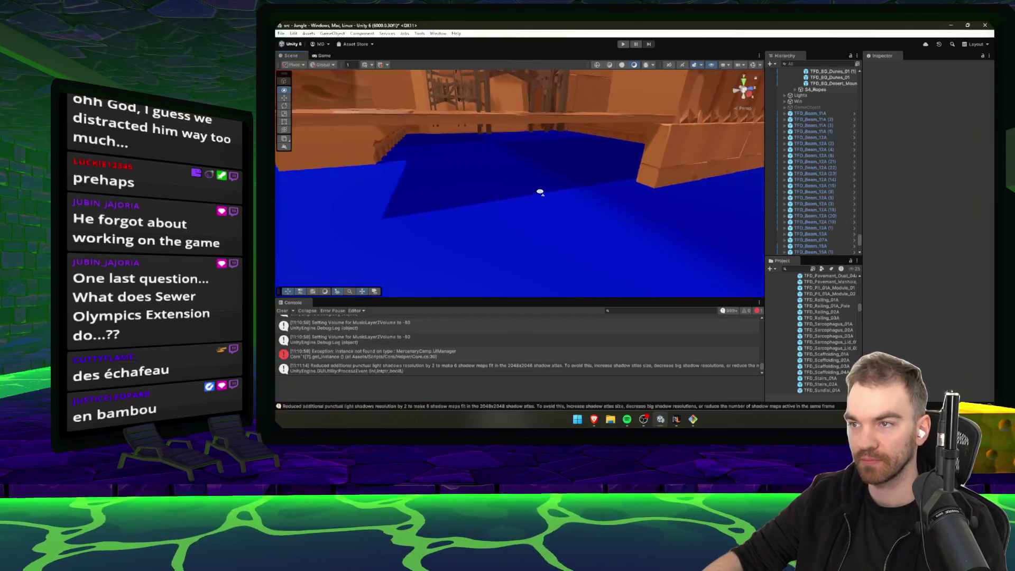
{"action": "left_click", "coordinate": [641, 142]}
{"action": "mouse_move", "coordinate": [642, 143]}
{"action": "left_mouse_down"}
{"action": "mouse_move", "coordinate": [539, 167]}
{"action": "mouse_move", "coordinate": [546, 129]}
{"action": "mouse_move", "coordinate": [692, 205]}
{"action": "mouse_move", "coordinate": [661, 196]}
{"action": "mouse_move", "coordinate": [751, 205]}
{"action": "mouse_move", "coordinate": [491, 165]}
{"action": "mouse_move", "coordinate": [528, 201]}
{"action": "left_mouse_up"}
{"action": "left_click", "coordinate": [530, 202]}
{"action": "left_click", "coordinate": [508, 214]}
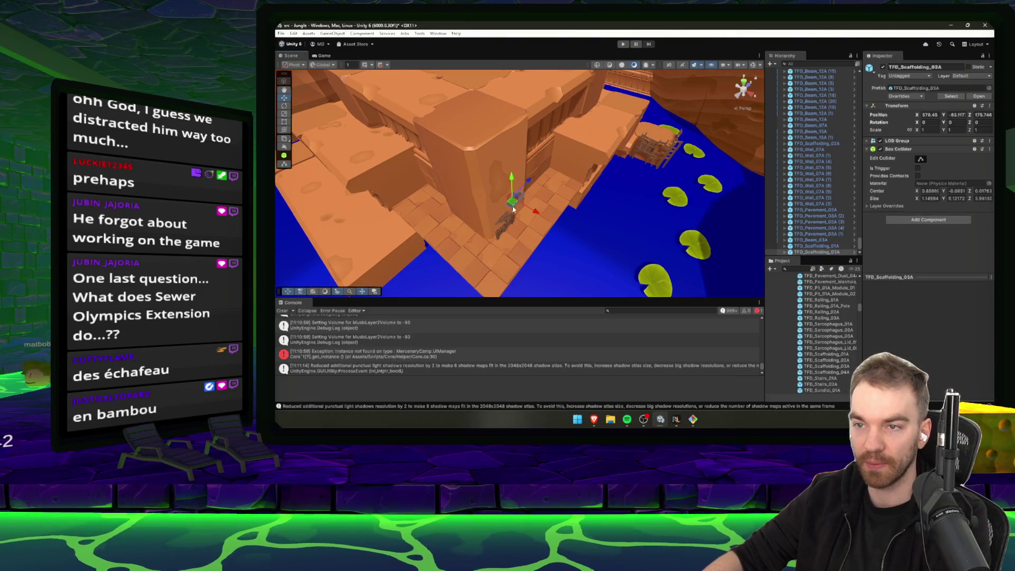
{"action": "key", "text": "Delete"}
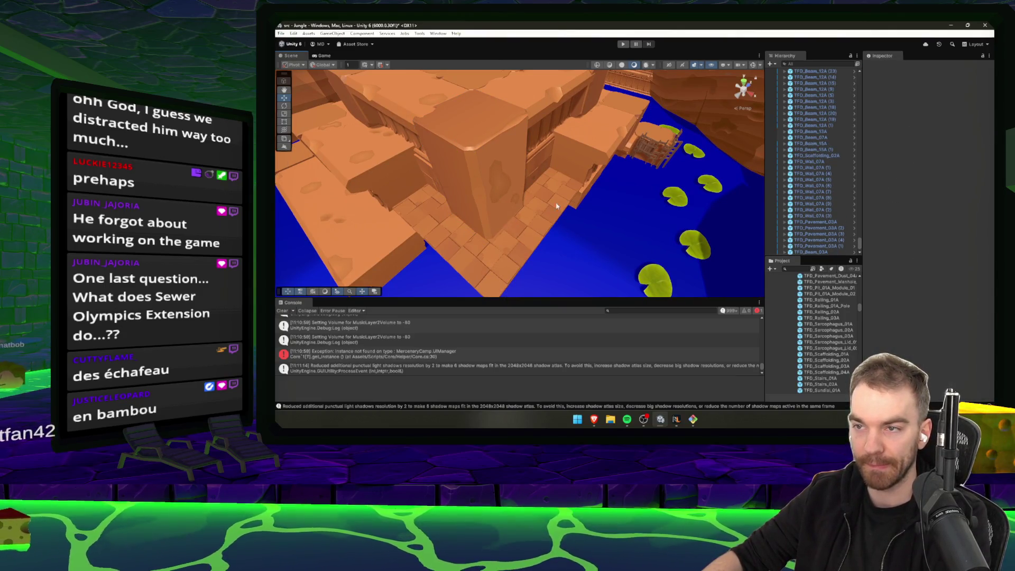
{"action": "left_click", "coordinate": [592, 150]}
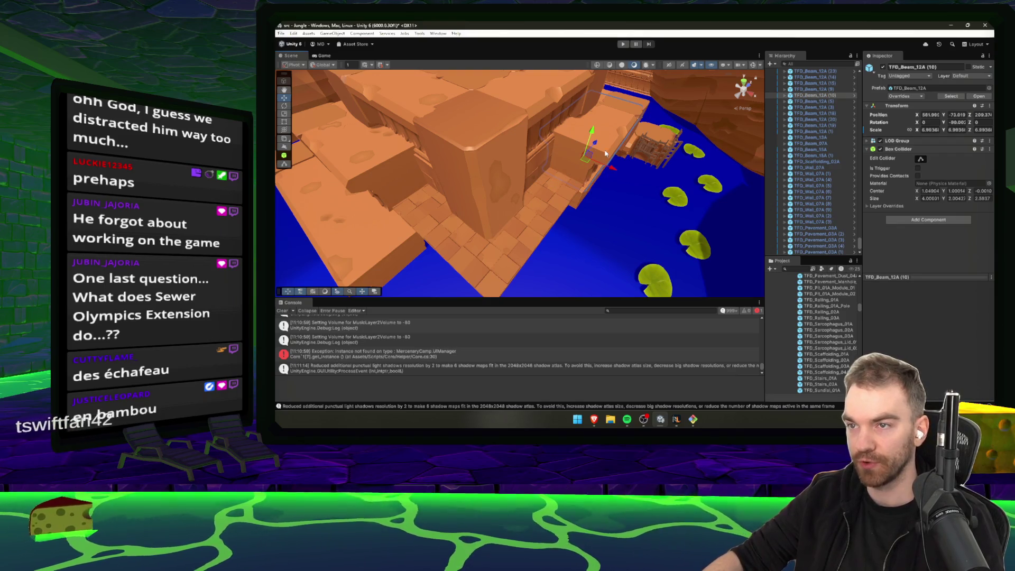
{"action": "mouse_move", "coordinate": [594, 146]}
{"action": "left_mouse_down"}
{"action": "mouse_move", "coordinate": [519, 206]}
{"action": "mouse_move", "coordinate": [548, 200]}
{"action": "mouse_move", "coordinate": [534, 222]}
{"action": "mouse_move", "coordinate": [493, 199]}
{"action": "mouse_move", "coordinate": [507, 176]}
{"action": "mouse_move", "coordinate": [617, 226]}
{"action": "mouse_move", "coordinate": [433, 214]}
{"action": "mouse_move", "coordinate": [873, 220]}
{"action": "left_mouse_up"}
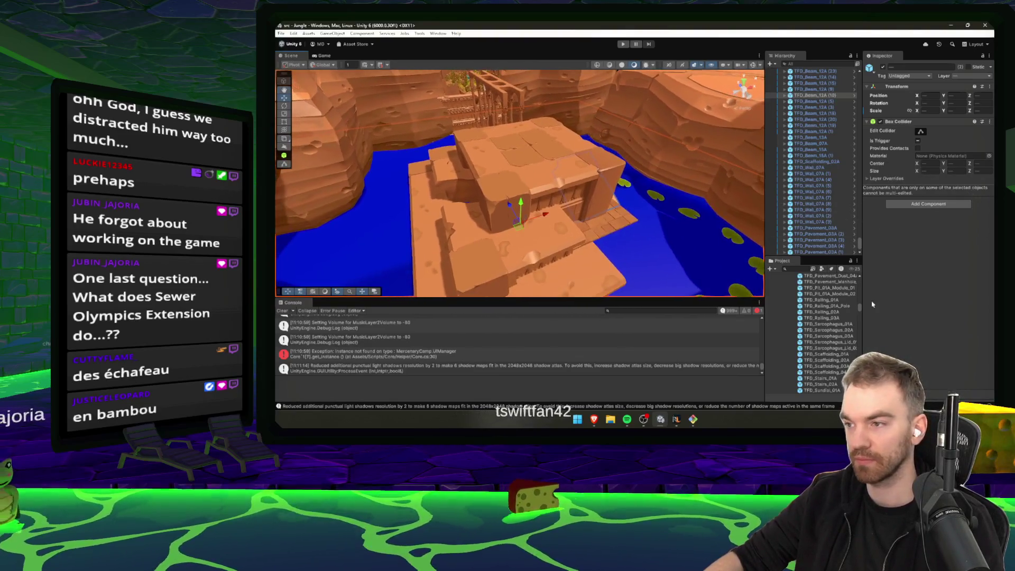
- Preview kit prefabs such as TFD_Railing_03A, TFD_Wall_02A, TFD_Sarcophagus_Lid_01A and TFD_Pavement_05A
{"action": "left_click", "coordinate": [851, 318]}
{"action": "right_click", "coordinate": [838, 372]}
{"action": "key", "text": "Escape"}
{"action": "scroll", "coordinate": [833, 364], "scroll_direction": "down", "scroll_amount": 2}
{"action": "left_click", "coordinate": [822, 358]}
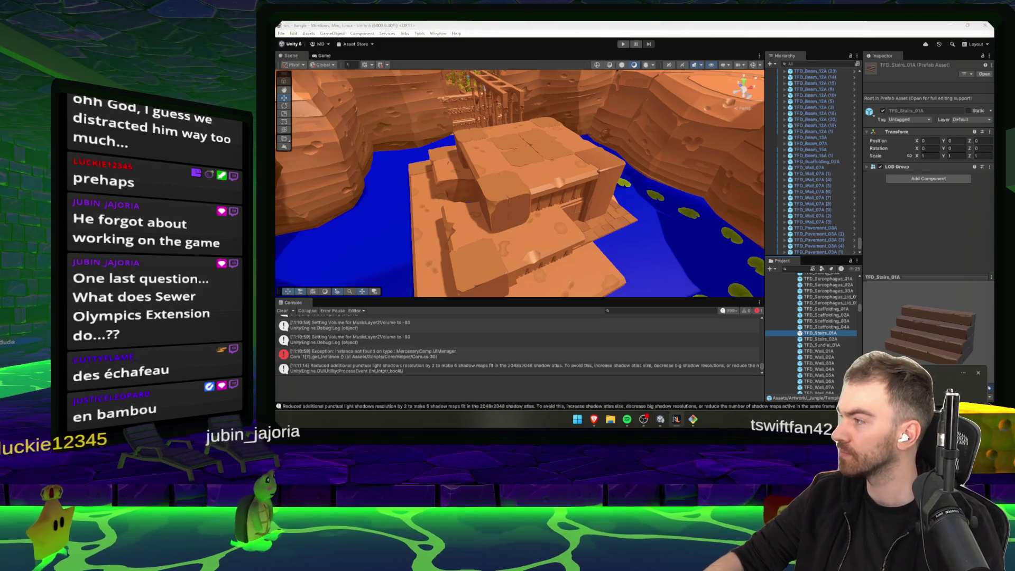
{"action": "left_click", "coordinate": [831, 297]}
{"action": "key", "text": "Up"}
{"action": "key", "text": "Up"}
{"action": "key", "text": "Up"}
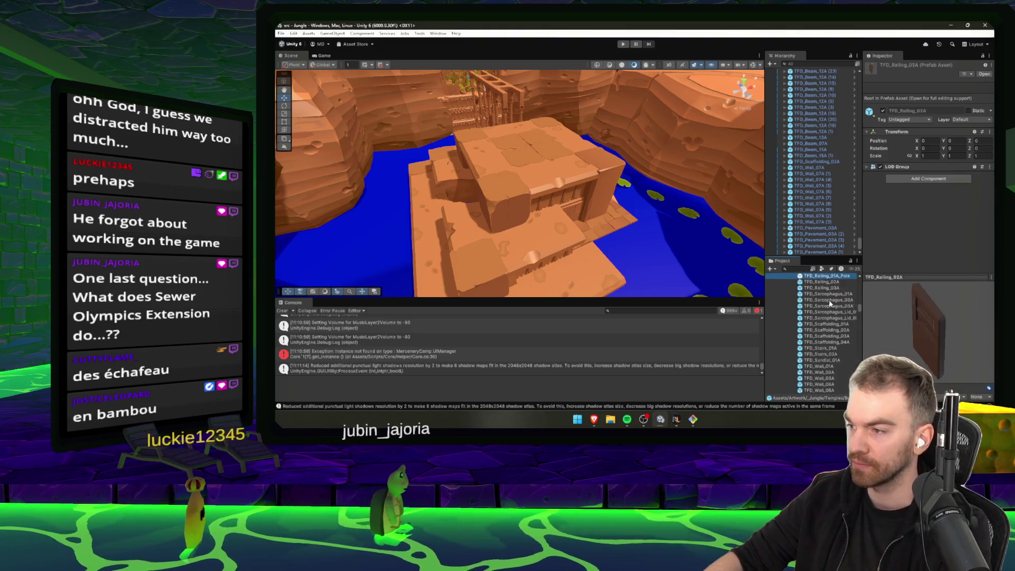
{"action": "key", "text": "Up"}
{"action": "key", "text": "Up"}
{"action": "key", "text": "Up"}
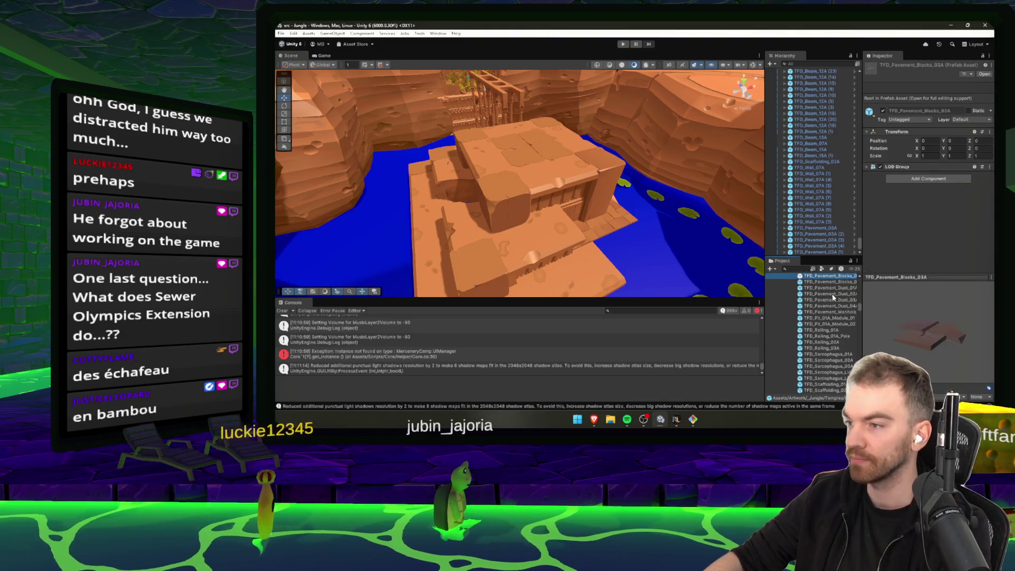
- Step through TFD_Stairs_02A and the wall prefabs, then place TFD_Wall_Block_02A on the temple front
{"action": "key", "text": "Down"}
{"action": "key", "text": "Down"}
{"action": "key", "text": "Down"}
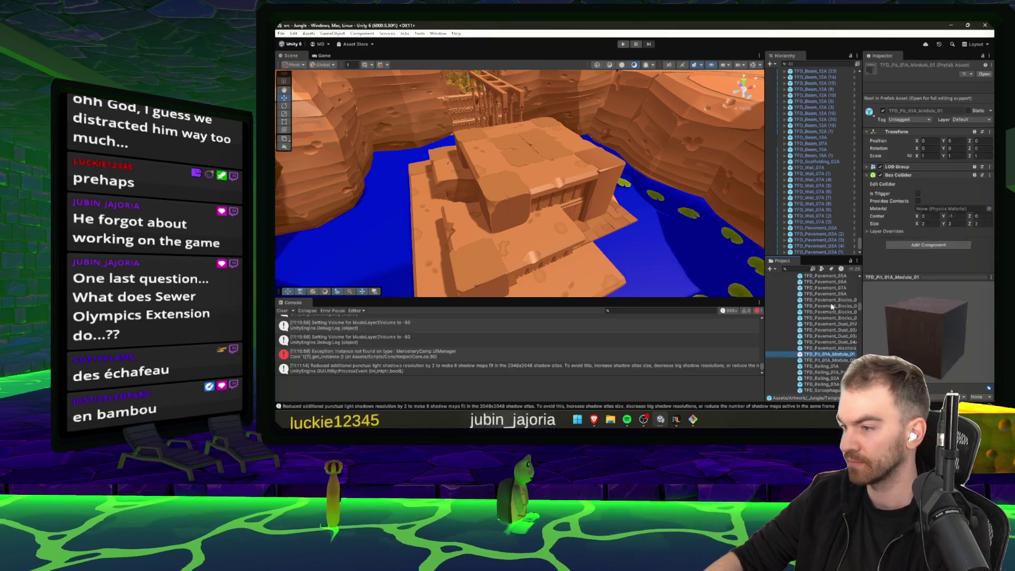
{"action": "key", "text": "Down"}
{"action": "key", "text": "Down"}
{"action": "key", "text": "Down"}
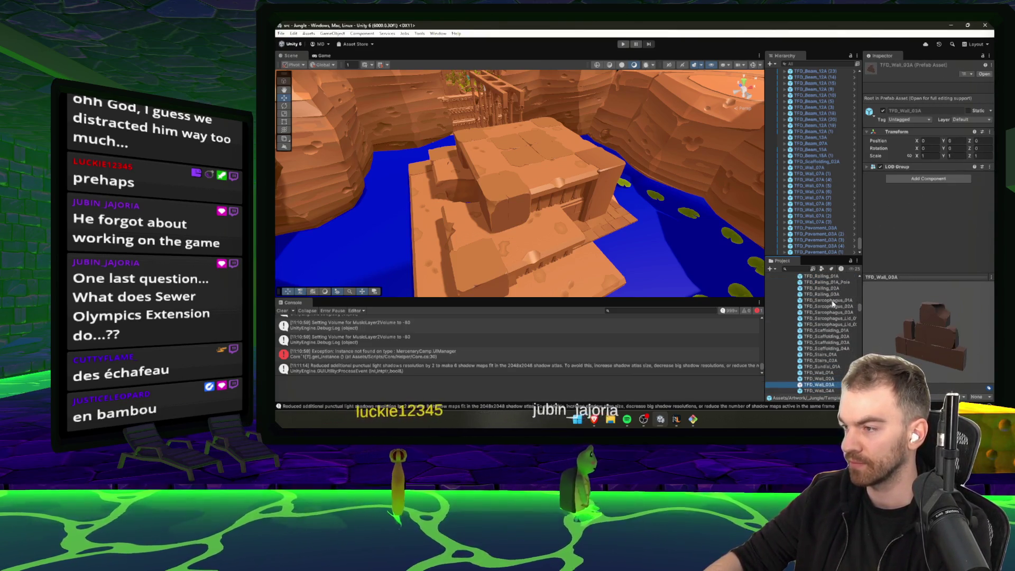
{"action": "key", "text": "Up"}
{"action": "key", "text": "Up"}
{"action": "key", "text": "Up"}
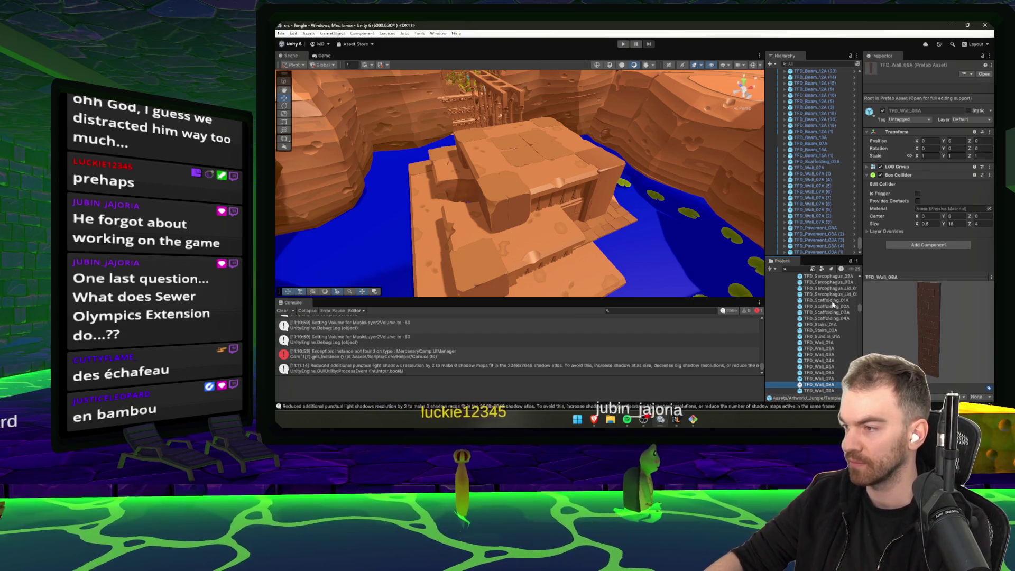
{"action": "key", "text": "Down"}
{"action": "key", "text": "Down"}
{"action": "key", "text": "Down"}
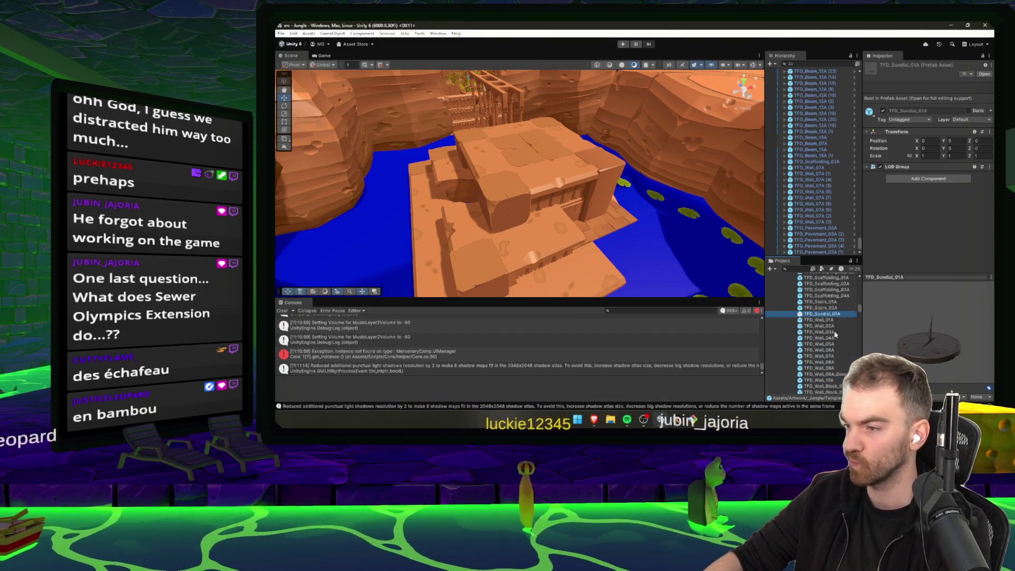
{"action": "key", "text": "Down"}
{"action": "key", "text": "Down"}
{"action": "key", "text": "Down"}
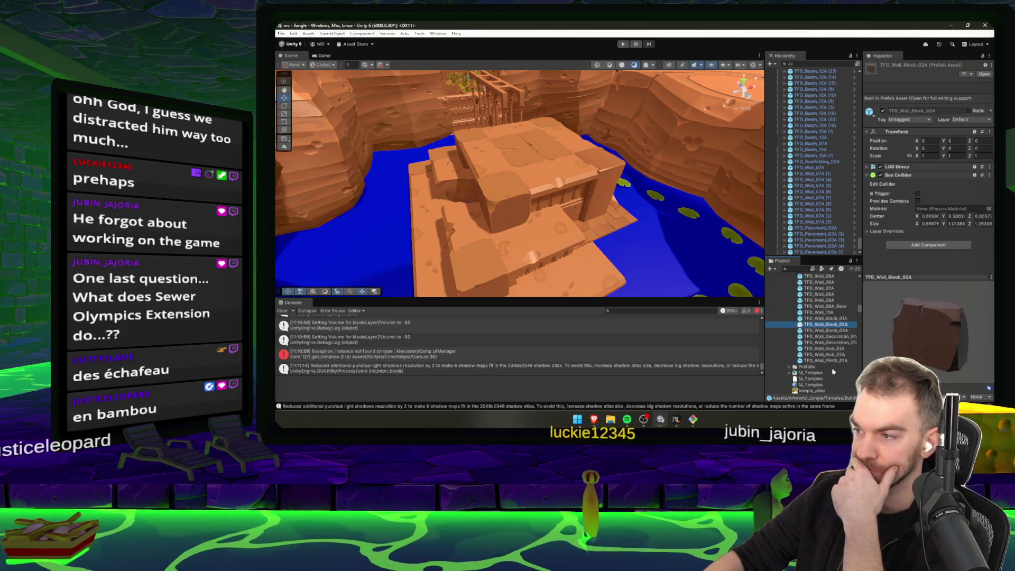
{"action": "left_click", "coordinate": [833, 325]}
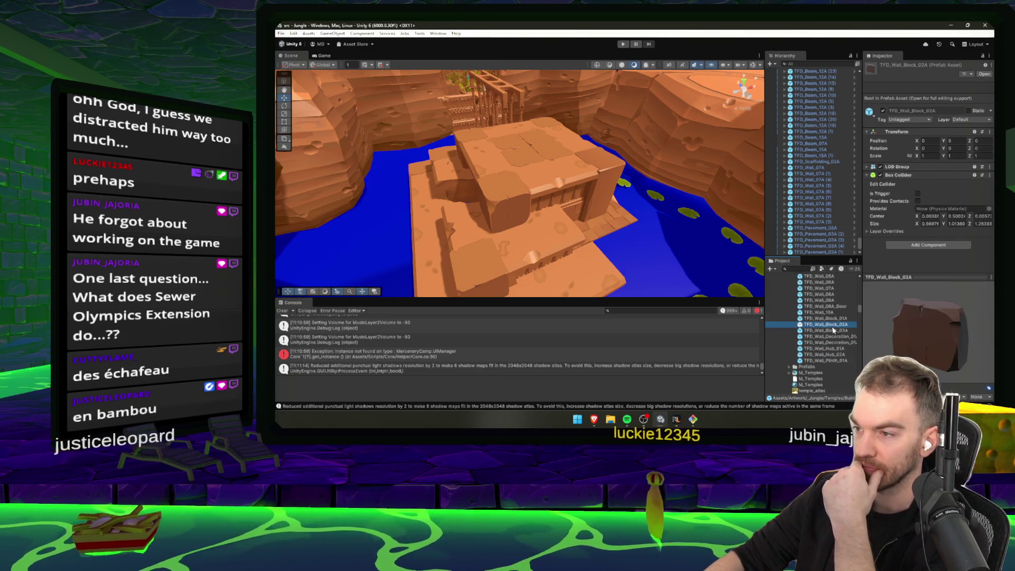
{"action": "left_click_drag", "start_coordinate": [558, 237], "coordinate": [553, 225]}
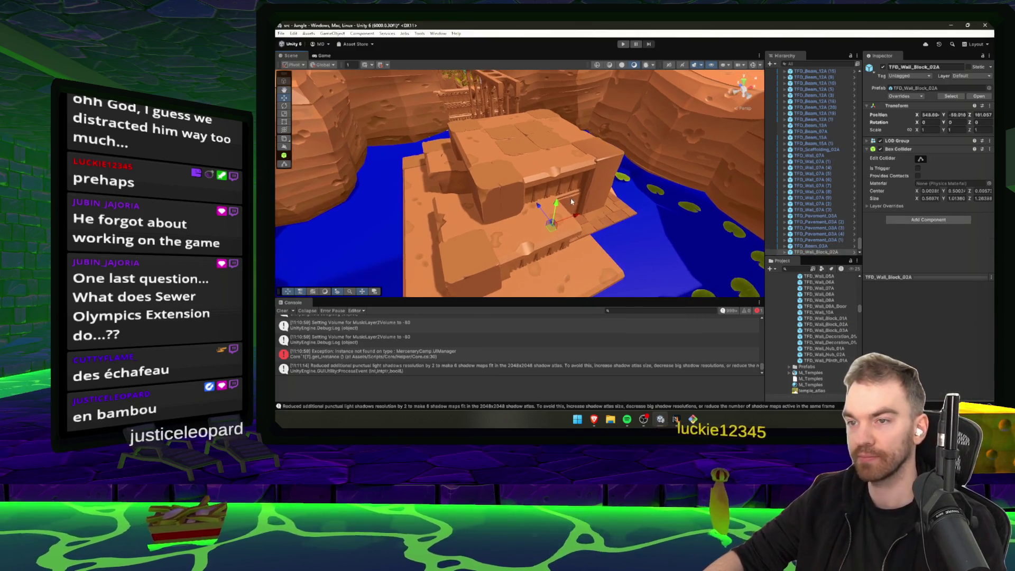
- Rotate the wall block 90°, scale it to about 12.94 and lower it into the temple front
{"action": "key", "text": "e"}
{"action": "mouse_move", "coordinate": [559, 252]}
{"action": "left_mouse_down"}
{"action": "mouse_move", "coordinate": [521, 248]}
{"action": "mouse_move", "coordinate": [494, 269]}
{"action": "mouse_move", "coordinate": [537, 237]}
{"action": "mouse_move", "coordinate": [532, 227]}
{"action": "mouse_move", "coordinate": [556, 255]}
{"action": "left_mouse_up"}
{"action": "key", "text": "r"}
{"action": "key", "text": "e"}
{"action": "key", "text": "w"}
{"action": "mouse_move", "coordinate": [541, 221]}
{"action": "left_mouse_down"}
{"action": "mouse_move", "coordinate": [548, 253]}
{"action": "mouse_move", "coordinate": [583, 259]}
{"action": "mouse_move", "coordinate": [536, 262]}
{"action": "mouse_move", "coordinate": [537, 276]}
{"action": "left_mouse_up"}
- Browse the wall decoration prefabs and pick TFD_Wall_Nub_01A
{"action": "scroll", "coordinate": [563, 260], "scroll_direction": "down", "scroll_amount": 5}
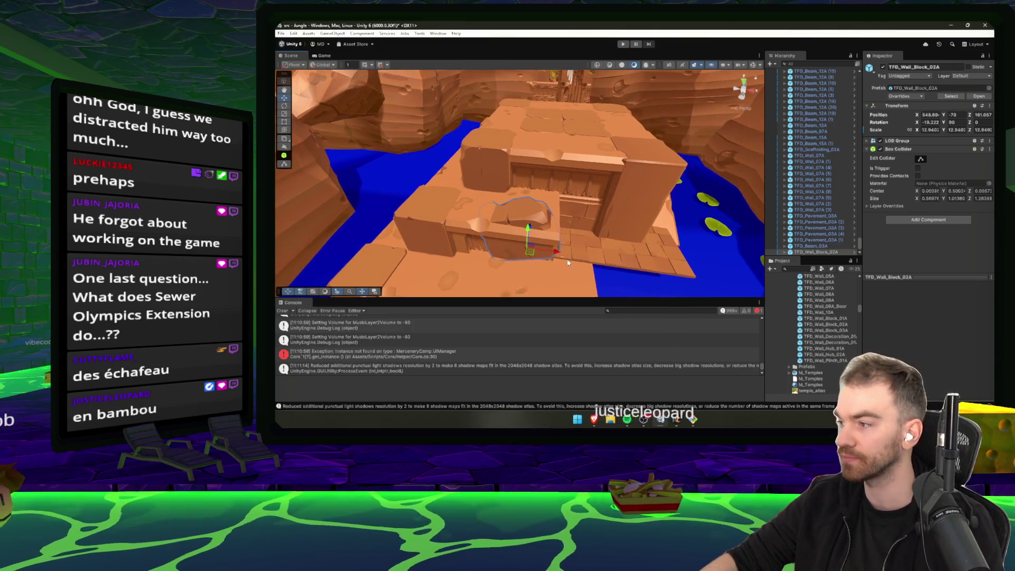
{"action": "left_click", "coordinate": [831, 336]}
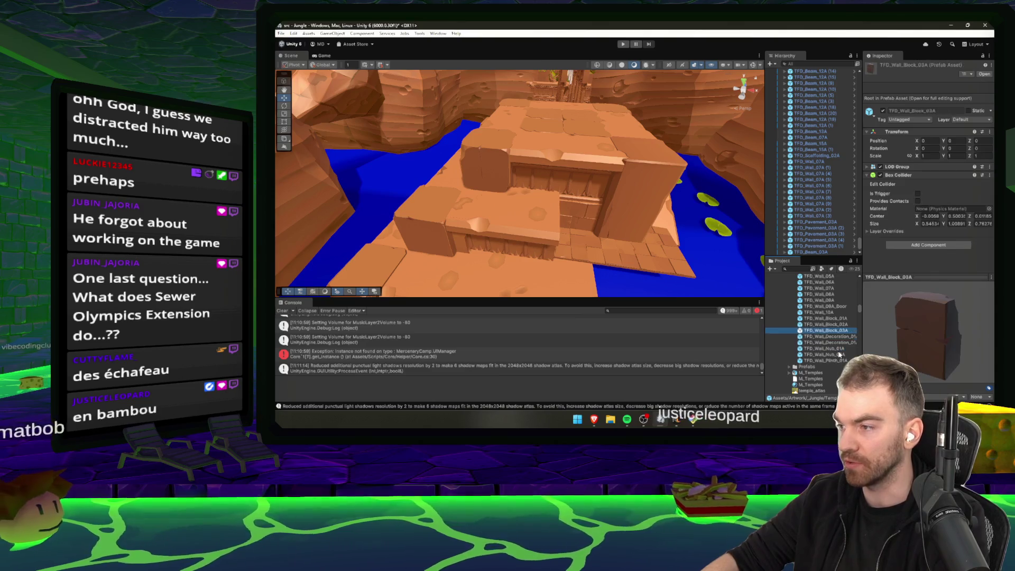
{"action": "key", "text": "Up"}
{"action": "key", "text": "Up"}
{"action": "left_click", "coordinate": [836, 349]}
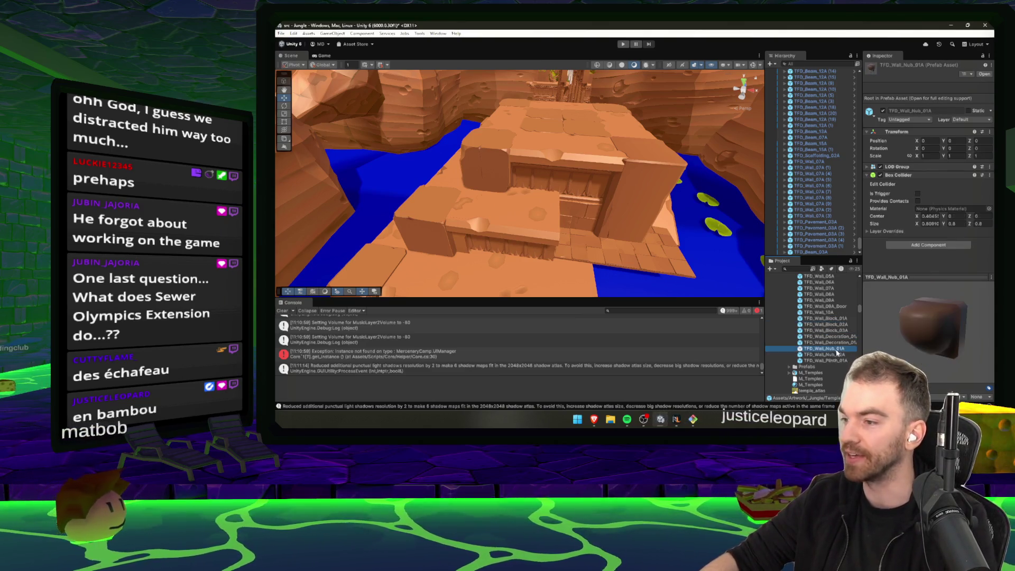
- Drop a TFD_Wall_Nub_01A into the scene and frame the view along the wall
{"action": "left_click_drag", "start_coordinate": [632, 227], "coordinate": [631, 228]}
{"action": "key", "text": "f"}
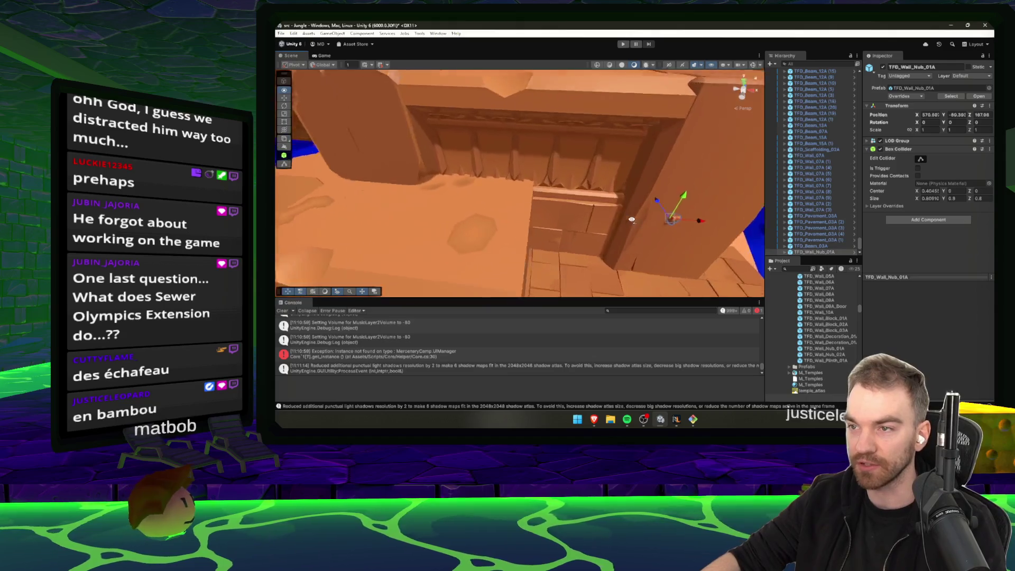
{"action": "left_click_drag", "start_coordinate": [563, 252], "coordinate": [525, 256]}
{"action": "key", "text": "e"}
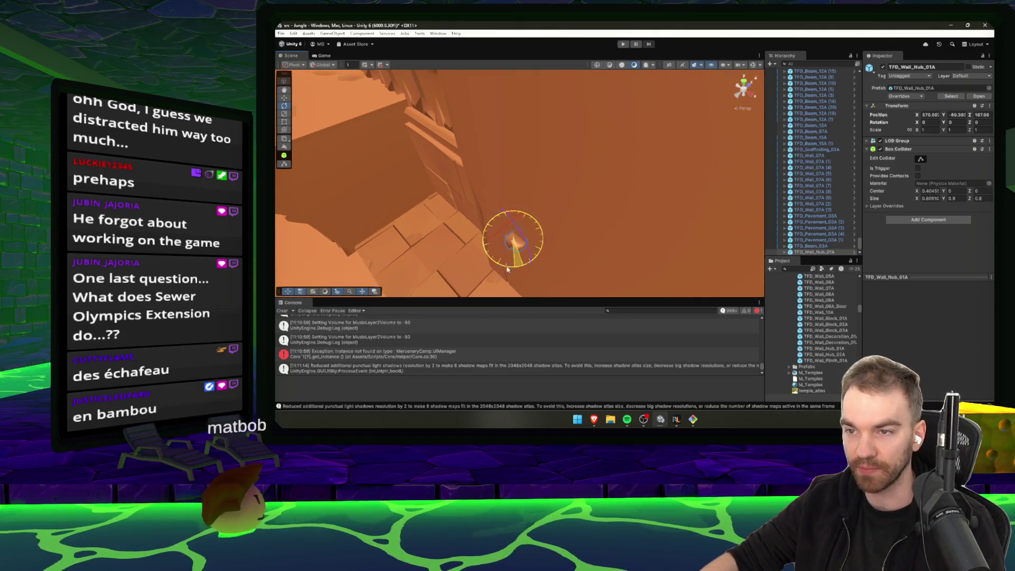
{"action": "scroll", "coordinate": [508, 215], "scroll_direction": "down", "scroll_amount": 5}
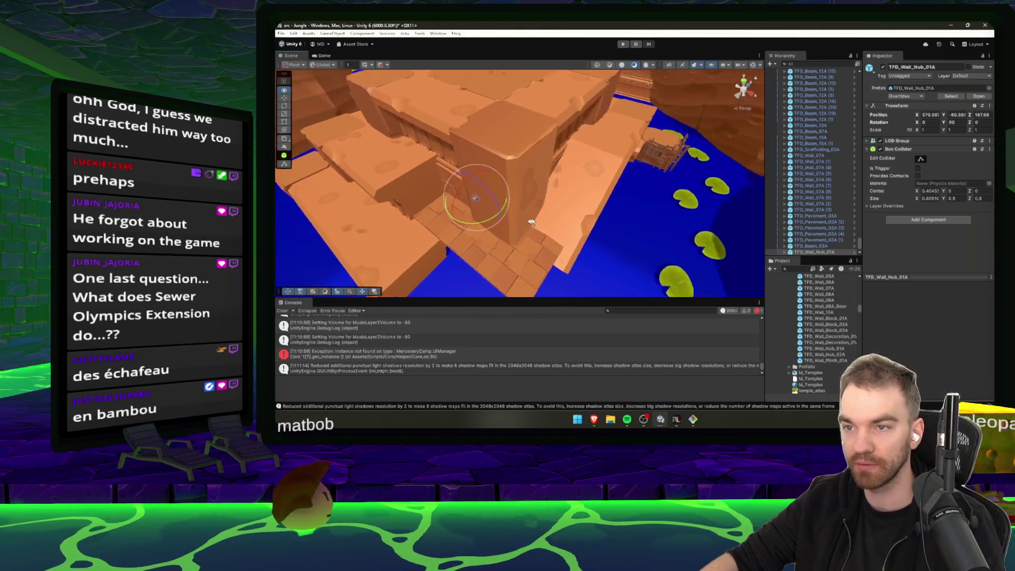
{"action": "key", "text": "r"}
{"action": "mouse_move", "coordinate": [554, 214]}
{"action": "left_mouse_down"}
{"action": "mouse_move", "coordinate": [635, 201]}
{"action": "mouse_move", "coordinate": [676, 208]}
{"action": "mouse_move", "coordinate": [682, 197]}
{"action": "mouse_move", "coordinate": [576, 200]}
{"action": "mouse_move", "coordinate": [607, 210]}
{"action": "mouse_move", "coordinate": [585, 201]}
{"action": "mouse_move", "coordinate": [595, 222]}
{"action": "mouse_move", "coordinate": [600, 212]}
{"action": "mouse_move", "coordinate": [582, 211]}
{"action": "mouse_move", "coordinate": [492, 229]}
{"action": "left_mouse_up"}
- Select and frame the wall nub on the pillar, ready to rotate it
{"action": "left_click", "coordinate": [565, 200]}
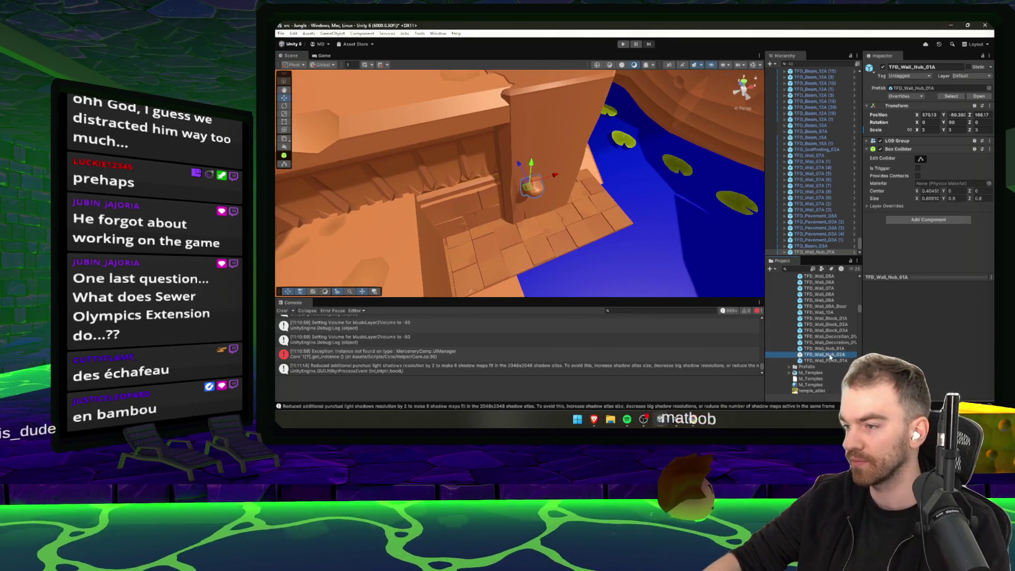
{"action": "left_click", "coordinate": [557, 176]}
{"action": "key", "text": "f"}
{"action": "key", "text": "e"}
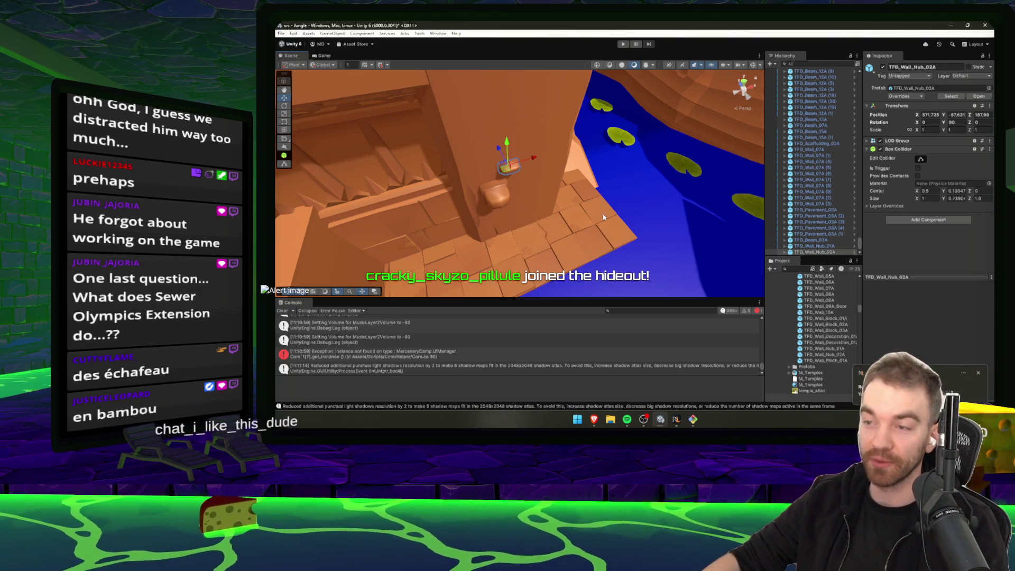
{"action": "left_click_drag", "start_coordinate": [604, 217], "coordinate": [602, 219]}
{"action": "left_click", "coordinate": [692, 420]}
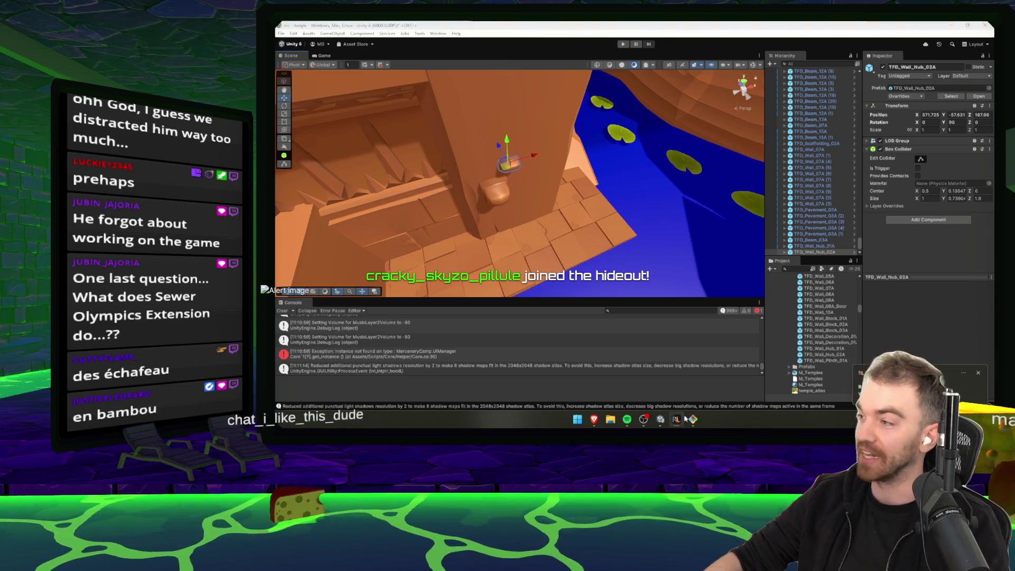
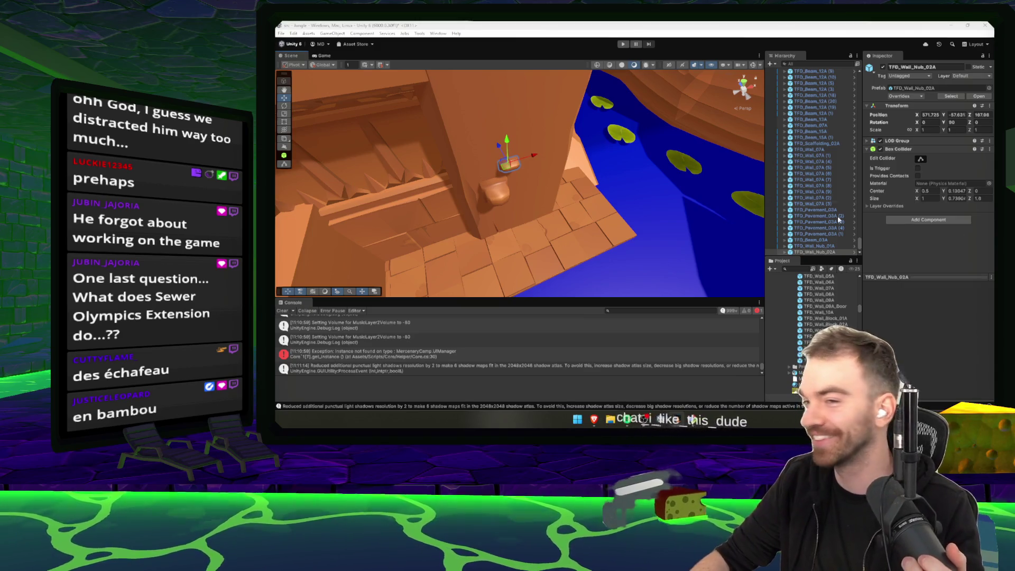
- Drag a TFD_Wall_Block_01A prefab into the scene near the temple wall
{"action": "left_click", "coordinate": [501, 189]}
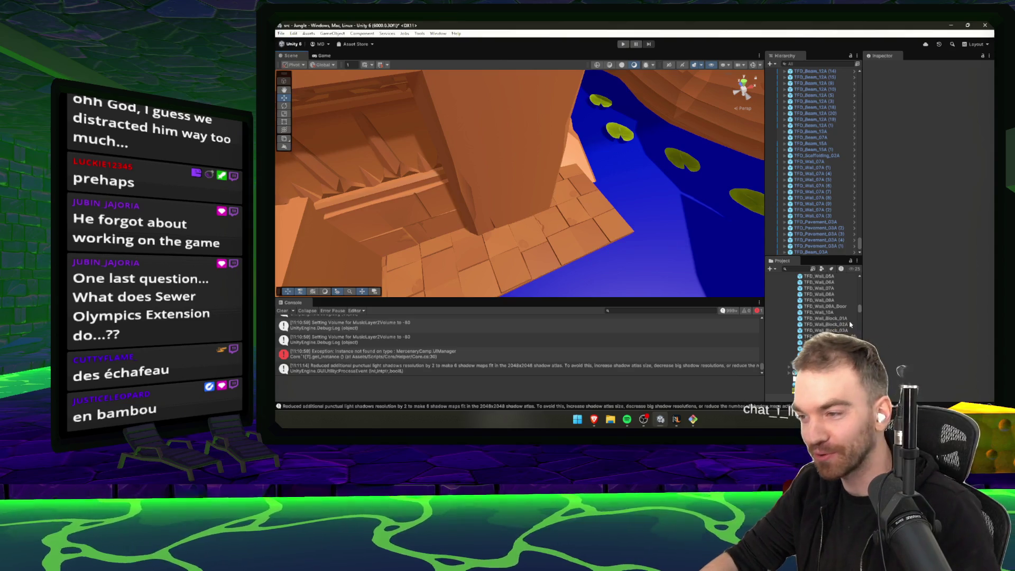
{"action": "left_click", "coordinate": [833, 330]}
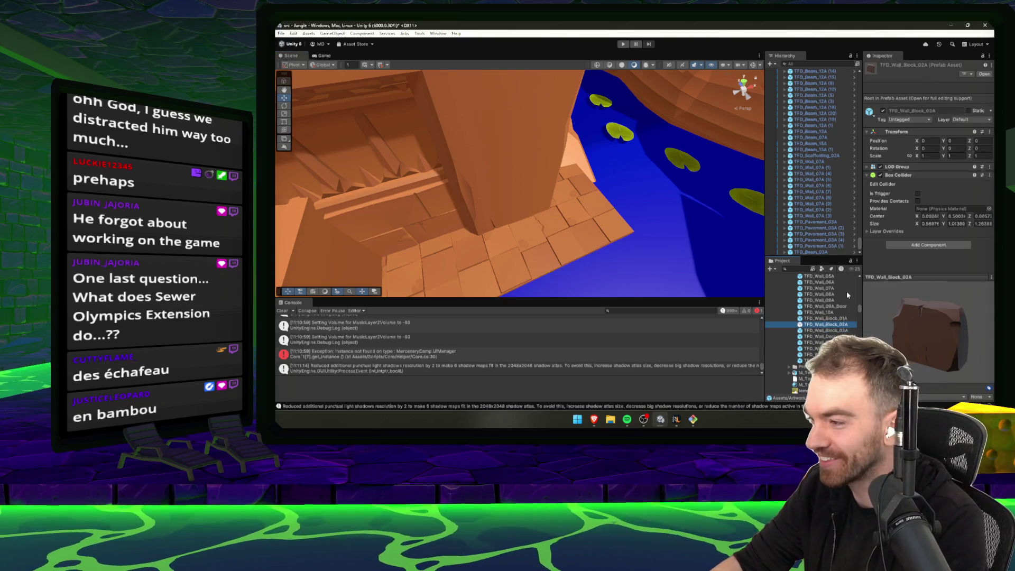
{"action": "left_click", "coordinate": [845, 319]}
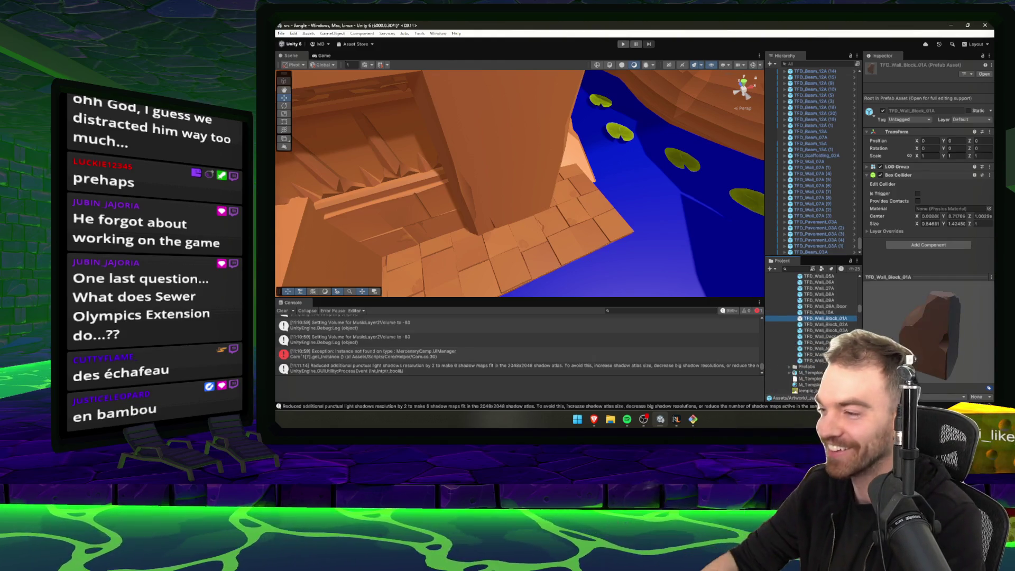
{"action": "left_click_drag", "start_coordinate": [825, 319], "coordinate": [505, 171]}
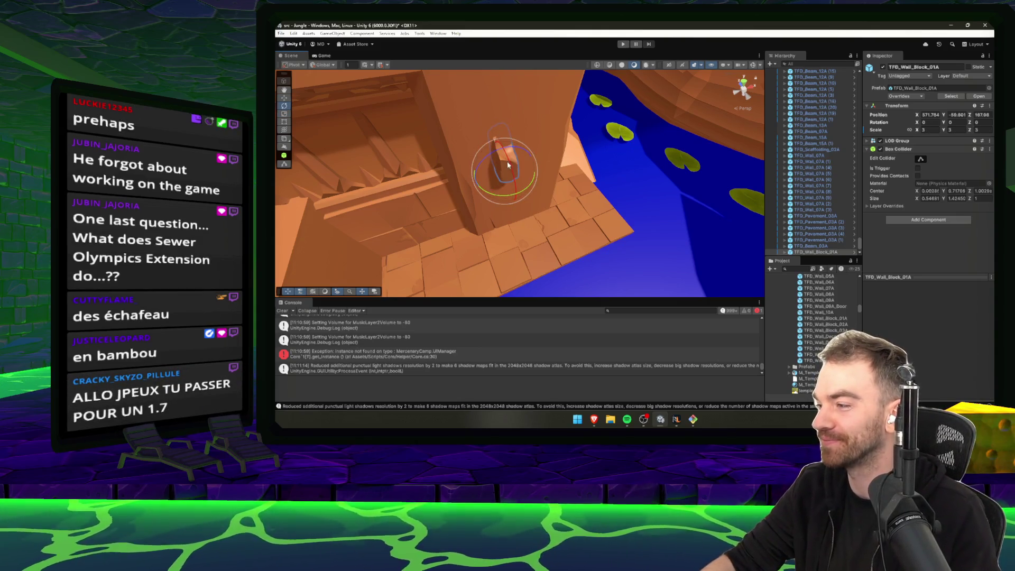
{"action": "mouse_move", "coordinate": [625, 193]}
{"action": "left_mouse_down"}
{"action": "mouse_move", "coordinate": [586, 192]}
{"action": "mouse_move", "coordinate": [654, 213]}
{"action": "left_mouse_up"}
- Turn the wall block 90° on Y and scale it up
{"action": "left_click_drag", "start_coordinate": [534, 205], "coordinate": [446, 201]}
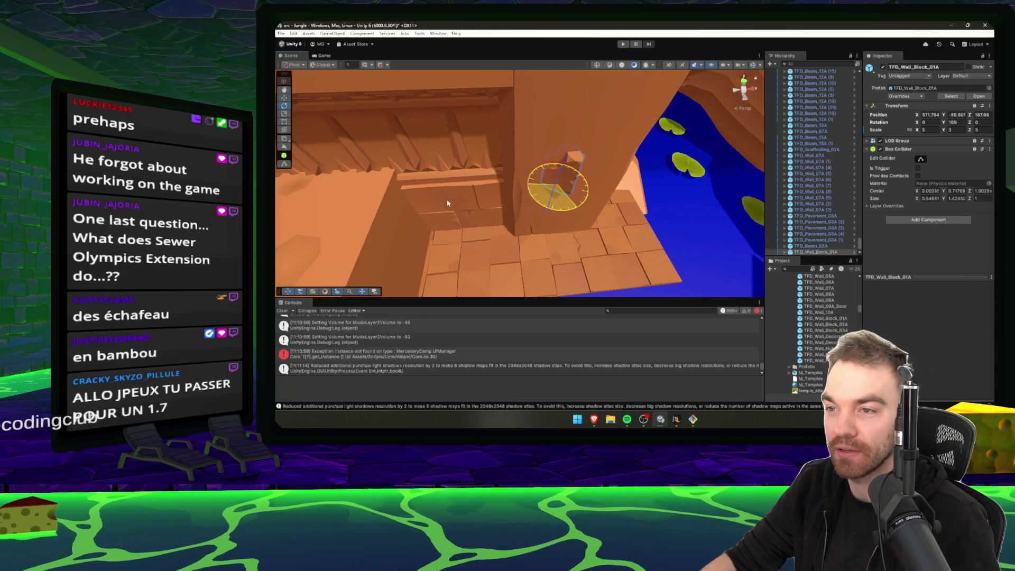
{"action": "key", "text": "w"}
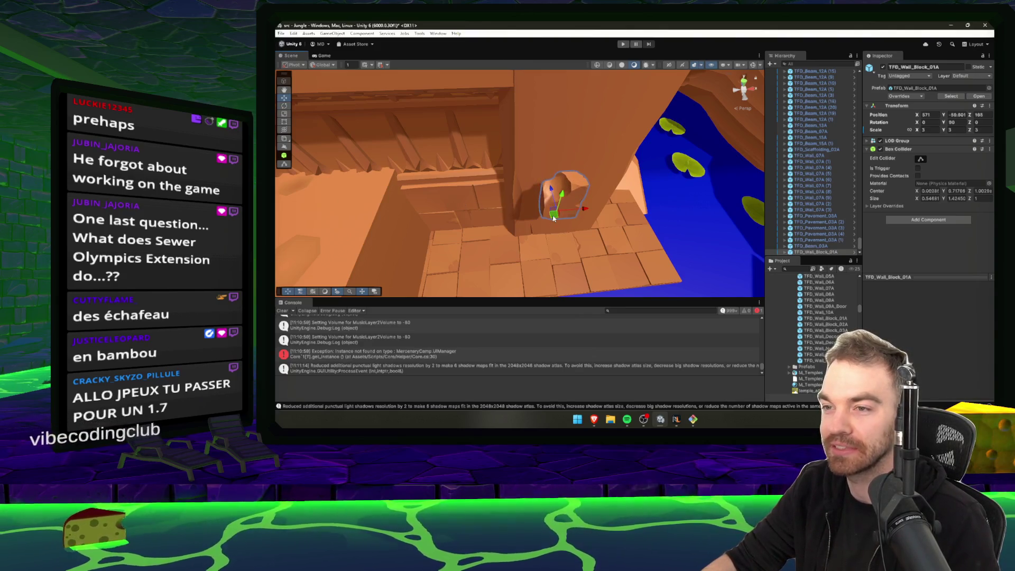
{"action": "left_click_drag", "start_coordinate": [545, 166], "coordinate": [635, 232]}
{"action": "key", "text": "r"}
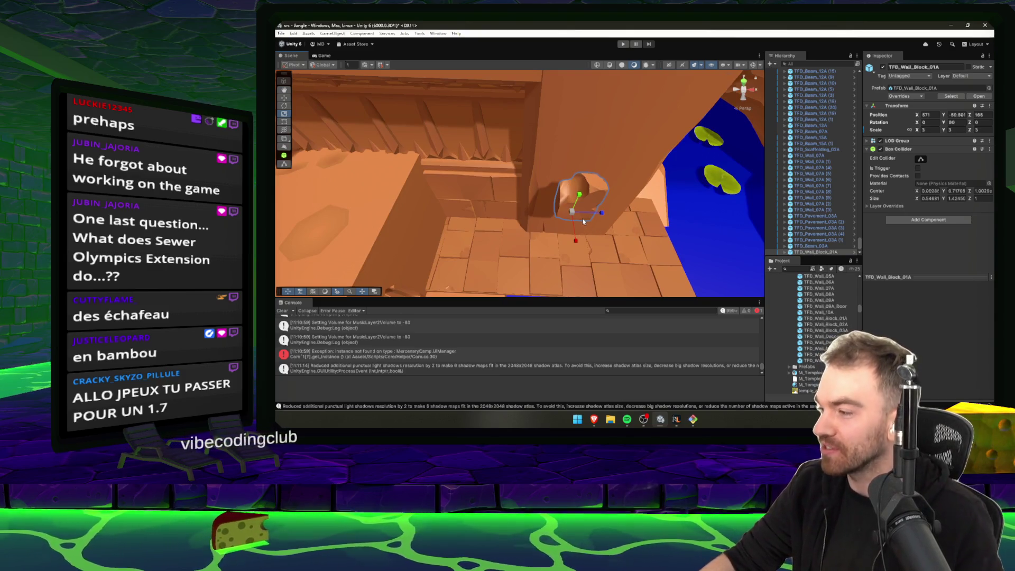
{"action": "mouse_move", "coordinate": [573, 212]}
{"action": "left_mouse_down"}
{"action": "mouse_move", "coordinate": [582, 187]}
{"action": "mouse_move", "coordinate": [534, 208]}
{"action": "mouse_move", "coordinate": [460, 206]}
{"action": "mouse_move", "coordinate": [534, 206]}
{"action": "left_mouse_up"}
- Push the wall block into the back wall opening, nudging it slightly right
{"action": "key", "text": "e"}
{"action": "key", "text": "w"}
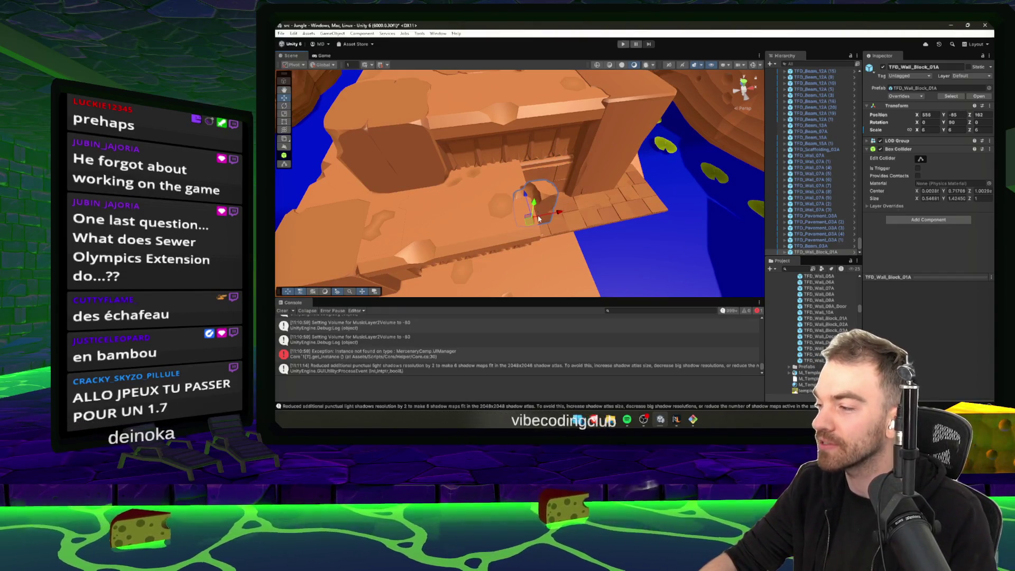
{"action": "mouse_move", "coordinate": [538, 220]}
{"action": "left_mouse_down"}
{"action": "mouse_move", "coordinate": [545, 162]}
{"action": "mouse_move", "coordinate": [550, 192]}
{"action": "mouse_move", "coordinate": [527, 182]}
{"action": "left_mouse_up"}
{"action": "key", "text": "r"}
{"action": "key", "text": "e"}
{"action": "mouse_move", "coordinate": [497, 249]}
{"action": "left_mouse_down"}
{"action": "mouse_move", "coordinate": [656, 206]}
{"action": "mouse_move", "coordinate": [517, 240]}
{"action": "left_mouse_up"}
- Delete the wall block and browse the prefabs to TFD_Railing_01A_Pole
{"action": "key", "text": "Delete"}
{"action": "left_click", "coordinate": [826, 324]}
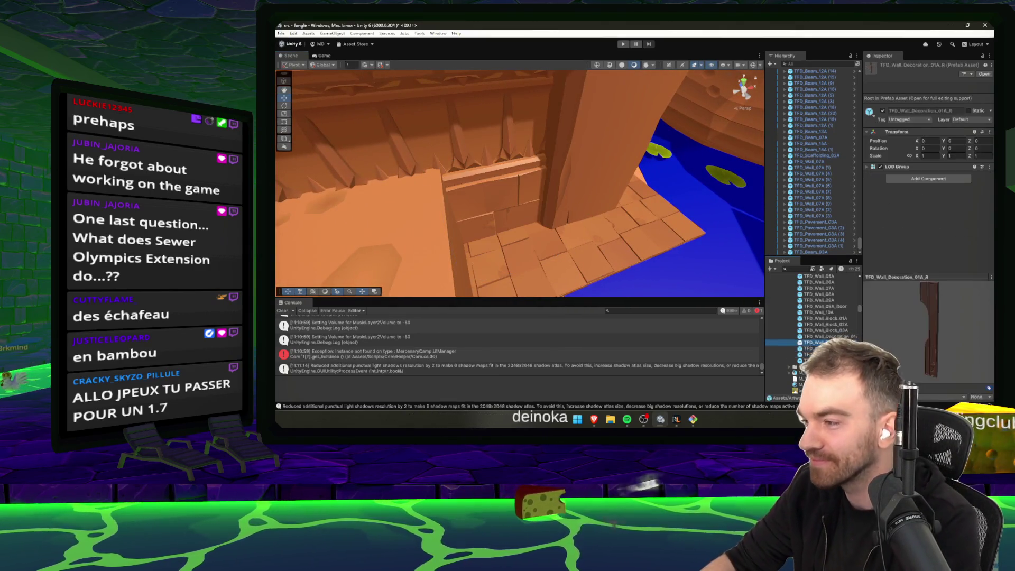
{"action": "key", "text": "Up"}
{"action": "key", "text": "Up"}
{"action": "key", "text": "Up"}
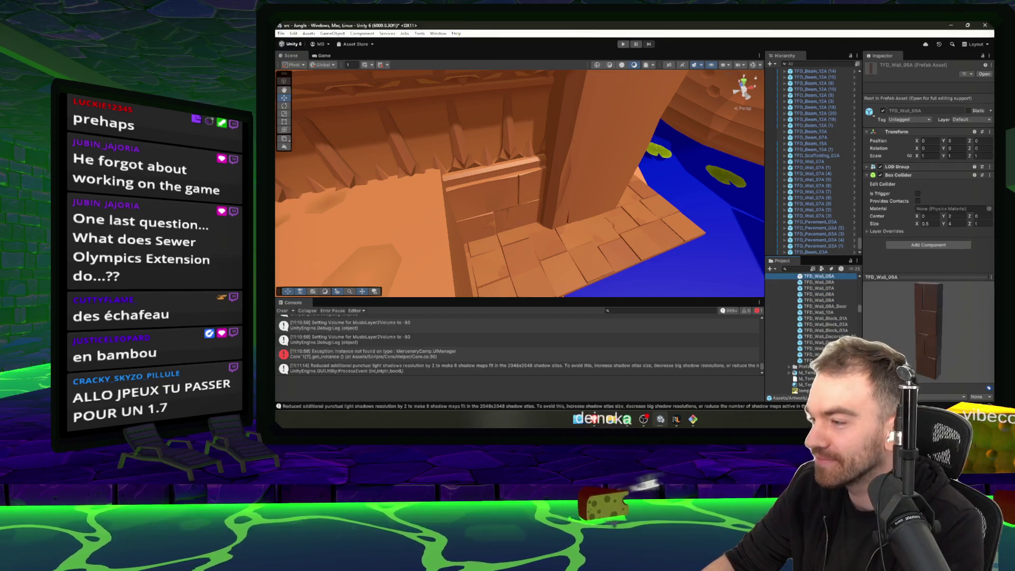
{"action": "key", "text": "Up"}
{"action": "key", "text": "Up"}
{"action": "key", "text": "Up"}
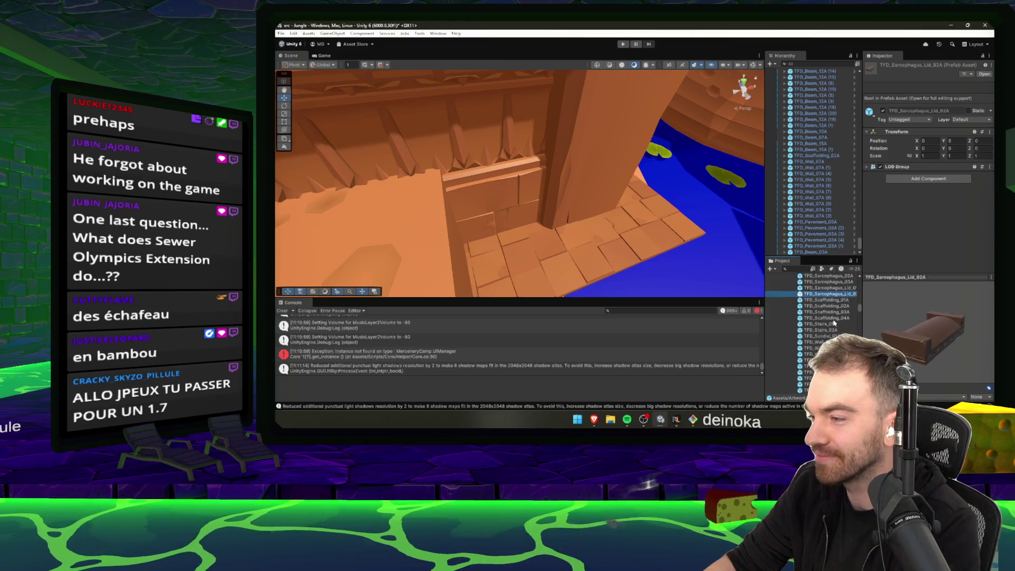
{"action": "key", "text": "Down"}
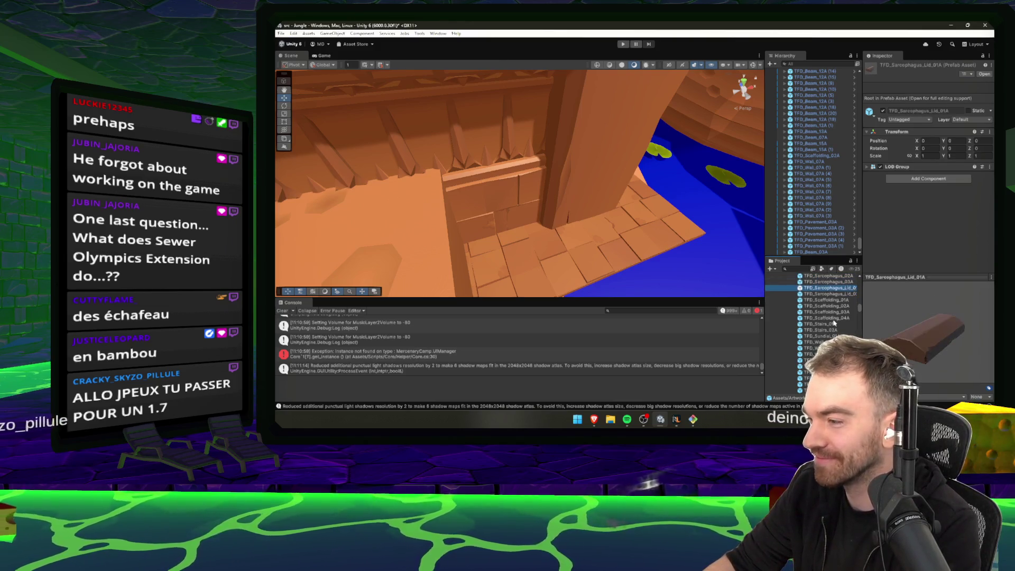
{"action": "key", "text": "Up"}
{"action": "key", "text": "Up"}
{"action": "key", "text": "Up"}
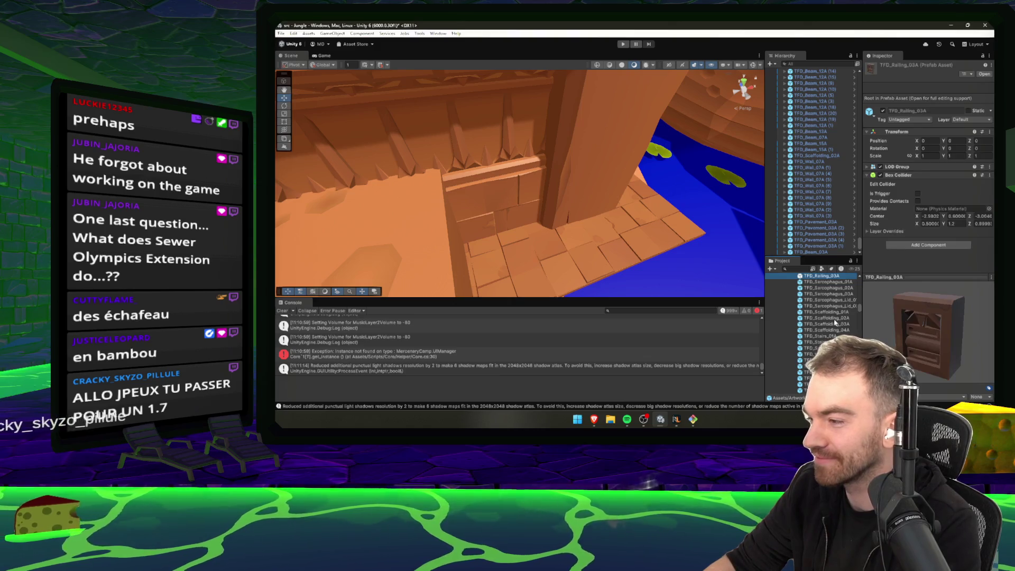
{"action": "key", "text": "Down"}
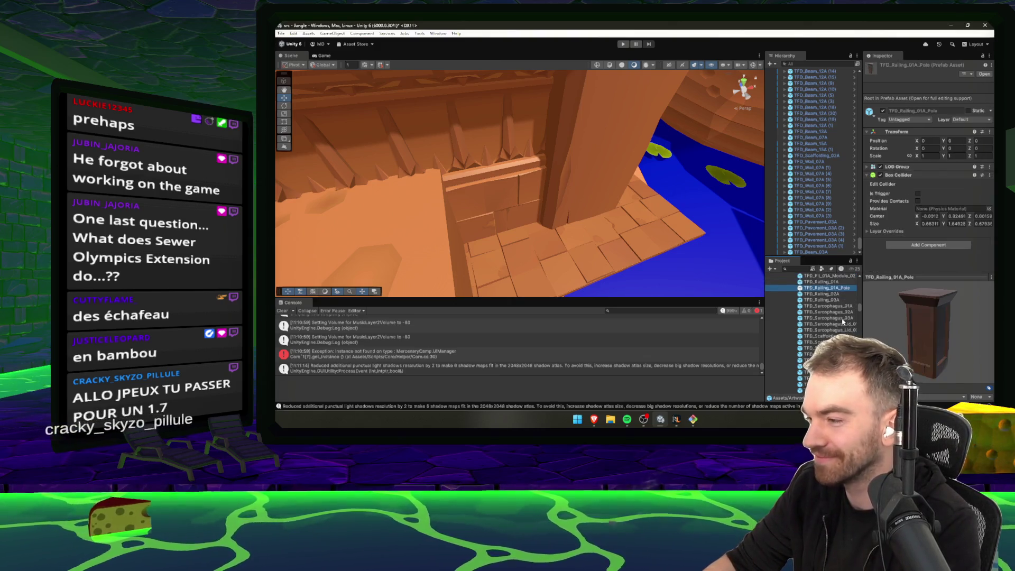
- Place the railing pole and move it into the doorway corner
{"action": "left_click_drag", "start_coordinate": [534, 262], "coordinate": [512, 270]}
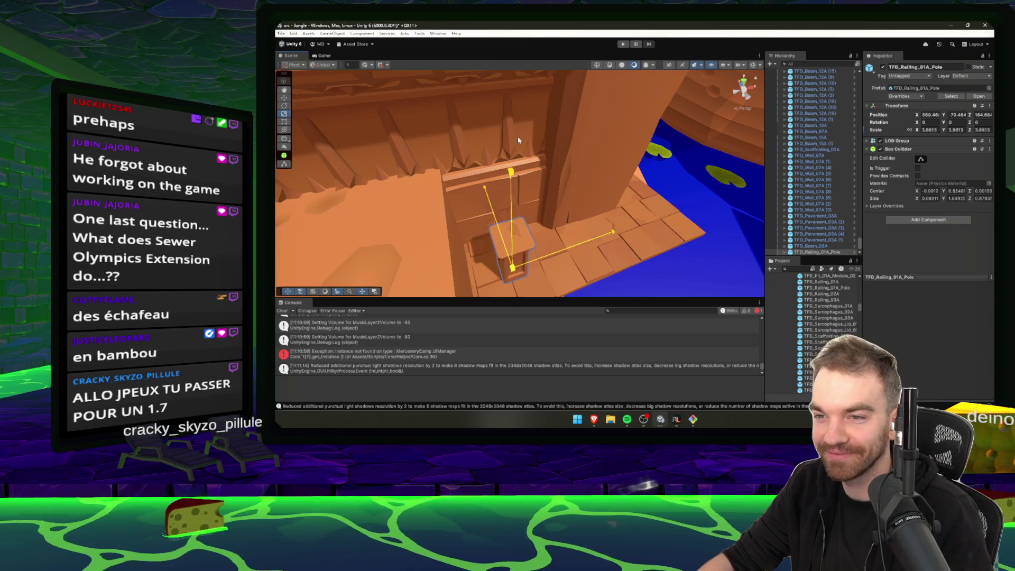
{"action": "key", "text": "f"}
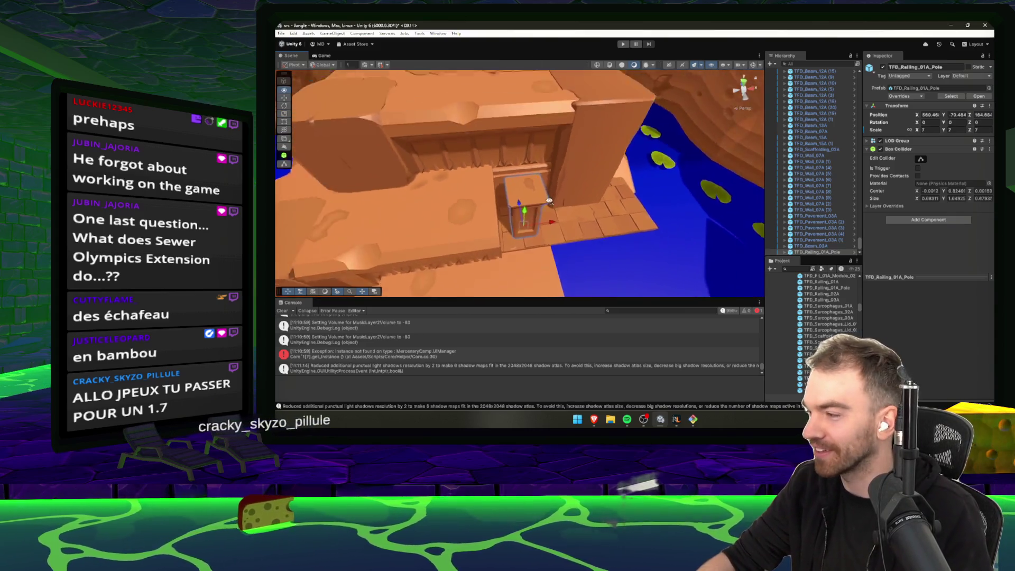
{"action": "left_click_drag", "start_coordinate": [550, 201], "coordinate": [556, 194]}
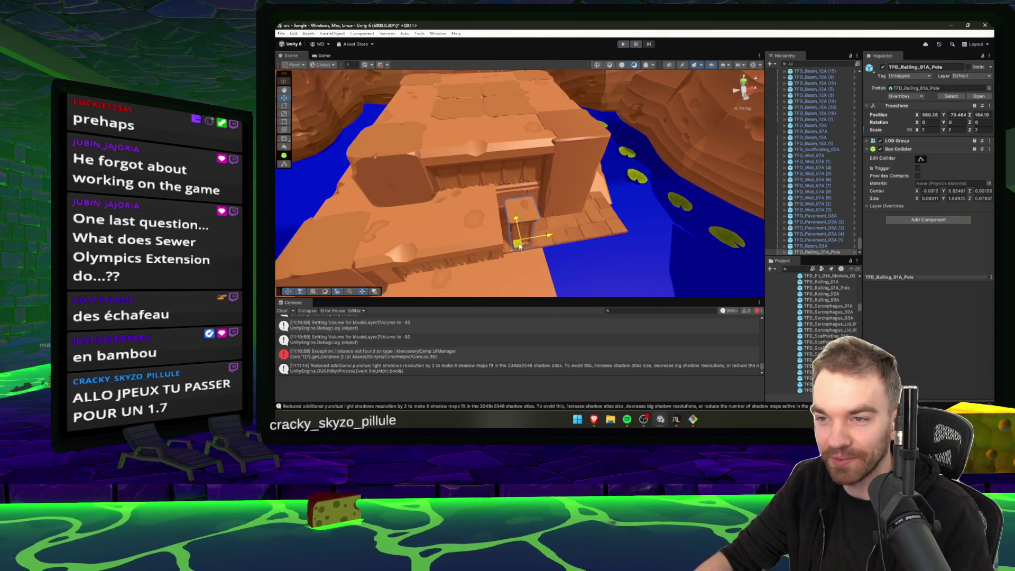
{"action": "left_click_drag", "start_coordinate": [519, 246], "coordinate": [530, 244]}
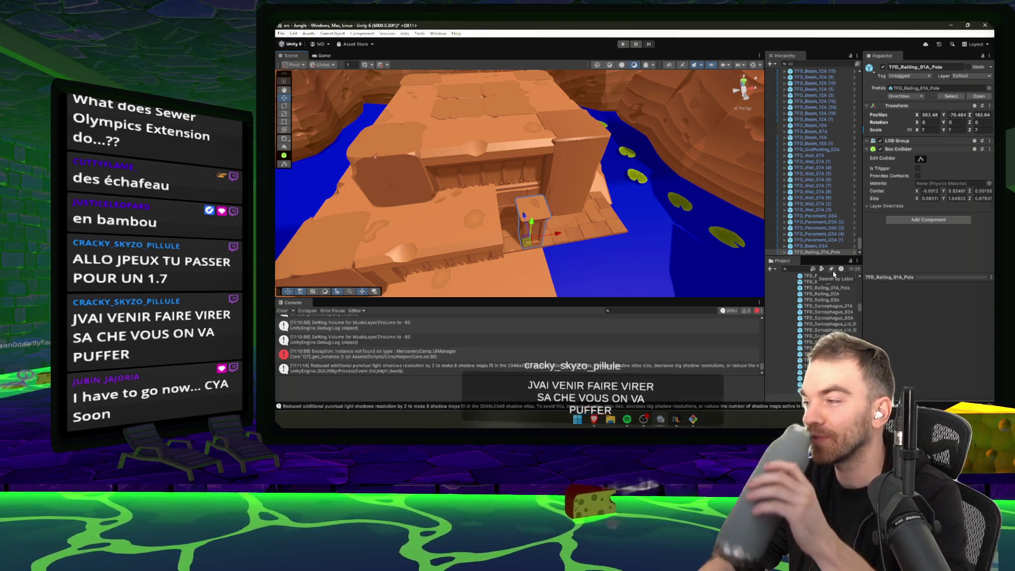
- Browse the prefabs from the railings through pavement pieces up to the column modules
{"action": "left_click", "coordinate": [823, 294]}
{"action": "key", "text": "Up"}
{"action": "key", "text": "Up"}
{"action": "key", "text": "Up"}
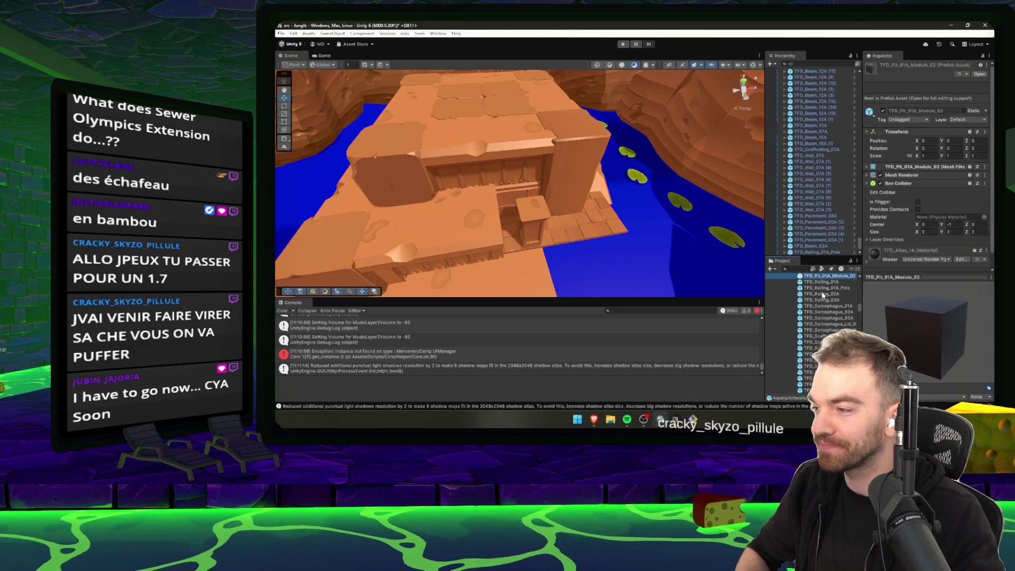
{"action": "key", "text": "Up"}
{"action": "key", "text": "Up"}
{"action": "key", "text": "Up"}
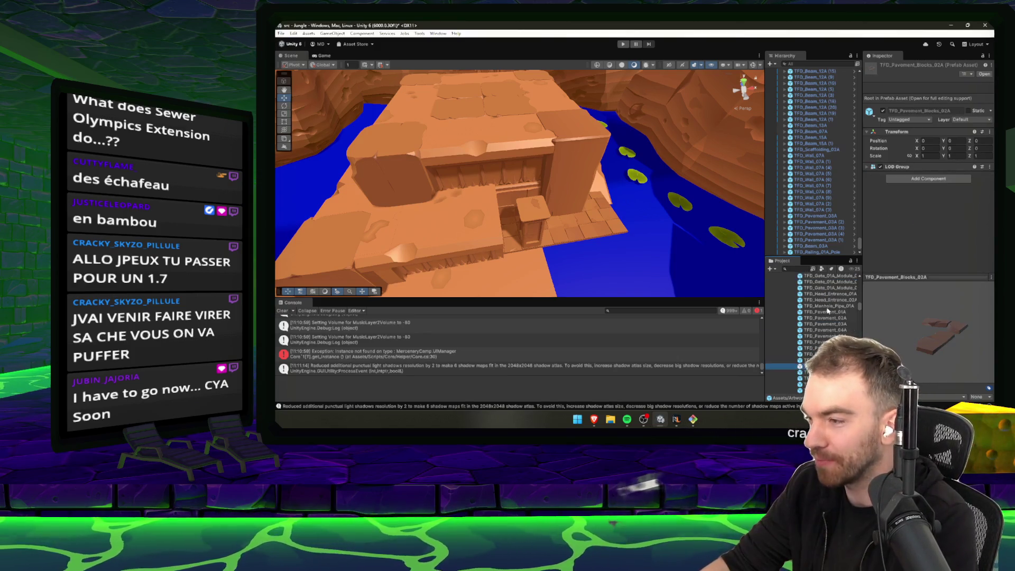
{"action": "key", "text": "Up"}
{"action": "key", "text": "Up"}
{"action": "key", "text": "Up"}
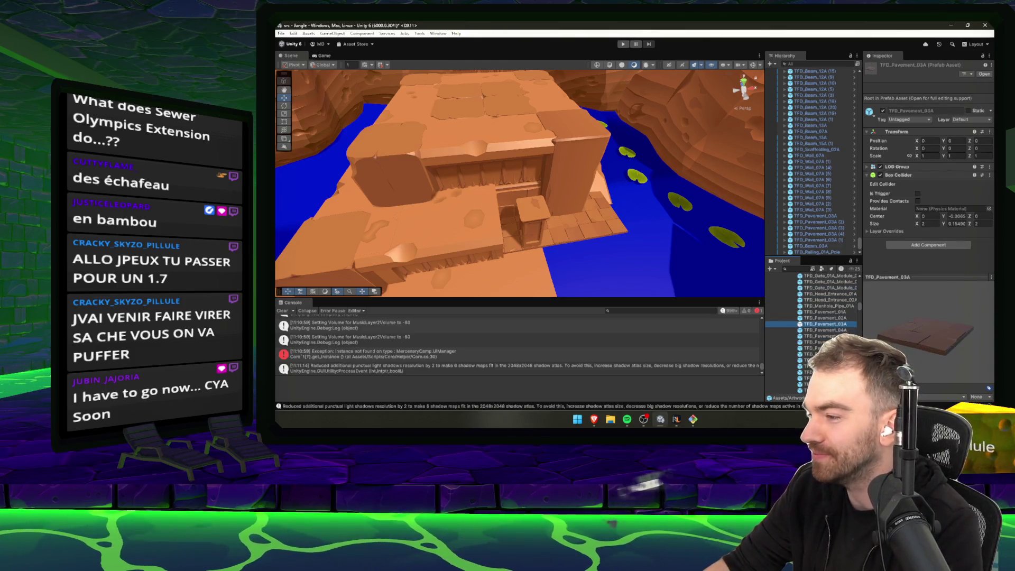
{"action": "key", "text": "Down"}
{"action": "key", "text": "Down"}
{"action": "key", "text": "Down"}
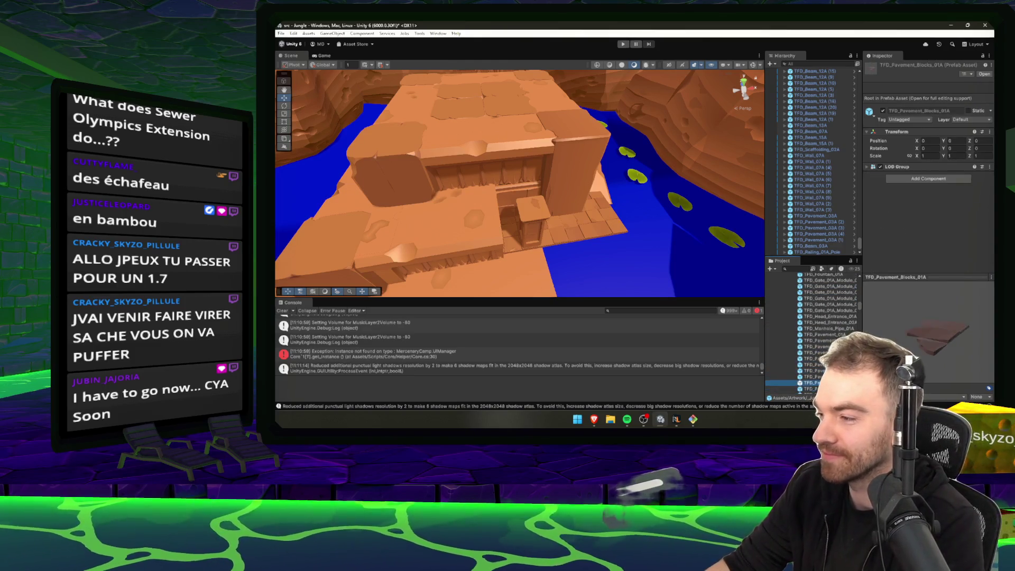
{"action": "key", "text": "Up"}
{"action": "key", "text": "Up"}
{"action": "key", "text": "Up"}
{"action": "key", "text": "Up"}
{"action": "key", "text": "Up"}
{"action": "key", "text": "Up"}
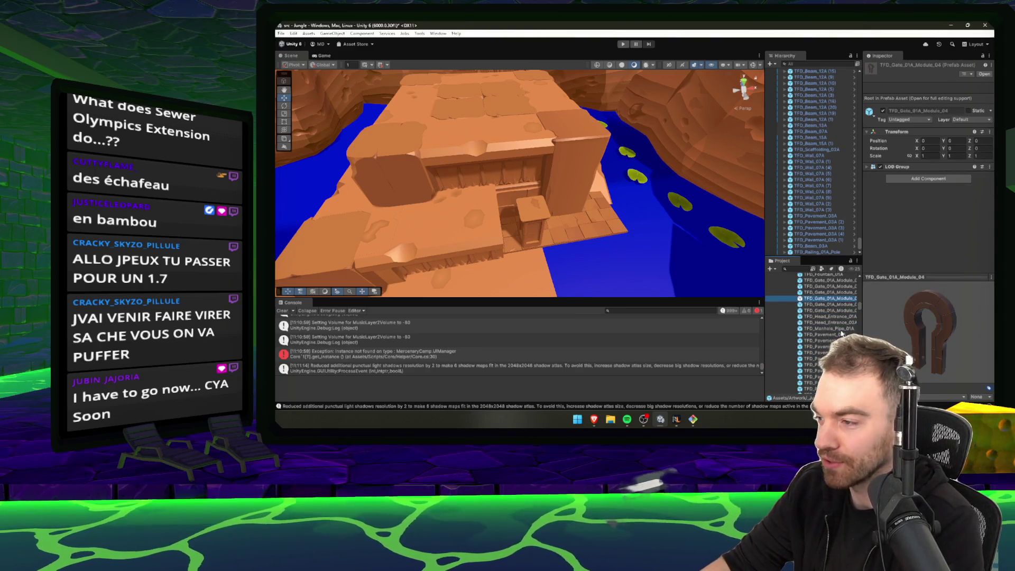
{"action": "key", "text": "Up"}
{"action": "key", "text": "Up"}
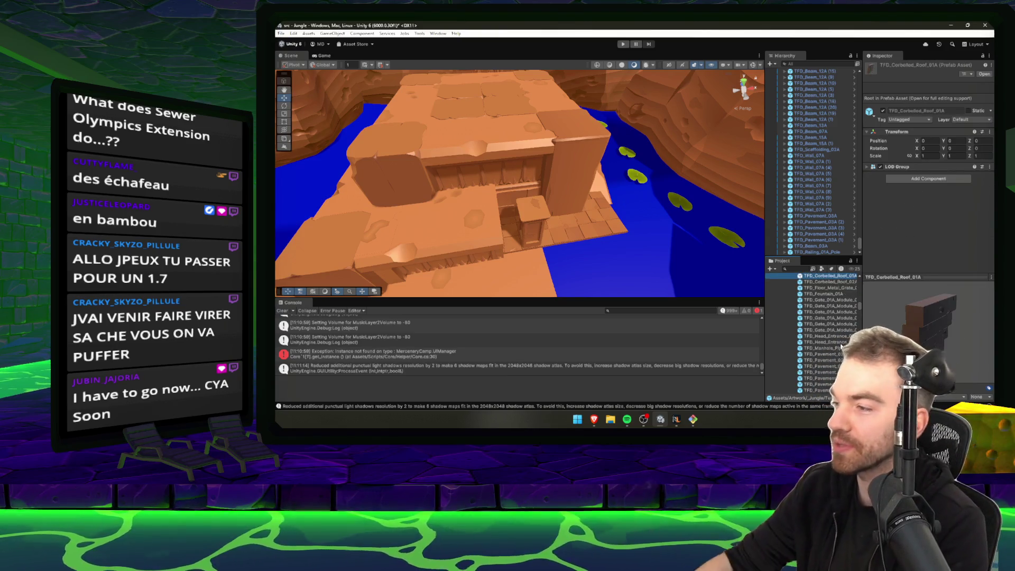
{"action": "key", "text": "Up"}
{"action": "key", "text": "Up"}
{"action": "key", "text": "Up"}
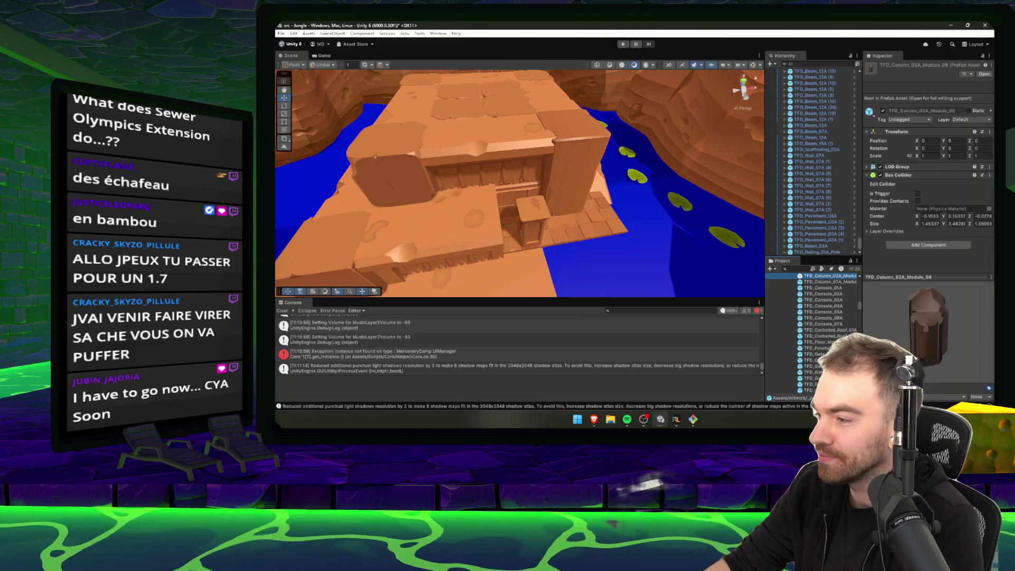
- Place a TFD_Column_02A_Module column beside the doorway and set it onto the pavement
{"action": "mouse_move", "coordinate": [534, 266]}
{"action": "left_mouse_down"}
{"action": "mouse_move", "coordinate": [508, 221]}
{"action": "mouse_move", "coordinate": [494, 221]}
{"action": "mouse_move", "coordinate": [550, 220]}
{"action": "mouse_move", "coordinate": [591, 255]}
{"action": "mouse_move", "coordinate": [557, 249]}
{"action": "mouse_move", "coordinate": [582, 272]}
{"action": "mouse_move", "coordinate": [573, 233]}
{"action": "mouse_move", "coordinate": [548, 226]}
{"action": "left_mouse_up"}
{"action": "scroll", "coordinate": [589, 252], "scroll_direction": "up", "scroll_amount": 3}
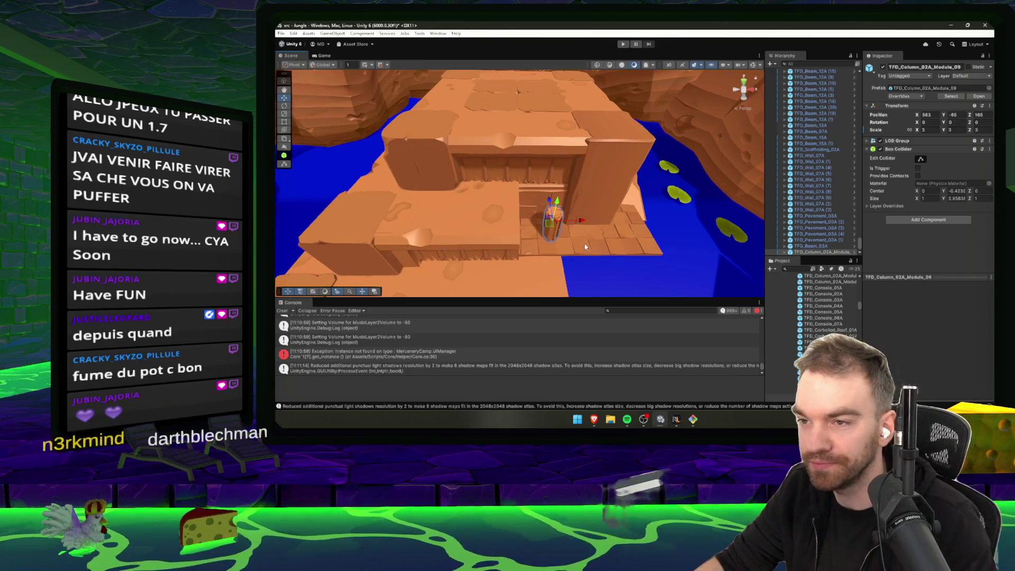
{"action": "key", "text": "f"}
{"action": "scroll", "coordinate": [546, 224], "scroll_direction": "down", "scroll_amount": 5}
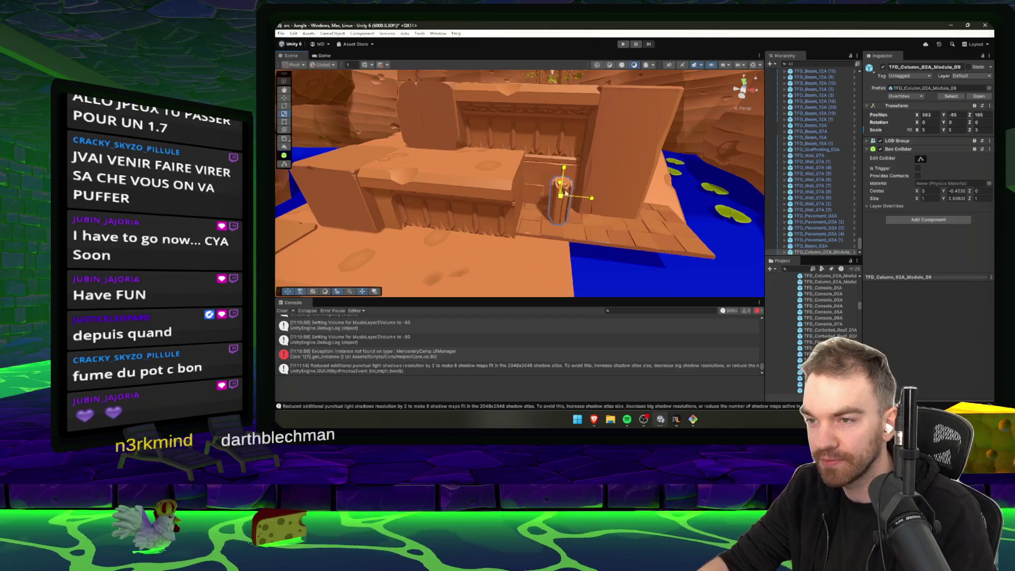
{"action": "left_click_drag", "start_coordinate": [566, 168], "coordinate": [560, 210]}
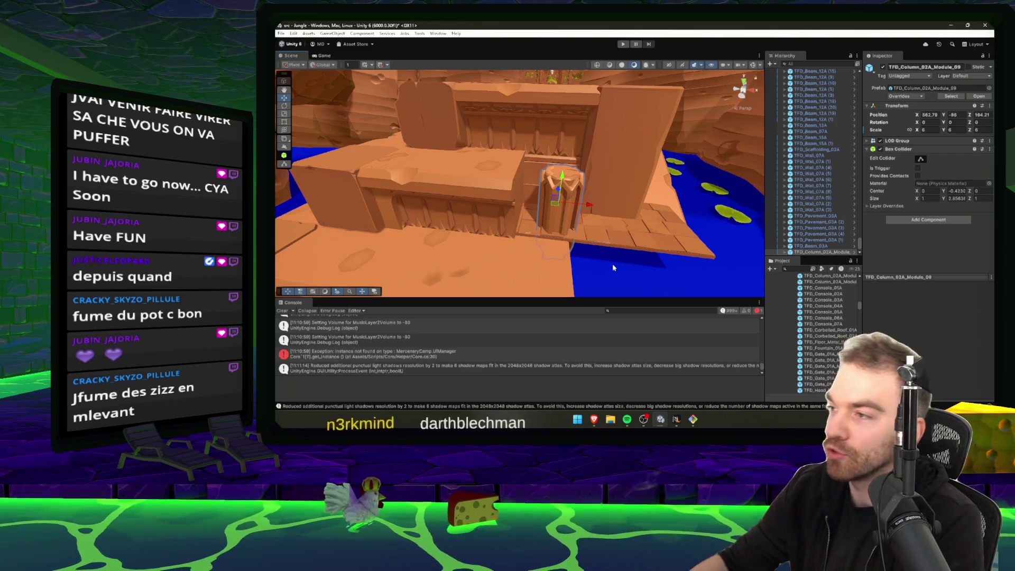
{"action": "mouse_move", "coordinate": [561, 180]}
{"action": "left_mouse_down"}
{"action": "mouse_move", "coordinate": [543, 189]}
{"action": "mouse_move", "coordinate": [781, 319]}
{"action": "left_mouse_up"}
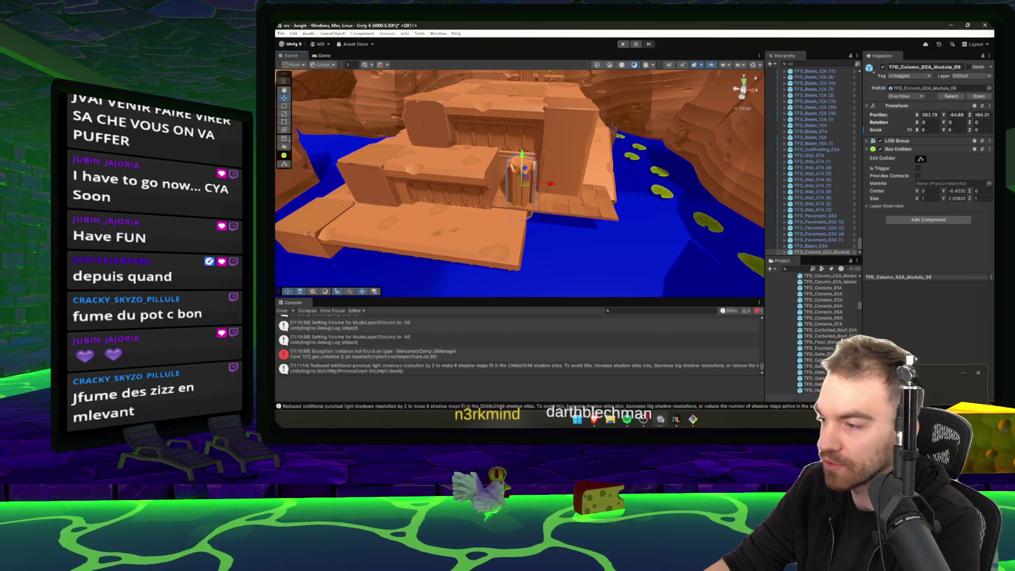
{"action": "key", "text": "Up"}
{"action": "key", "text": "Up"}
{"action": "key", "text": "Up"}
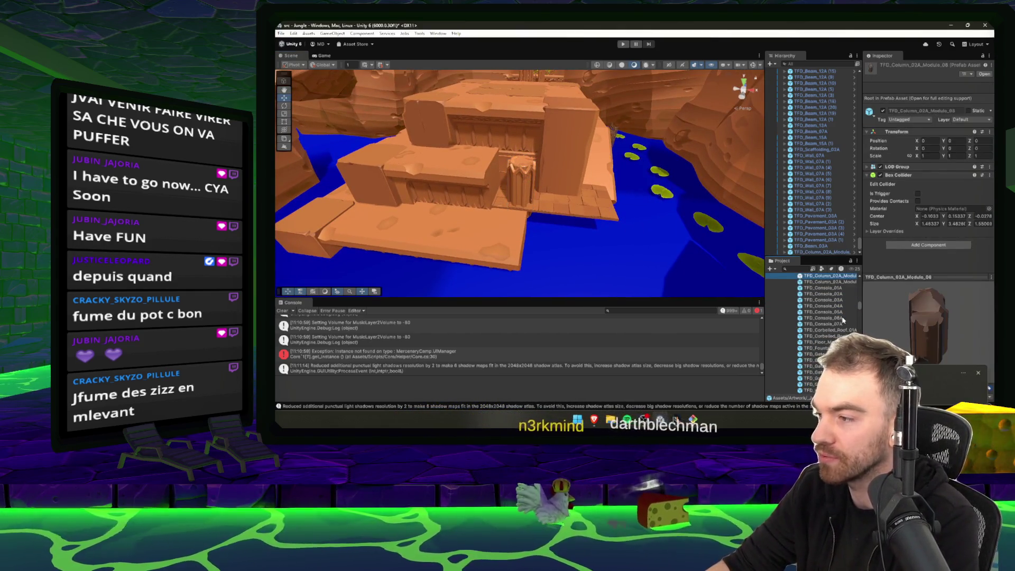
- Add a column module, delete the oversized one, and move the remaining column onto the ledge
{"action": "key", "text": "Down"}
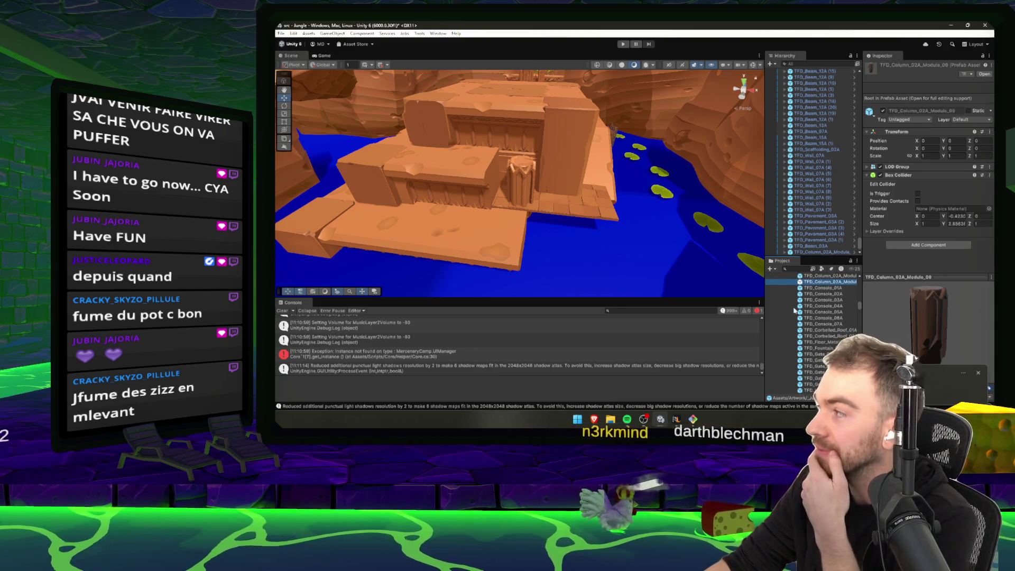
{"action": "left_click_drag", "start_coordinate": [595, 190], "coordinate": [582, 201]}
{"action": "left_click", "coordinate": [832, 289]}
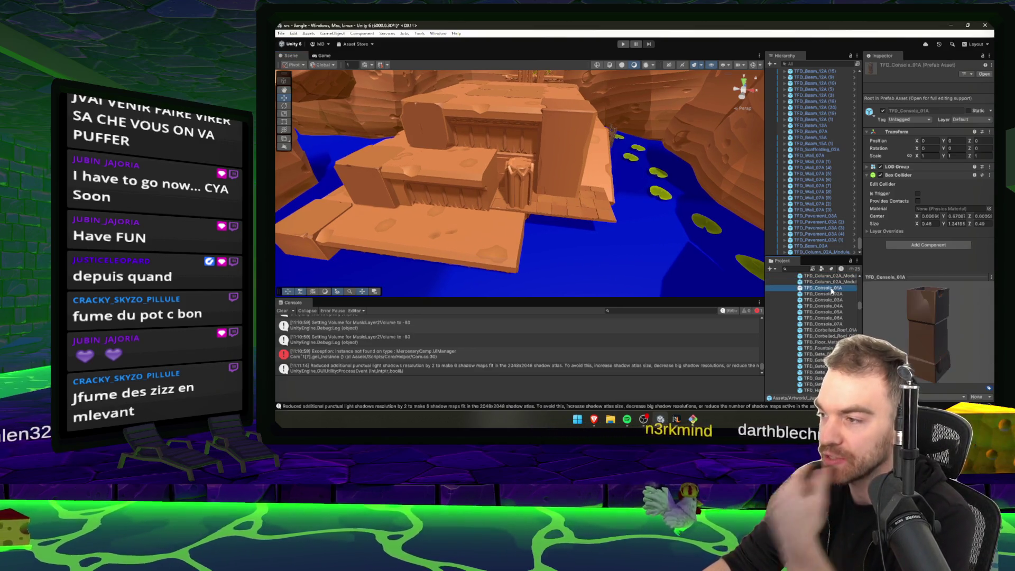
{"action": "key", "text": "Up"}
{"action": "key", "text": "Up"}
{"action": "left_click_drag", "start_coordinate": [838, 279], "coordinate": [518, 198]}
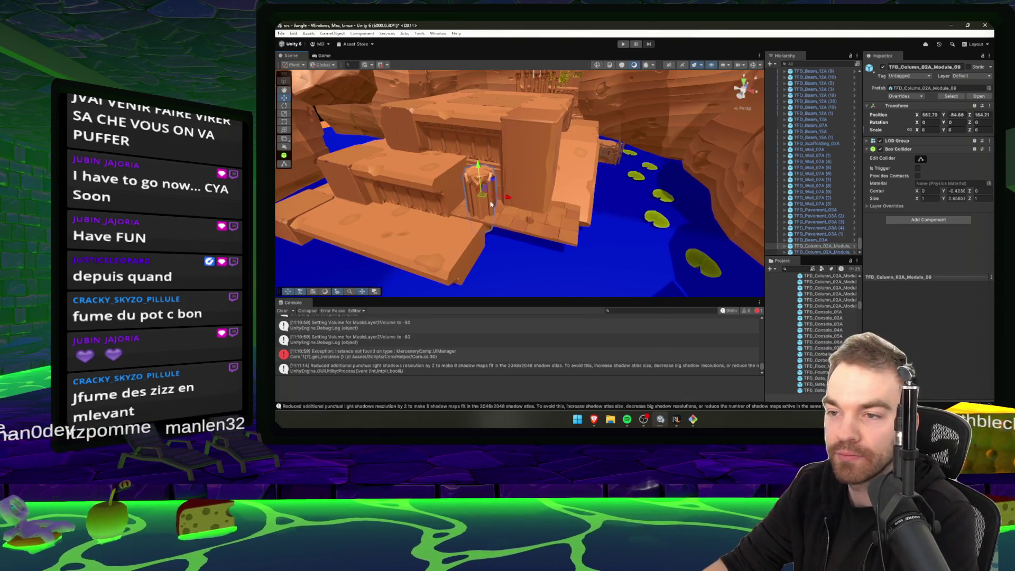
{"action": "key", "text": "Delete"}
{"action": "left_click", "coordinate": [528, 217]}
{"action": "key", "text": "e"}
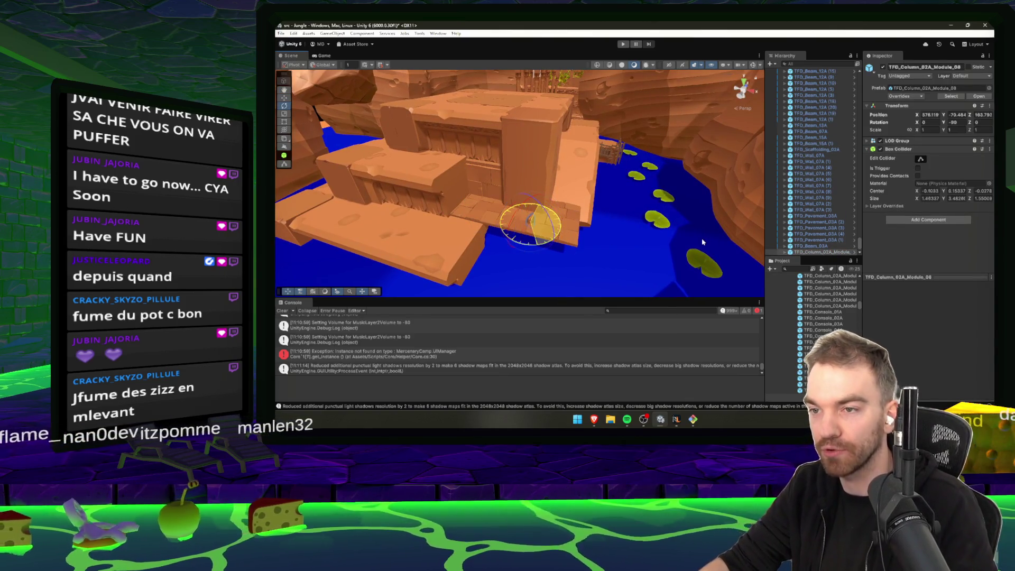
{"action": "key", "text": "w"}
{"action": "mouse_move", "coordinate": [492, 215]}
{"action": "left_mouse_down"}
{"action": "mouse_move", "coordinate": [484, 233]}
{"action": "mouse_move", "coordinate": [481, 183]}
{"action": "mouse_move", "coordinate": [542, 220]}
{"action": "mouse_move", "coordinate": [687, 249]}
{"action": "left_mouse_up"}
- Place a TFD_Column_02A_Module_05 column beside the temple wall and lower it slightly
{"action": "scroll", "coordinate": [835, 299], "scroll_direction": "down", "scroll_amount": 3}
{"action": "left_click", "coordinate": [833, 298]}
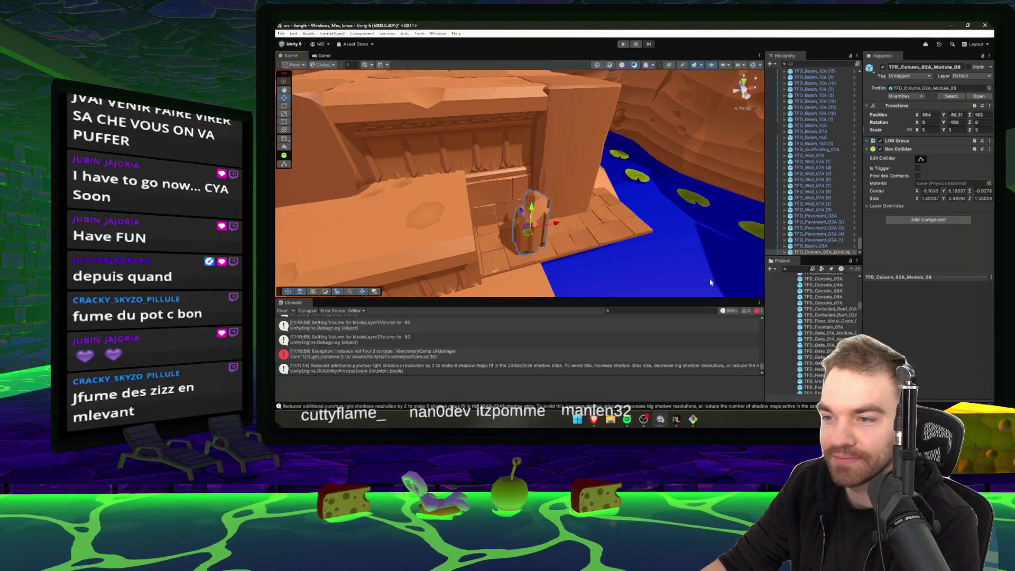
{"action": "key", "text": "Up"}
{"action": "key", "text": "Up"}
{"action": "key", "text": "Up"}
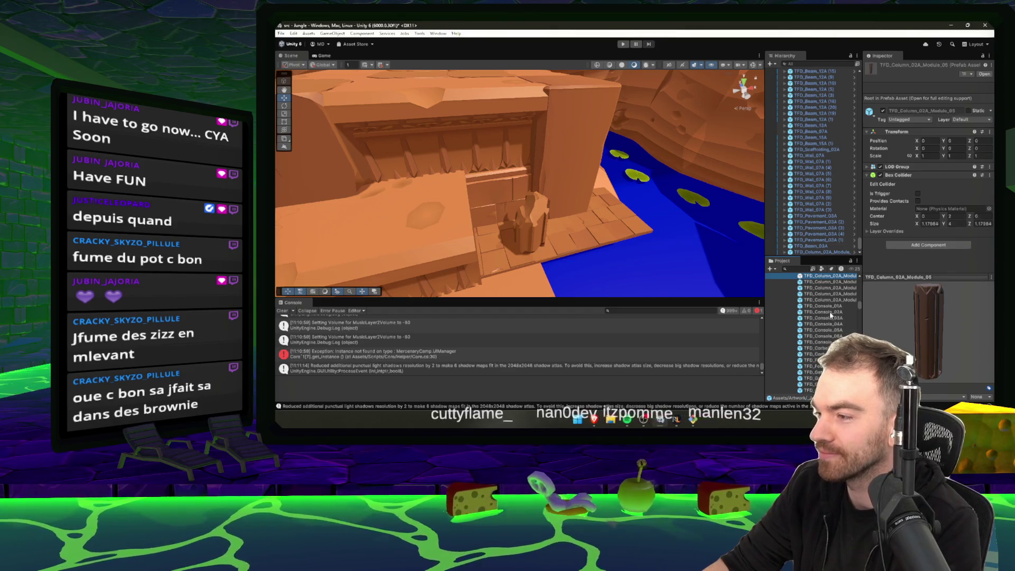
{"action": "key", "text": "Up"}
{"action": "key", "text": "Up"}
{"action": "key", "text": "Up"}
{"action": "mouse_move", "coordinate": [828, 290]}
{"action": "left_mouse_down"}
{"action": "mouse_move", "coordinate": [506, 237]}
{"action": "mouse_move", "coordinate": [485, 85]}
{"action": "left_mouse_up"}
{"action": "mouse_move", "coordinate": [507, 234]}
{"action": "left_mouse_down"}
{"action": "mouse_move", "coordinate": [629, 275]}
{"action": "mouse_move", "coordinate": [548, 255]}
{"action": "mouse_move", "coordinate": [528, 265]}
{"action": "mouse_move", "coordinate": [539, 254]}
{"action": "mouse_move", "coordinate": [494, 220]}
{"action": "mouse_move", "coordinate": [503, 249]}
{"action": "mouse_move", "coordinate": [537, 236]}
{"action": "mouse_move", "coordinate": [512, 255]}
{"action": "mouse_move", "coordinate": [646, 258]}
{"action": "mouse_move", "coordinate": [621, 240]}
{"action": "mouse_move", "coordinate": [703, 246]}
{"action": "mouse_move", "coordinate": [563, 268]}
{"action": "mouse_move", "coordinate": [587, 232]}
{"action": "mouse_move", "coordinate": [641, 249]}
{"action": "left_mouse_up"}
{"action": "scroll", "coordinate": [528, 265], "scroll_direction": "up", "scroll_amount": 5}
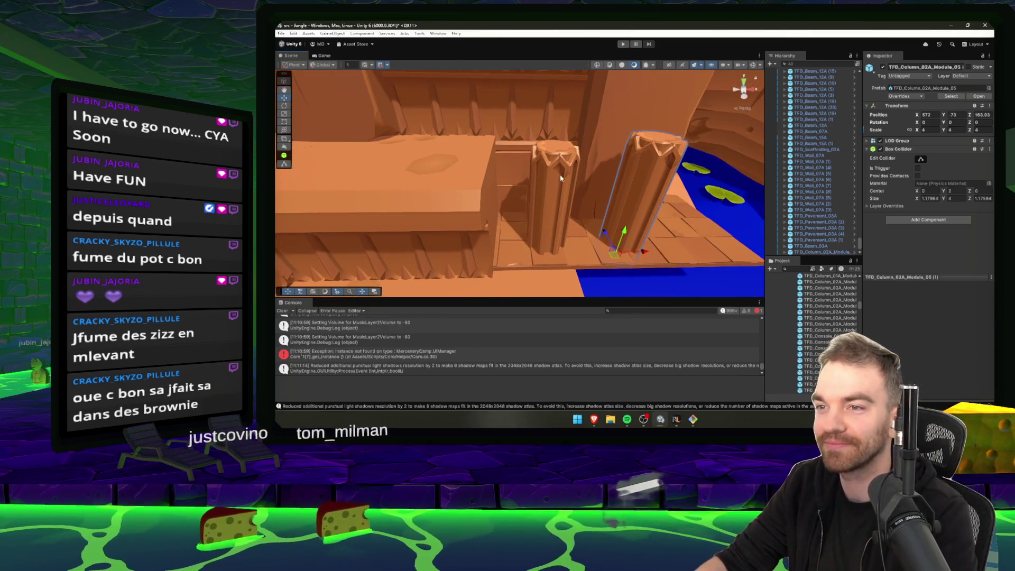
- Add a TFD_Circular_Stairs_01A_L staircase and turn it around about half a turn
{"action": "left_click", "coordinate": [820, 335]}
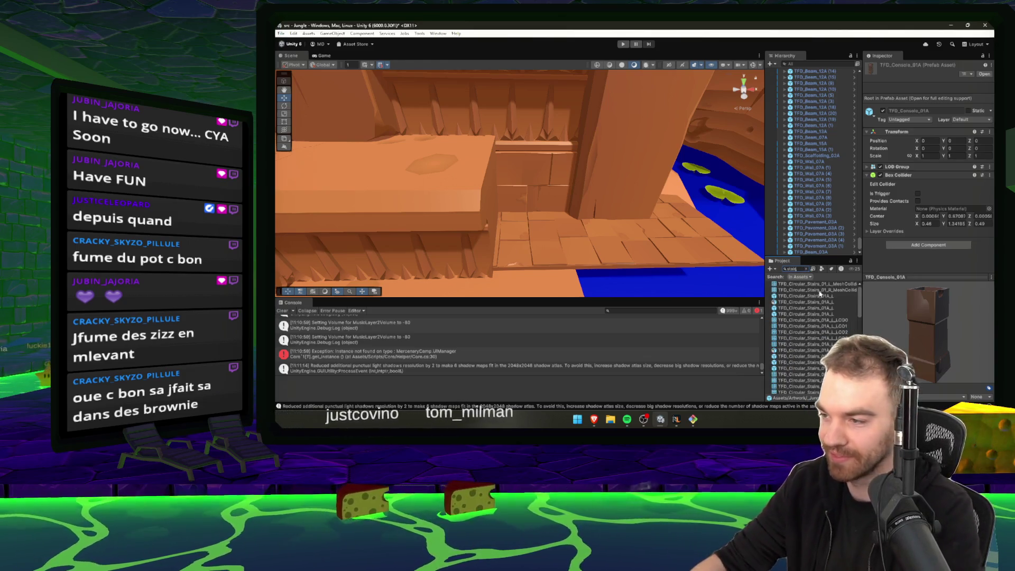
{"action": "left_click", "coordinate": [817, 307]}
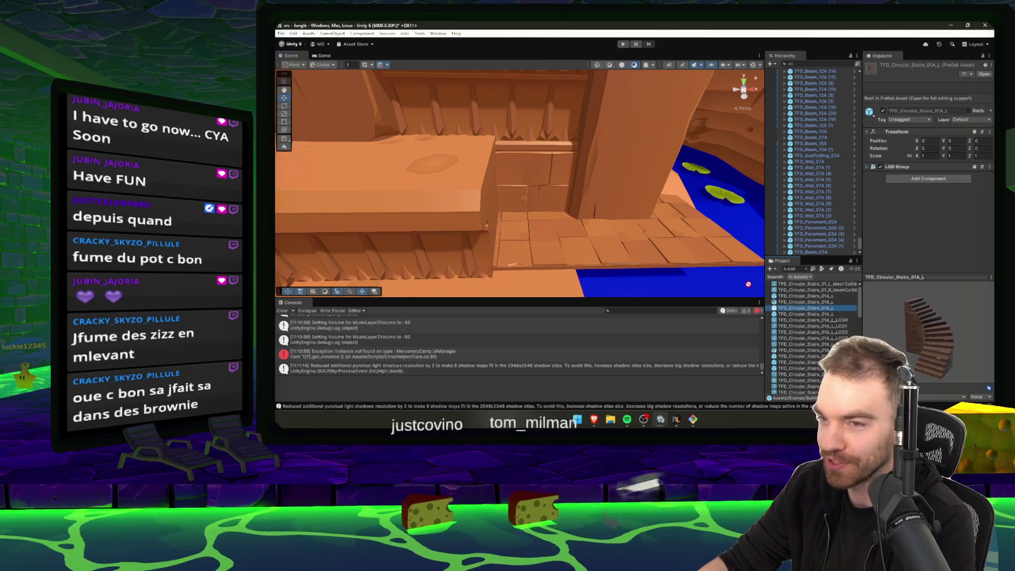
{"action": "left_click_drag", "start_coordinate": [748, 284], "coordinate": [449, 147]}
{"action": "key", "text": "f"}
{"action": "key", "text": "e"}
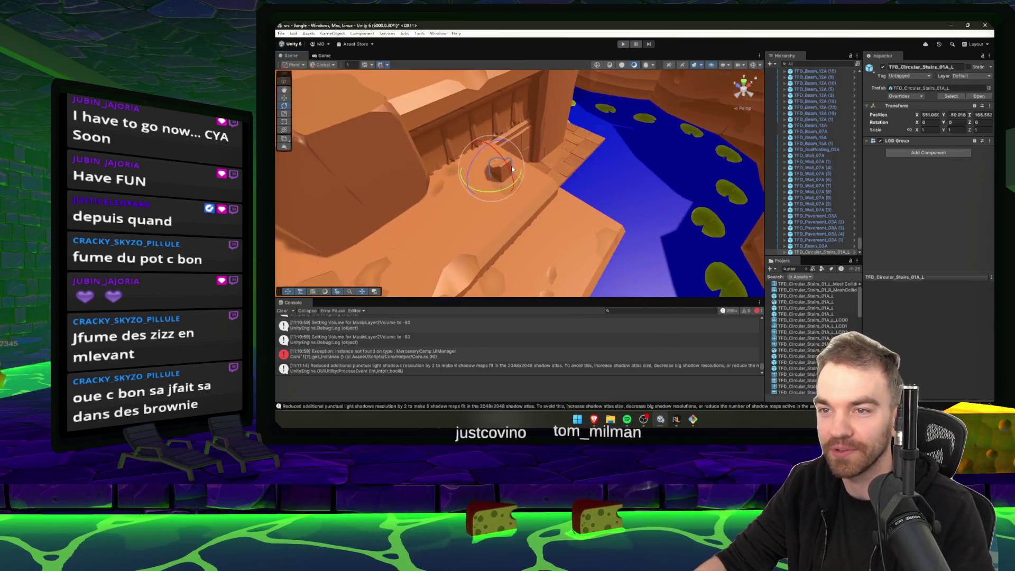
{"action": "left_click_drag", "start_coordinate": [503, 193], "coordinate": [990, 194]}
{"action": "left_click_drag", "start_coordinate": [298, 194], "coordinate": [658, 129]}
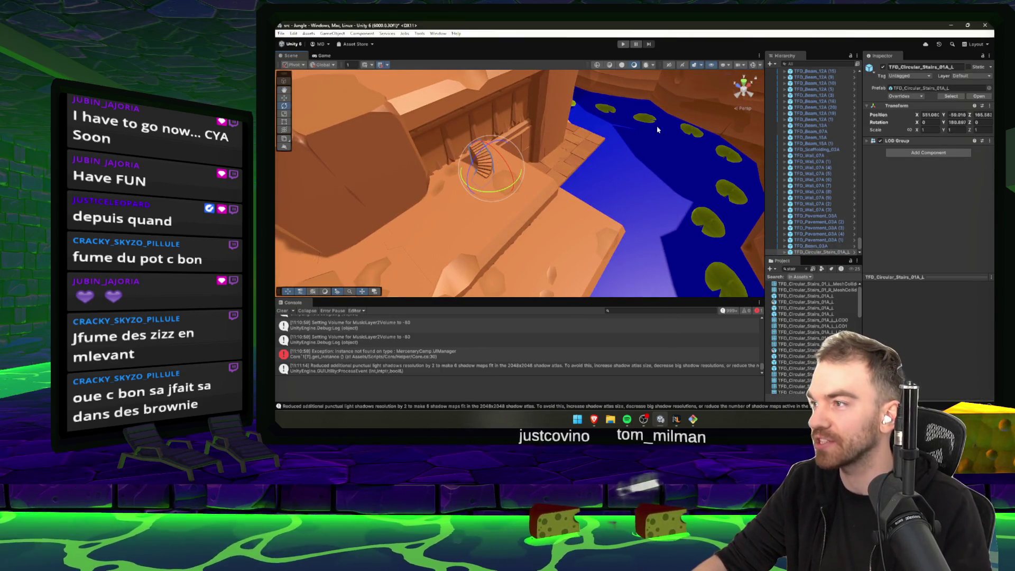
- Set the stairs' Y rotation to 180 and slide them against the stone block
{"action": "type", "text": "180"}
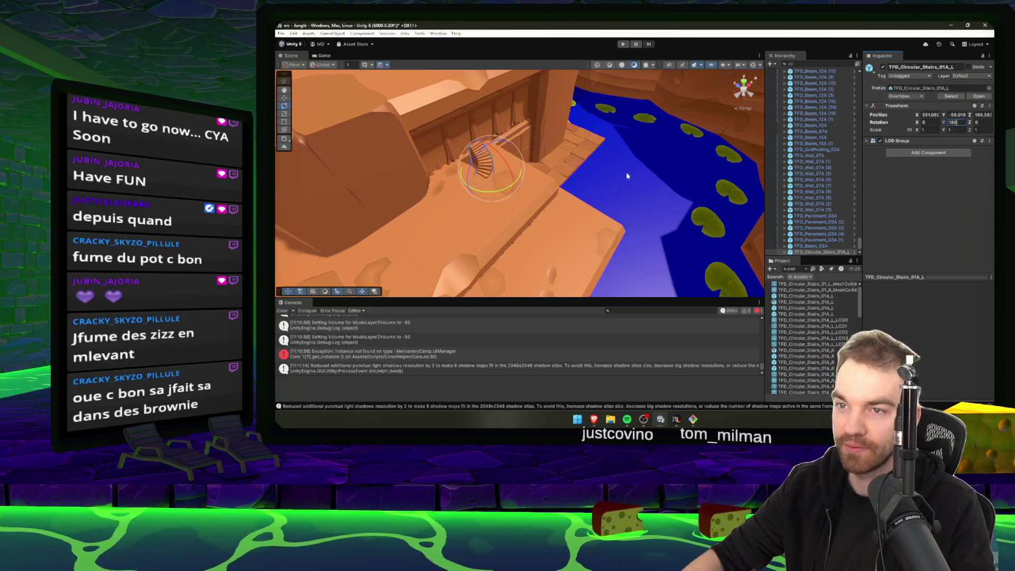
{"action": "right_click", "coordinate": [463, 185]}
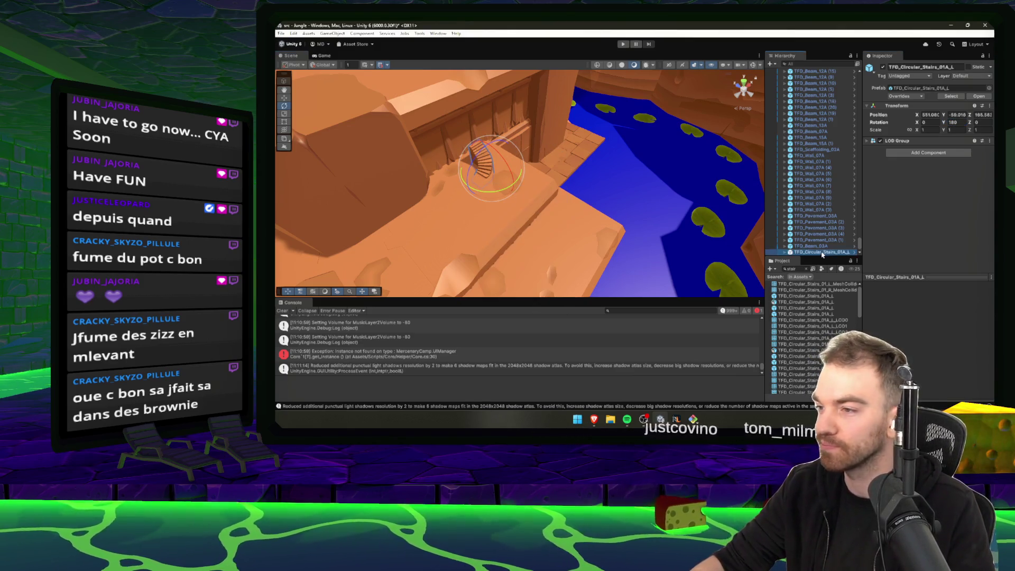
{"action": "key", "text": "Escape"}
{"action": "key", "text": "w"}
{"action": "scroll", "coordinate": [501, 168], "scroll_direction": "down", "scroll_amount": 3}
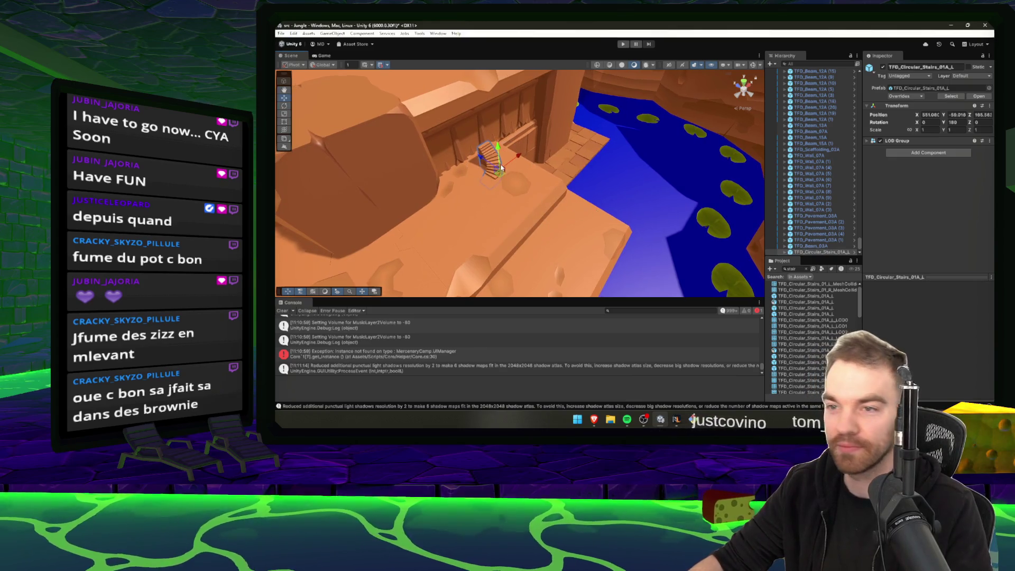
{"action": "mouse_move", "coordinate": [501, 168]}
{"action": "left_mouse_down"}
{"action": "mouse_move", "coordinate": [543, 199]}
{"action": "mouse_move", "coordinate": [534, 139]}
{"action": "mouse_move", "coordinate": [537, 165]}
{"action": "mouse_move", "coordinate": [532, 158]}
{"action": "left_mouse_up"}
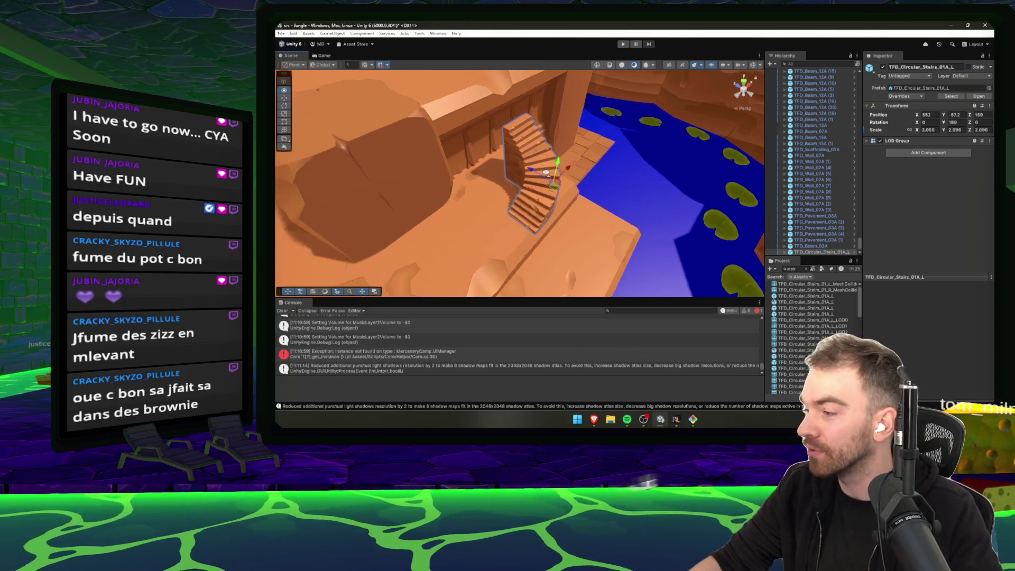
- Scale the stairs uniformly to about 2.69 and check the placement
{"action": "scroll", "coordinate": [540, 175], "scroll_direction": "up", "scroll_amount": 5}
{"action": "key", "text": "r"}
{"action": "mouse_move", "coordinate": [648, 164]}
{"action": "left_mouse_down"}
{"action": "mouse_move", "coordinate": [643, 143]}
{"action": "mouse_move", "coordinate": [634, 160]}
{"action": "mouse_move", "coordinate": [605, 128]}
{"action": "mouse_move", "coordinate": [624, 208]}
{"action": "mouse_move", "coordinate": [627, 198]}
{"action": "mouse_move", "coordinate": [503, 198]}
{"action": "mouse_move", "coordinate": [564, 204]}
{"action": "mouse_move", "coordinate": [592, 188]}
{"action": "mouse_move", "coordinate": [548, 152]}
{"action": "mouse_move", "coordinate": [514, 176]}
{"action": "mouse_move", "coordinate": [581, 196]}
{"action": "mouse_move", "coordinate": [594, 234]}
{"action": "mouse_move", "coordinate": [533, 224]}
{"action": "mouse_move", "coordinate": [709, 218]}
{"action": "left_mouse_up"}
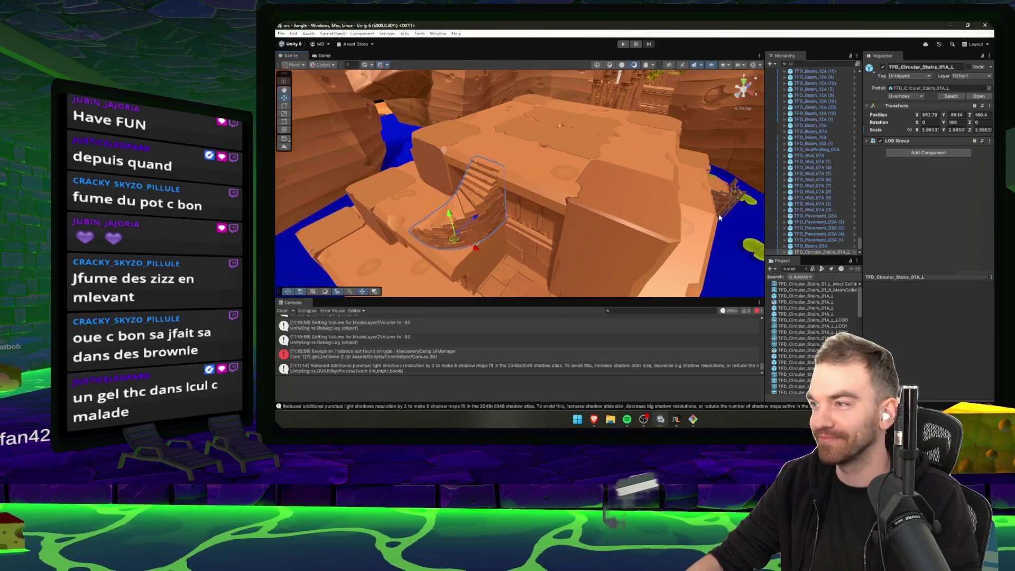
{"action": "left_click_drag", "start_coordinate": [601, 198], "coordinate": [667, 206], "text": "alt"}
{"action": "left_click", "coordinate": [819, 368]}
{"action": "key", "text": "Down"}
{"action": "key", "text": "Down"}
{"action": "key", "text": "Down"}
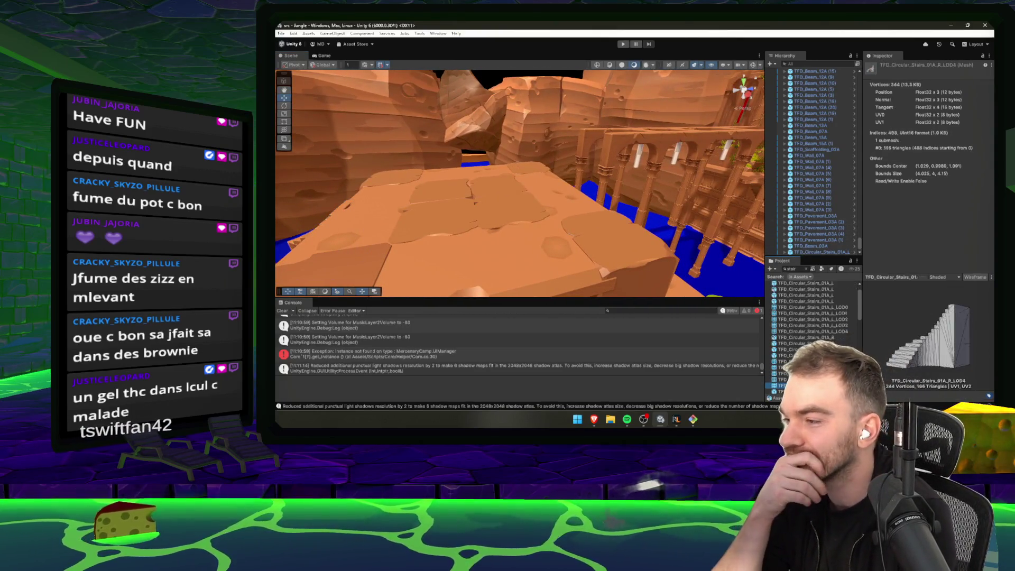
{"action": "key", "text": "Down"}
{"action": "key", "text": "Down"}
{"action": "key", "text": "Down"}
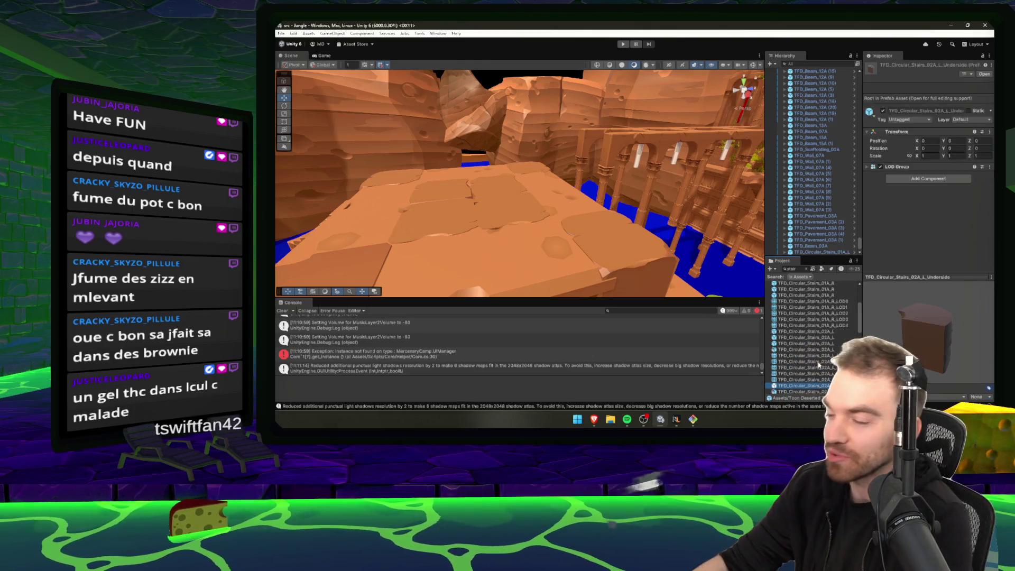
{"action": "key", "text": "Down"}
{"action": "key", "text": "Down"}
{"action": "key", "text": "Down"}
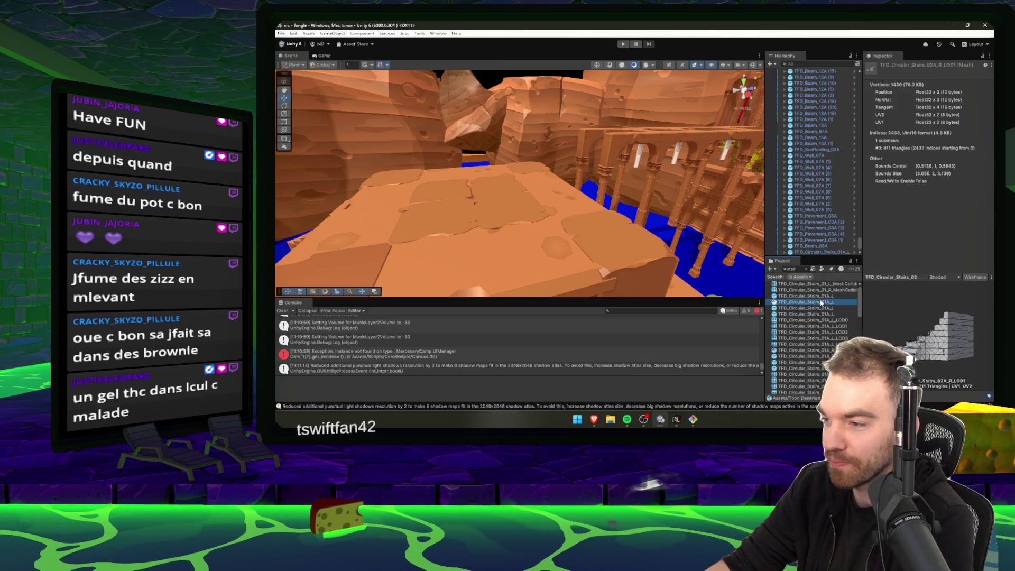
{"action": "left_click", "coordinate": [817, 290]}
{"action": "left_click", "coordinate": [806, 270]}
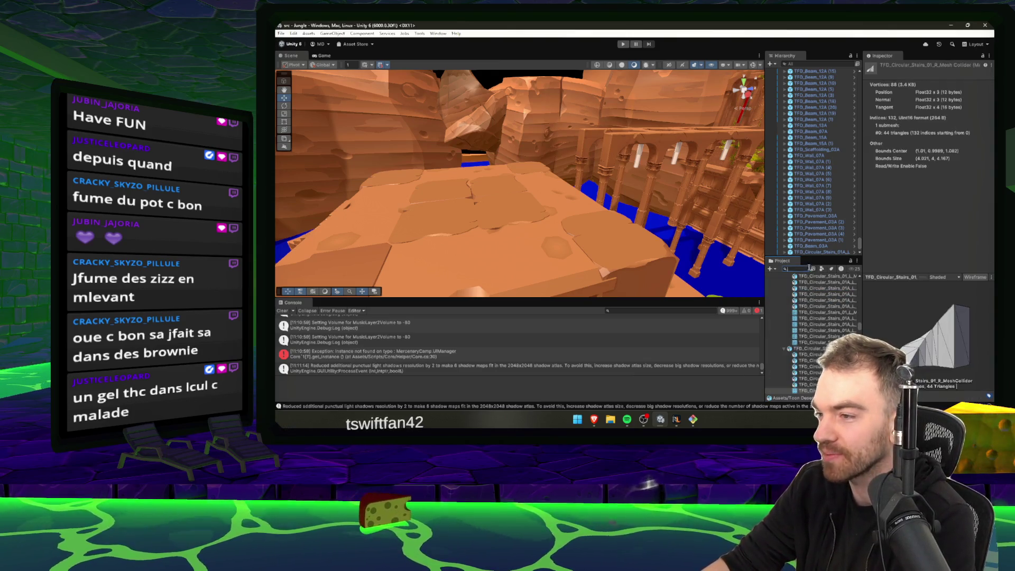
{"action": "left_click", "coordinate": [818, 297]}
{"action": "scroll", "coordinate": [817, 301], "scroll_direction": "up", "scroll_amount": 5}
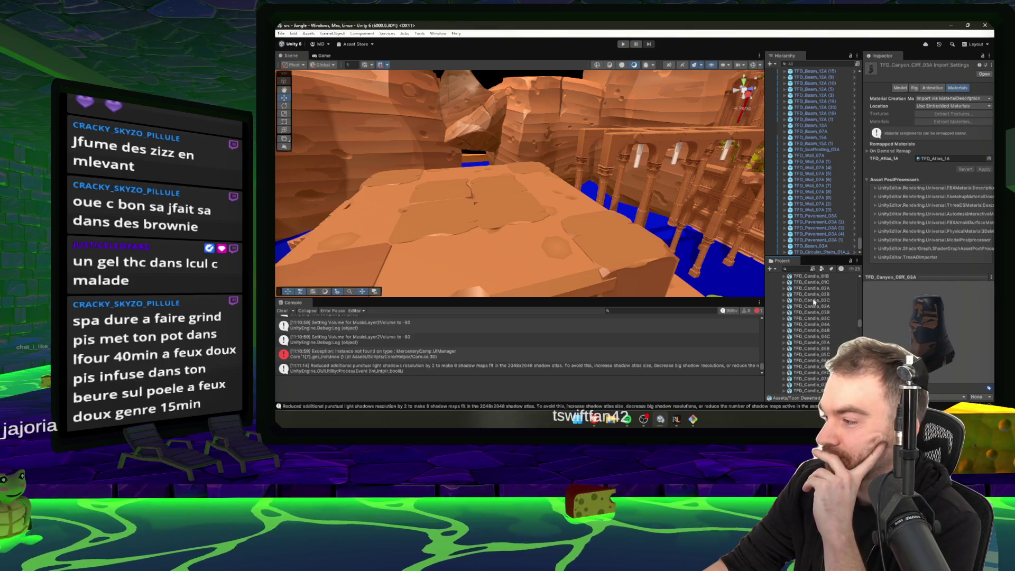
{"action": "scroll", "coordinate": [808, 317], "scroll_direction": "up", "scroll_amount": 3}
{"action": "left_click", "coordinate": [812, 311]}
{"action": "scroll", "coordinate": [815, 313], "scroll_direction": "up", "scroll_amount": 1}
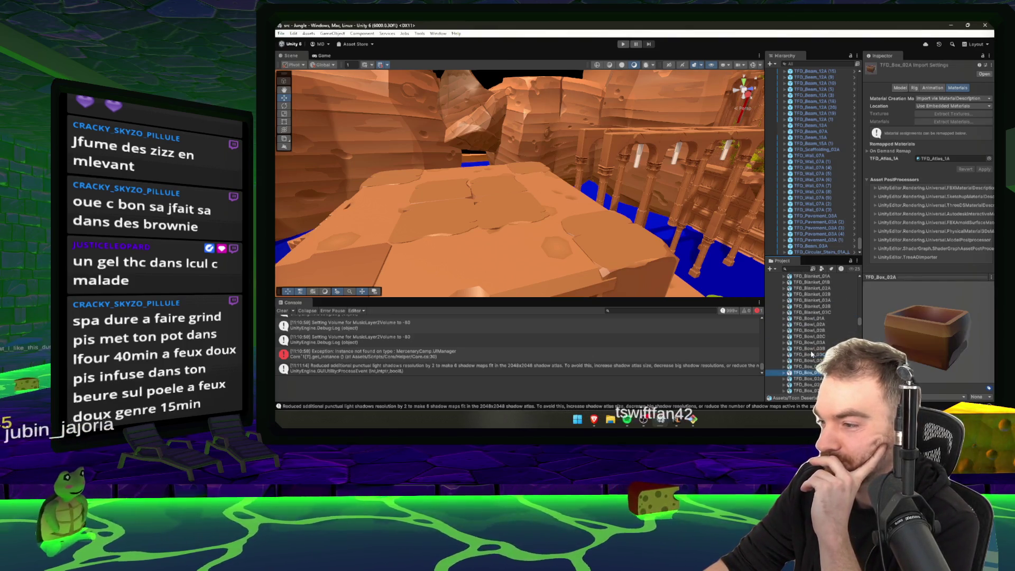
{"action": "left_click", "coordinate": [815, 312]}
{"action": "scroll", "coordinate": [817, 310], "scroll_direction": "up", "scroll_amount": 3}
{"action": "left_click", "coordinate": [817, 308]}
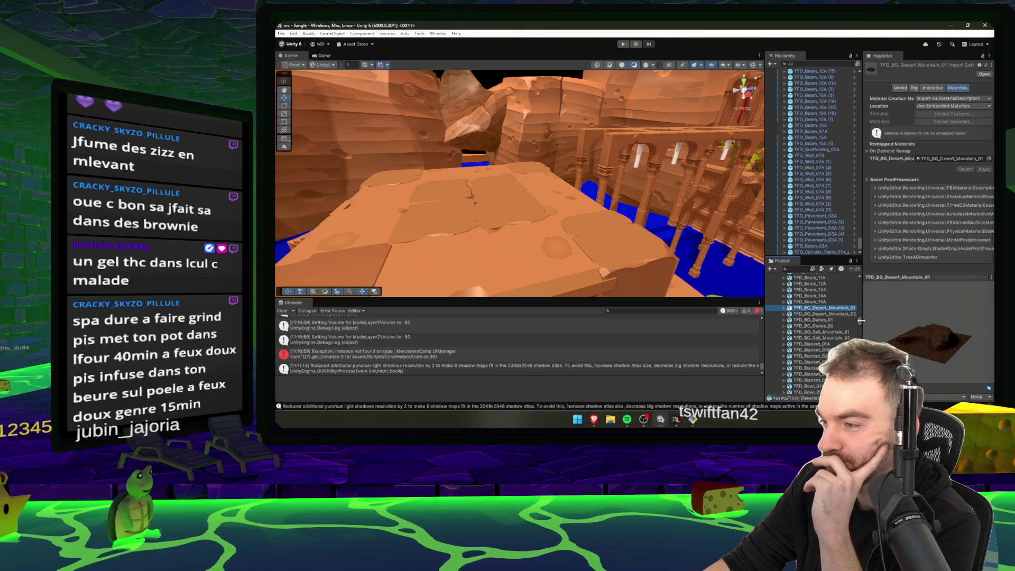
{"action": "scroll", "coordinate": [825, 306], "scroll_direction": "up", "scroll_amount": 5}
{"action": "left_click", "coordinate": [809, 361]}
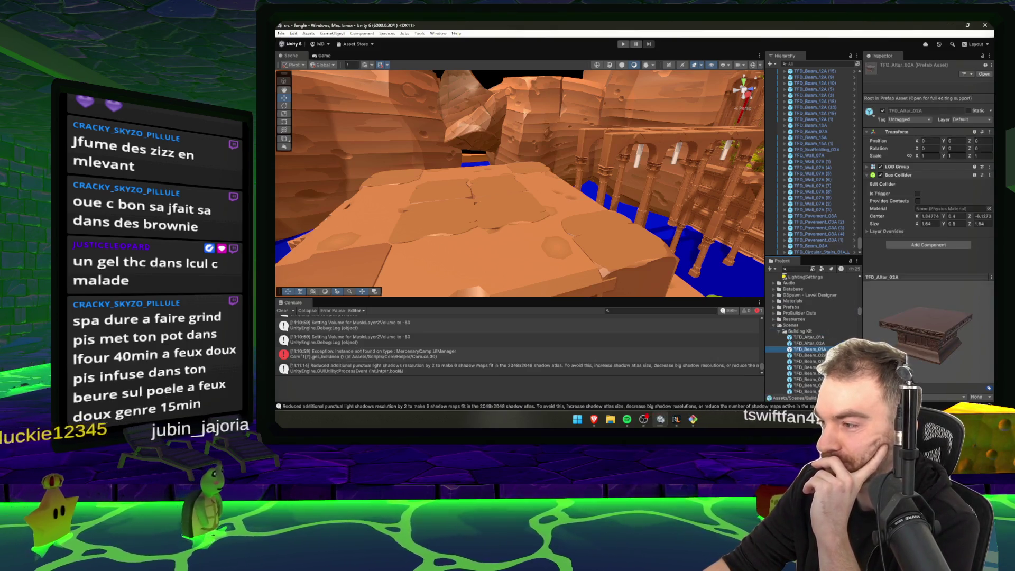
{"action": "scroll", "coordinate": [814, 344], "scroll_direction": "down", "scroll_amount": 4}
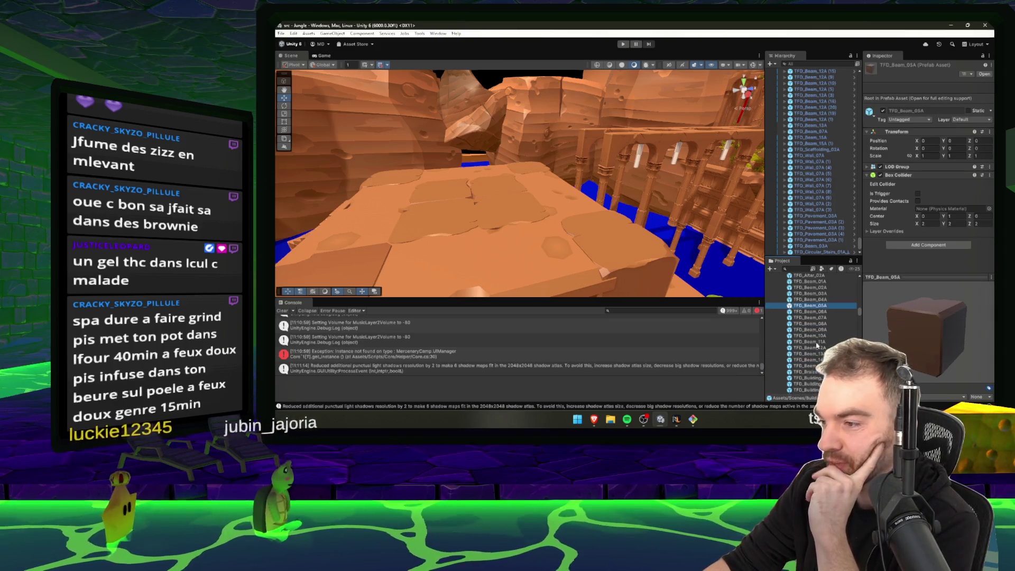
{"action": "left_click", "coordinate": [815, 354]}
{"action": "scroll", "coordinate": [816, 354], "scroll_direction": "down", "scroll_amount": 1}
{"action": "left_click", "coordinate": [817, 352]}
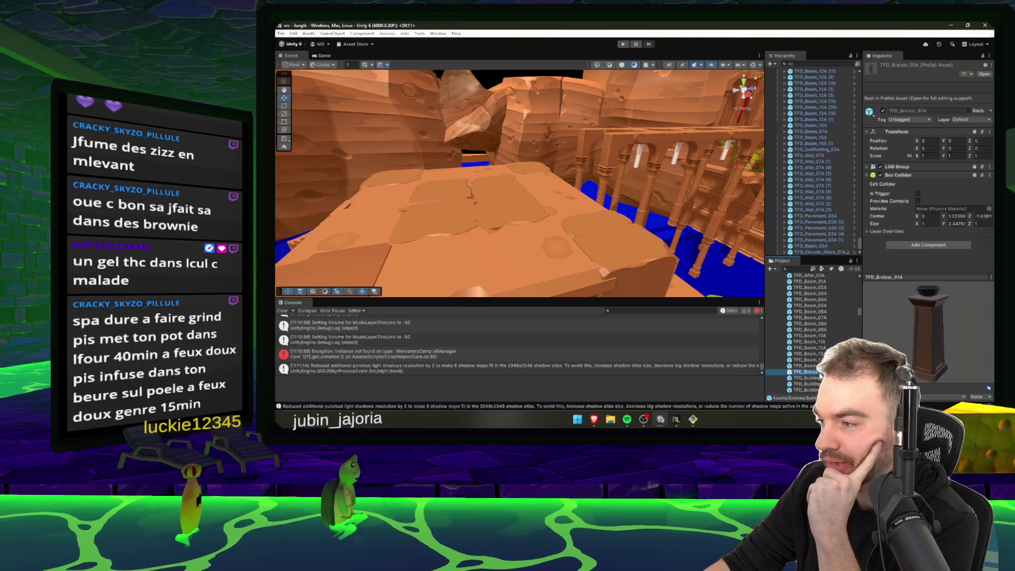
{"action": "scroll", "coordinate": [819, 349], "scroll_direction": "down", "scroll_amount": 2}
{"action": "left_click", "coordinate": [820, 345]}
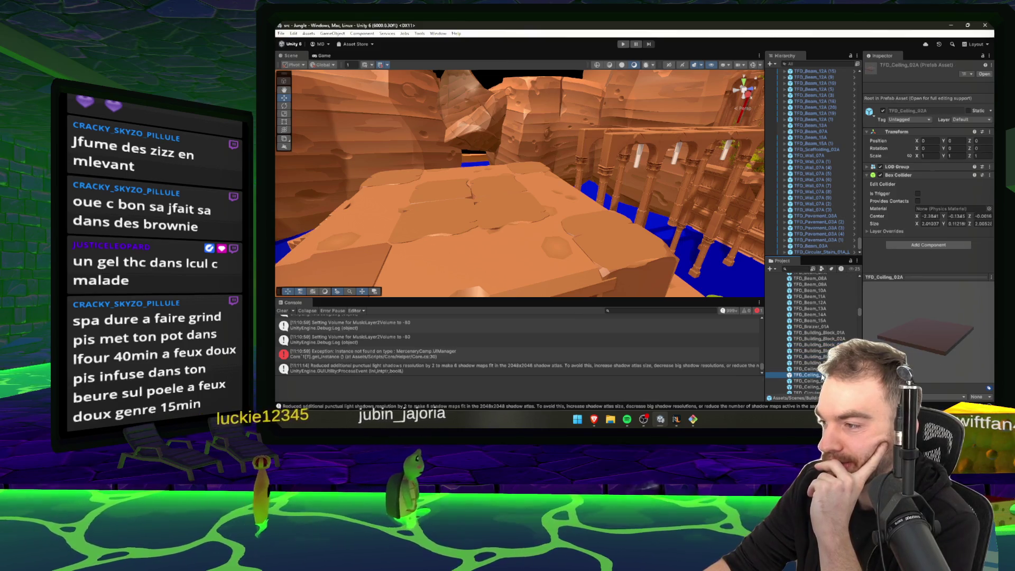
{"action": "scroll", "coordinate": [820, 349], "scroll_direction": "down", "scroll_amount": 4}
{"action": "left_click", "coordinate": [818, 355]}
{"action": "key", "text": "Down"}
{"action": "key", "text": "Down"}
{"action": "key", "text": "Down"}
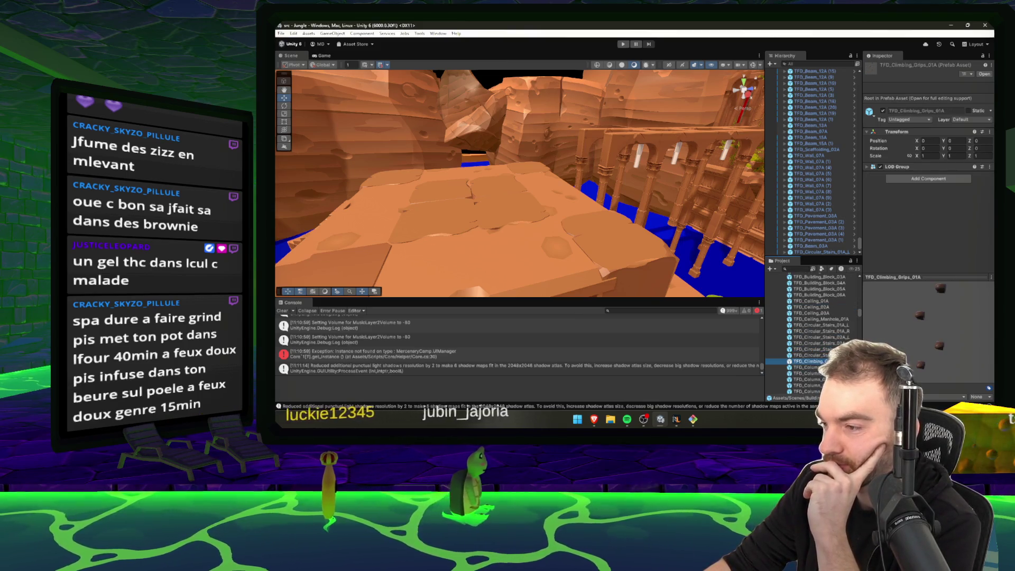
{"action": "key", "text": "Down"}
{"action": "key", "text": "Down"}
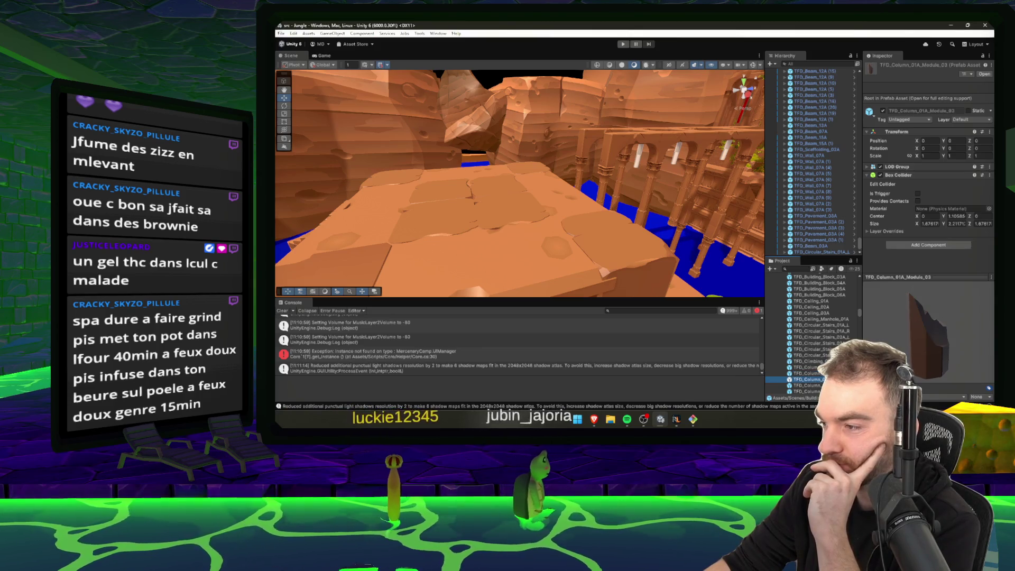
{"action": "scroll", "coordinate": [825, 343], "scroll_direction": "down", "scroll_amount": 3}
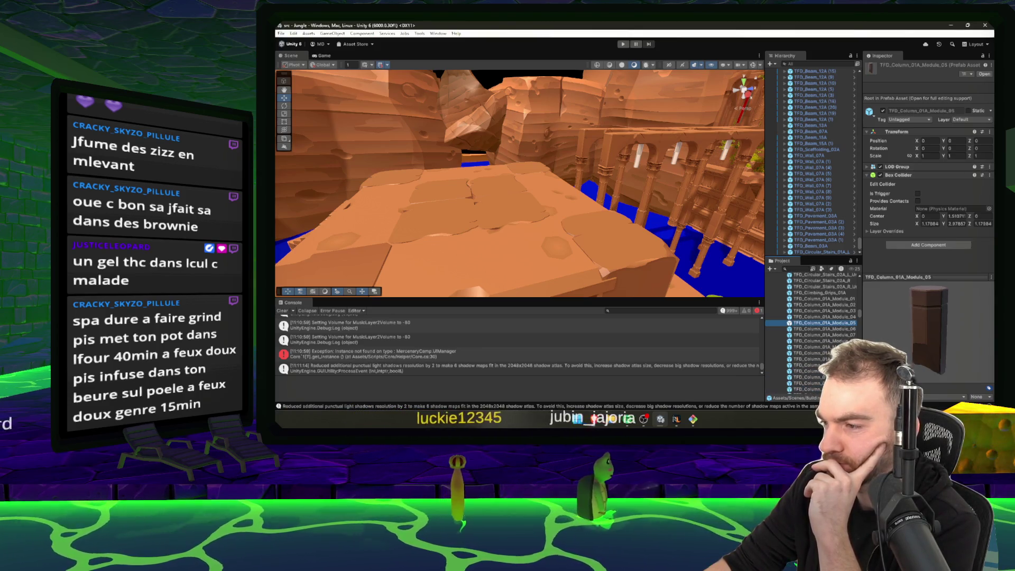
{"action": "left_click", "coordinate": [824, 341]}
{"action": "left_click", "coordinate": [829, 353]}
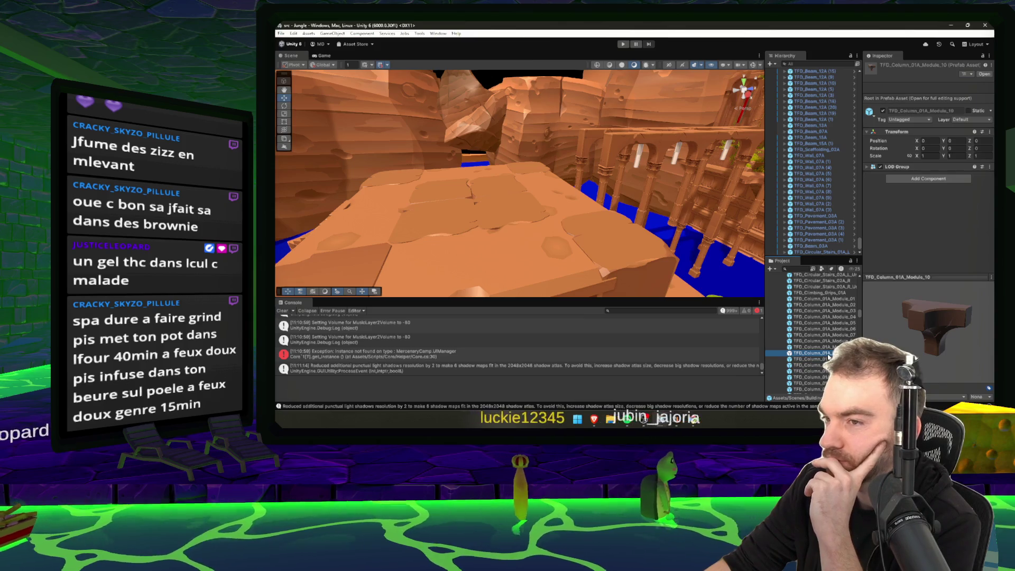
{"action": "scroll", "coordinate": [827, 360], "scroll_direction": "down", "scroll_amount": 5}
{"action": "left_click", "coordinate": [825, 370]}
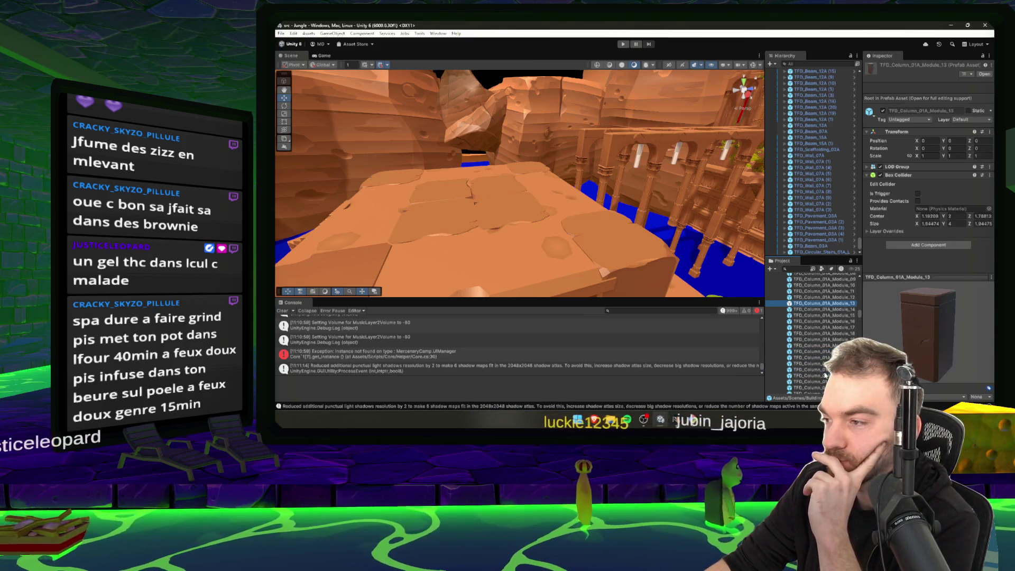
{"action": "scroll", "coordinate": [825, 360], "scroll_direction": "down", "scroll_amount": 4}
{"action": "left_click", "coordinate": [809, 363]}
{"action": "mouse_move", "coordinate": [656, 191]}
{"action": "left_mouse_down"}
{"action": "mouse_move", "coordinate": [688, 181]}
{"action": "mouse_move", "coordinate": [748, 234]}
{"action": "mouse_move", "coordinate": [581, 228]}
{"action": "left_mouse_up"}
- Select the stairs together with their railings and a column
{"action": "left_click", "coordinate": [565, 226]}
{"action": "left_click", "coordinate": [565, 226], "text": "shift"}
{"action": "key", "text": "f"}
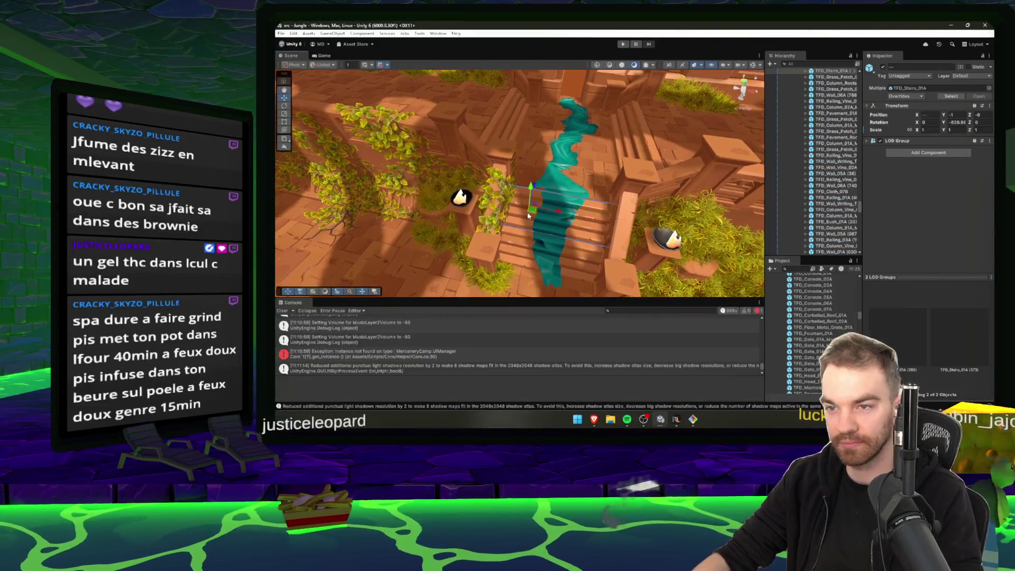
{"action": "mouse_move", "coordinate": [483, 258]}
{"action": "left_mouse_down"}
{"action": "mouse_move", "coordinate": [630, 195]}
{"action": "mouse_move", "coordinate": [456, 213]}
{"action": "mouse_move", "coordinate": [521, 190]}
{"action": "mouse_move", "coordinate": [749, 150]}
{"action": "left_mouse_up"}
{"action": "left_click", "coordinate": [630, 195], "text": "shift"}
{"action": "left_click", "coordinate": [467, 150], "text": "shift"}
{"action": "left_click", "coordinate": [520, 190], "text": "shift"}
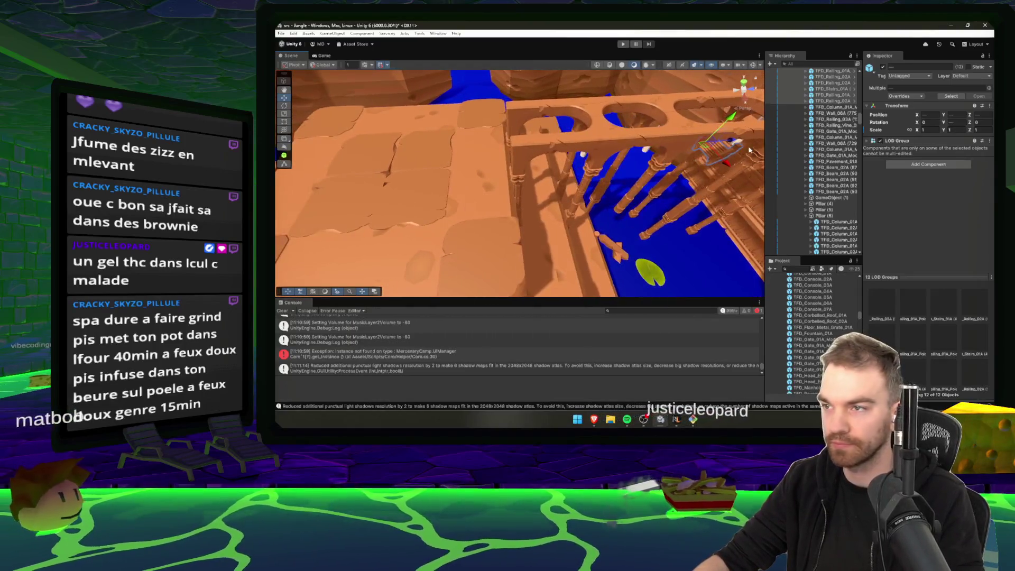
- Lower the selected stairs in front of the pillars toward the water
{"action": "mouse_move", "coordinate": [687, 168]}
{"action": "left_mouse_down"}
{"action": "mouse_move", "coordinate": [630, 187]}
{"action": "mouse_move", "coordinate": [537, 177]}
{"action": "left_mouse_up"}
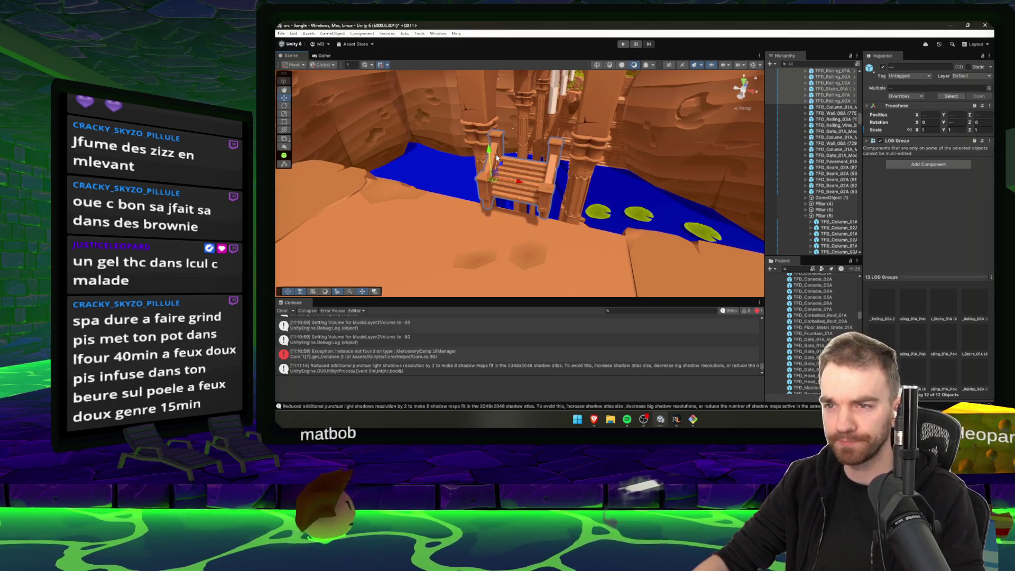
{"action": "mouse_move", "coordinate": [492, 152]}
{"action": "left_mouse_down"}
{"action": "mouse_move", "coordinate": [493, 189]}
{"action": "mouse_move", "coordinate": [556, 190]}
{"action": "mouse_move", "coordinate": [528, 182]}
{"action": "mouse_move", "coordinate": [545, 181]}
{"action": "left_mouse_up"}
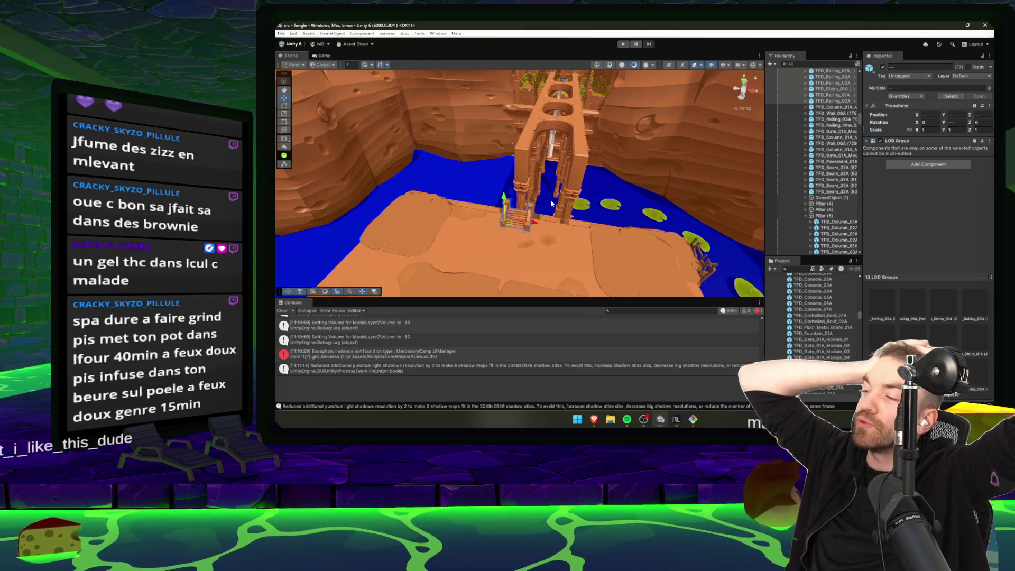
{"action": "mouse_move", "coordinate": [551, 199]}
{"action": "left_mouse_down"}
{"action": "mouse_move", "coordinate": [592, 212]}
{"action": "mouse_move", "coordinate": [585, 236]}
{"action": "mouse_move", "coordinate": [528, 183]}
{"action": "mouse_move", "coordinate": [587, 242]}
{"action": "mouse_move", "coordinate": [555, 190]}
{"action": "mouse_move", "coordinate": [524, 191]}
{"action": "mouse_move", "coordinate": [598, 172]}
{"action": "mouse_move", "coordinate": [615, 153]}
{"action": "mouse_move", "coordinate": [608, 116]}
{"action": "left_mouse_up"}
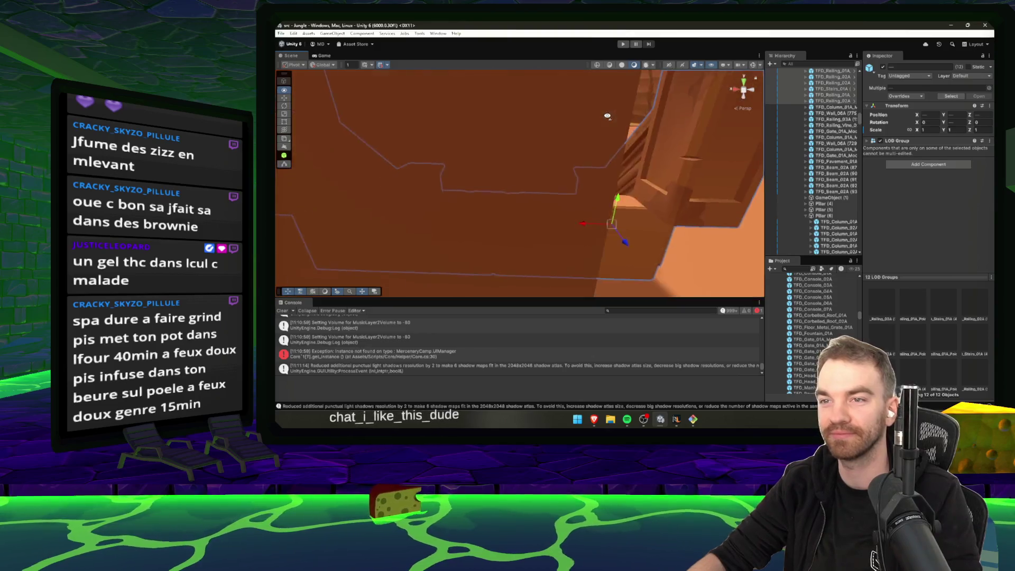
{"action": "key", "text": "f"}
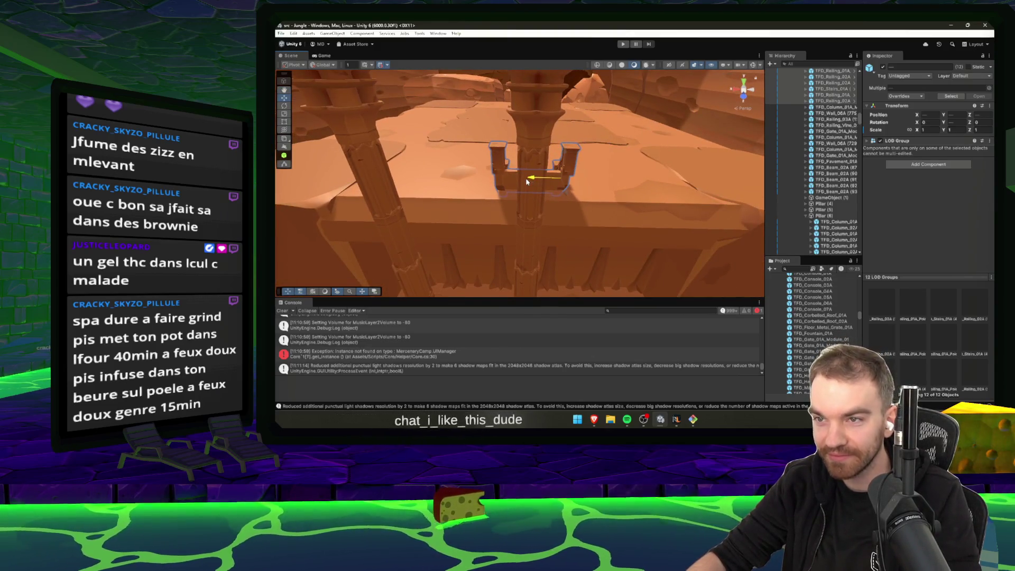
{"action": "left_click_drag", "start_coordinate": [582, 164], "coordinate": [912, 214]}
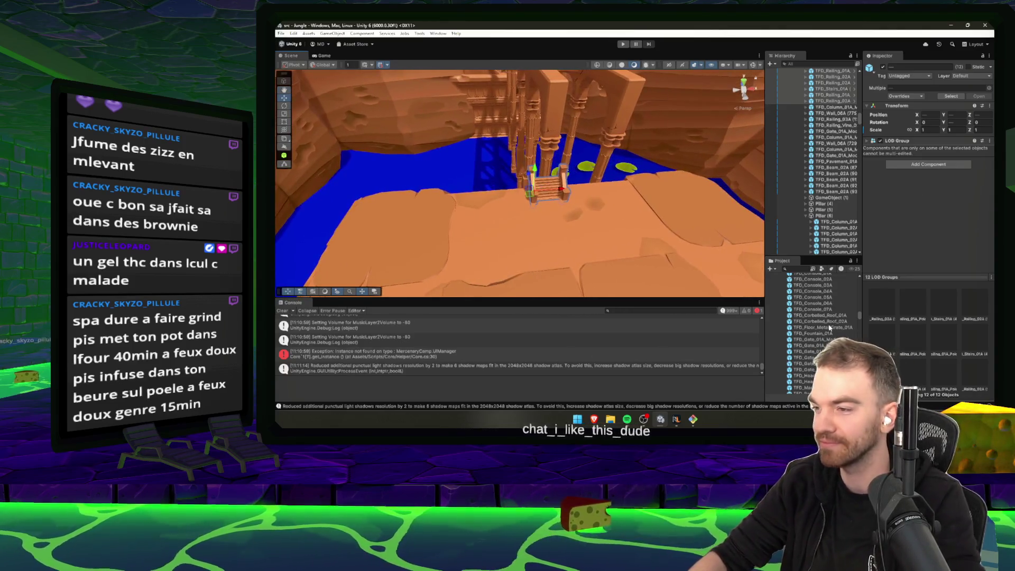
{"action": "left_click", "coordinate": [830, 328]}
{"action": "key", "text": "Down"}
{"action": "key", "text": "Down"}
{"action": "key", "text": "Down"}
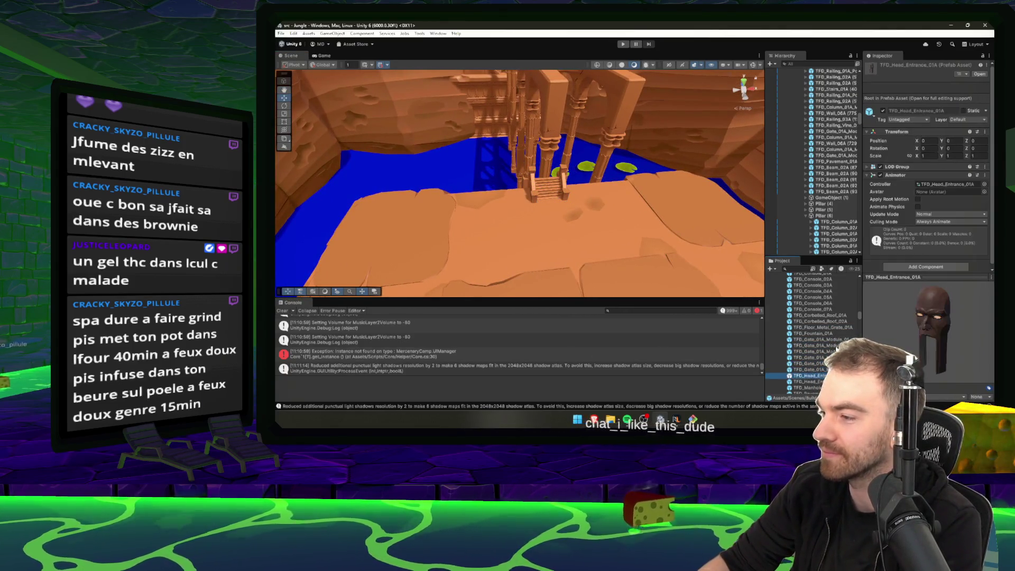
{"action": "key", "text": "Down"}
{"action": "key", "text": "Up"}
{"action": "key", "text": "Up"}
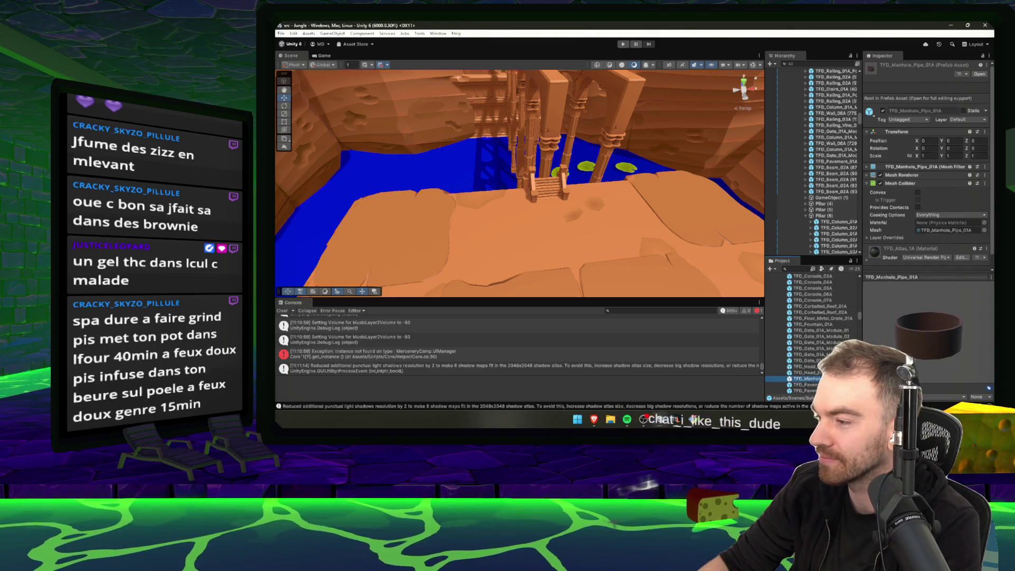
{"action": "key", "text": "Down"}
{"action": "key", "text": "Down"}
{"action": "key", "text": "Down"}
{"action": "key", "text": "Down"}
{"action": "key", "text": "Down"}
{"action": "key", "text": "Down"}
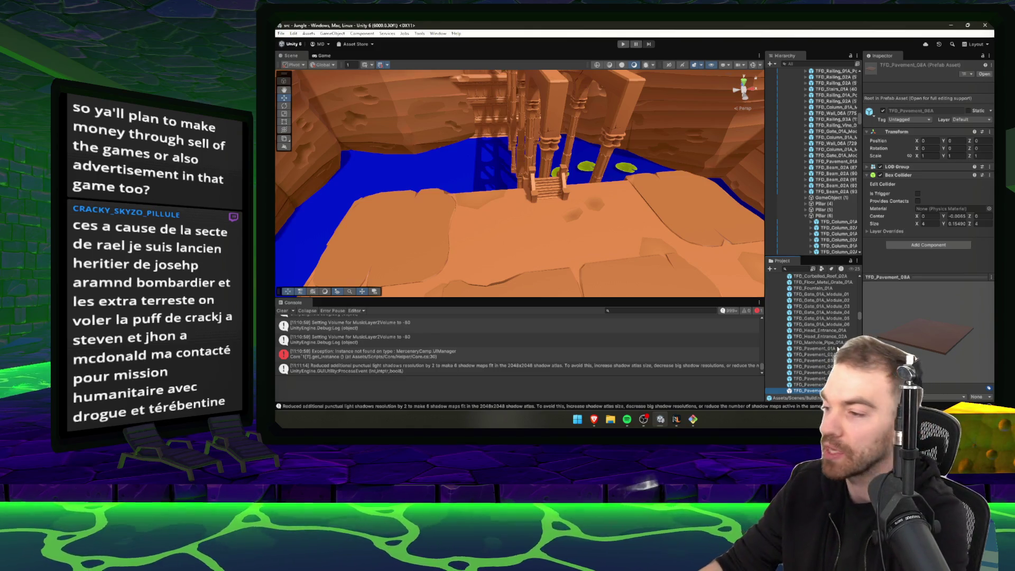
{"action": "left_click", "coordinate": [831, 299]}
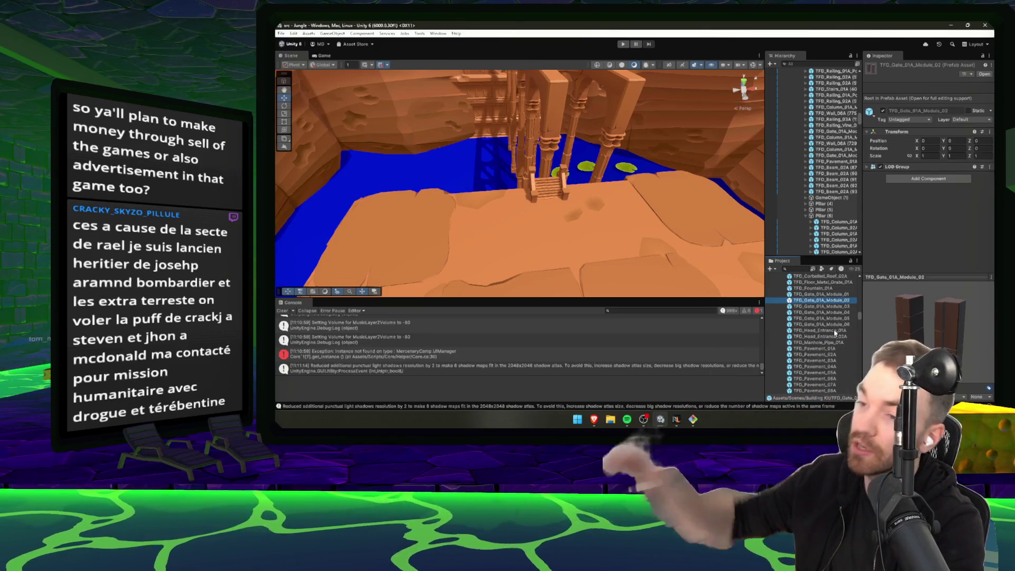
- Preview the pavement prefabs, including TFD_Pavement_02A, the manhole and TFD_Pavement_Blocks_02A
{"action": "key", "text": "alt+Tab"}
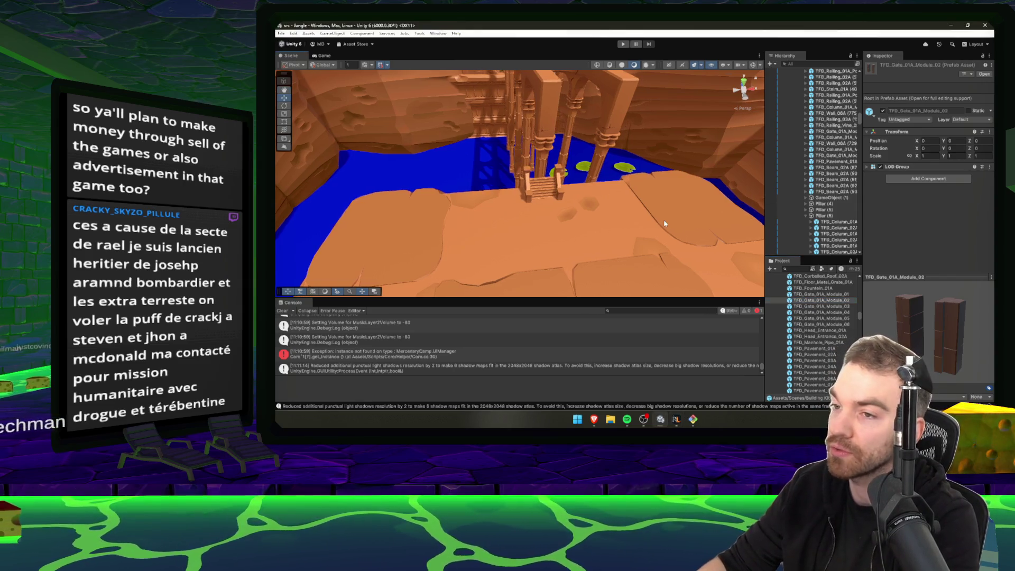
{"action": "left_click", "coordinate": [841, 325]}
{"action": "key", "text": "Down"}
{"action": "key", "text": "Down"}
{"action": "key", "text": "Down"}
{"action": "scroll", "coordinate": [839, 325], "scroll_direction": "down", "scroll_amount": 5}
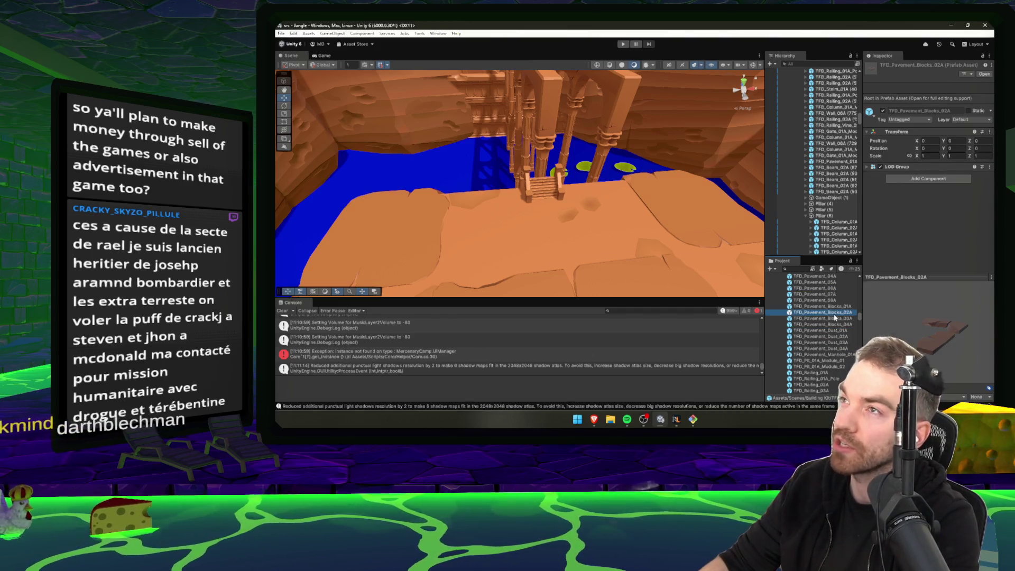
{"action": "left_click", "coordinate": [829, 361]}
{"action": "left_click", "coordinate": [828, 355]}
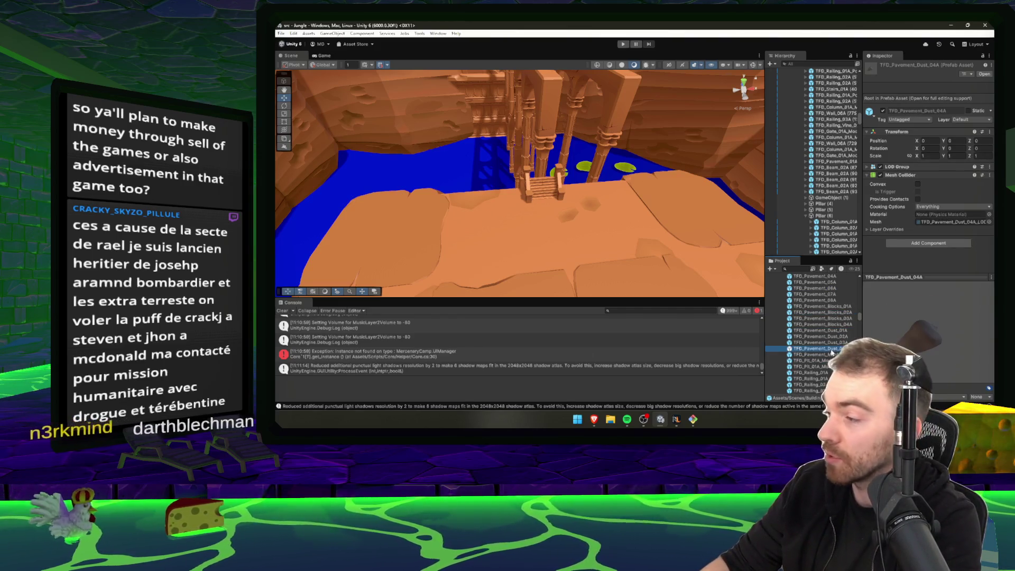
{"action": "left_click", "coordinate": [824, 312]}
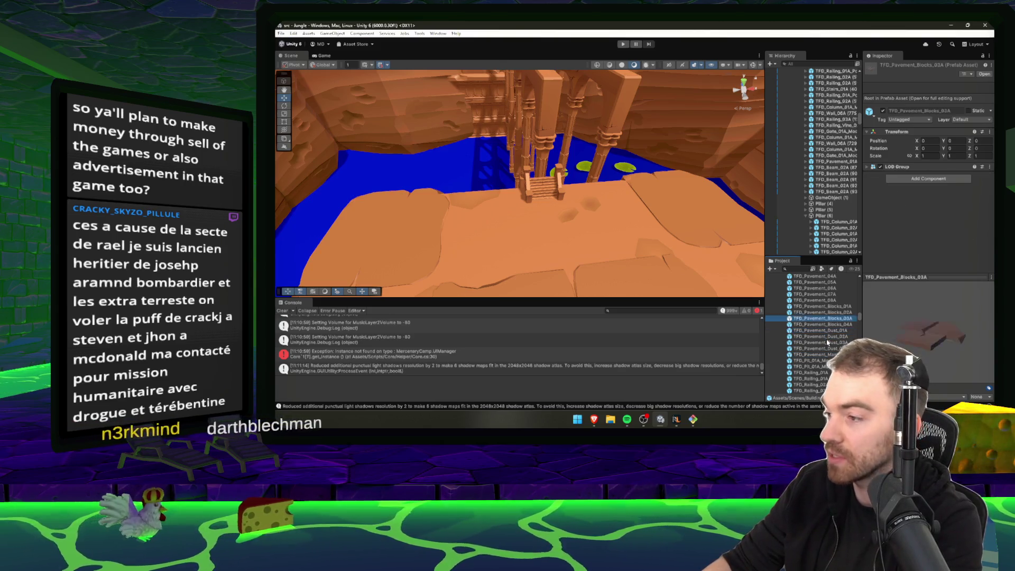
{"action": "scroll", "coordinate": [825, 319], "scroll_direction": "up", "scroll_amount": 10}
{"action": "scroll", "coordinate": [825, 317], "scroll_direction": "up", "scroll_amount": 3}
- Step up through the column modules and building blocks to the beam prefabs
{"action": "left_click", "coordinate": [825, 276]}
{"action": "key", "text": "Up"}
{"action": "key", "text": "Up"}
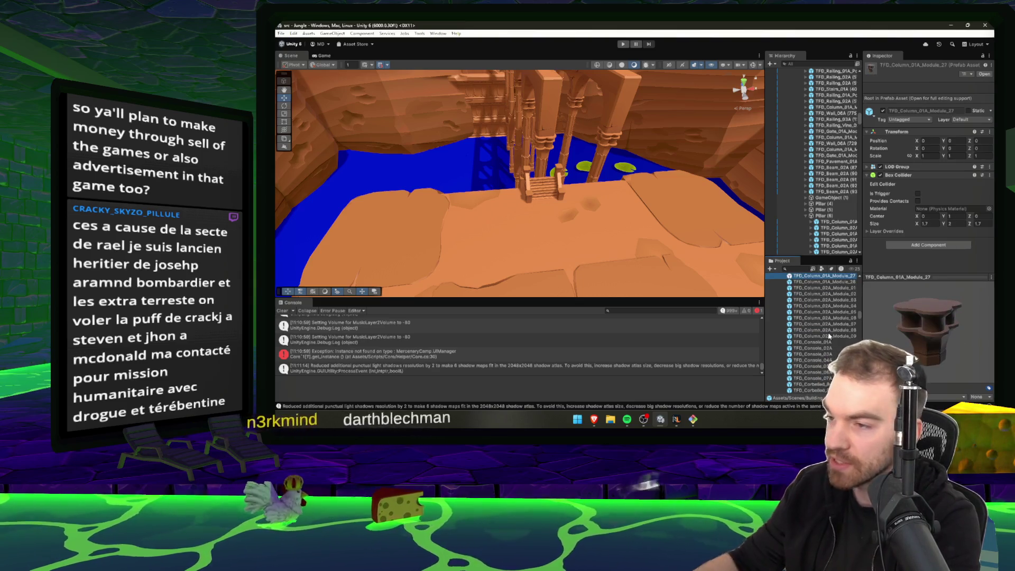
{"action": "key", "text": "Up"}
{"action": "key", "text": "Up"}
{"action": "key", "text": "Up"}
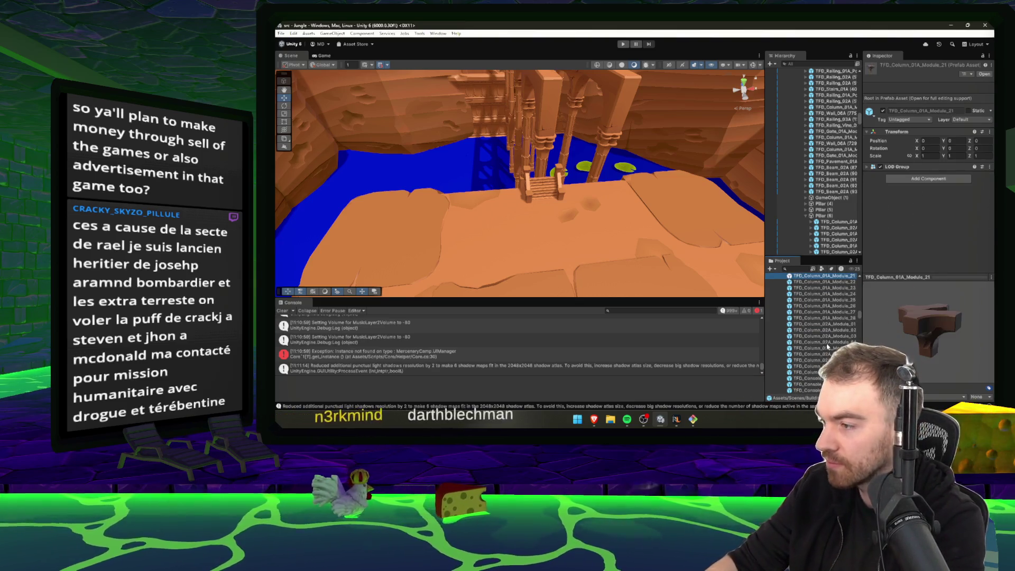
{"action": "scroll", "coordinate": [822, 296], "scroll_direction": "up", "scroll_amount": 4}
{"action": "left_click", "coordinate": [825, 295]}
{"action": "key", "text": "Up"}
{"action": "key", "text": "Up"}
{"action": "key", "text": "Up"}
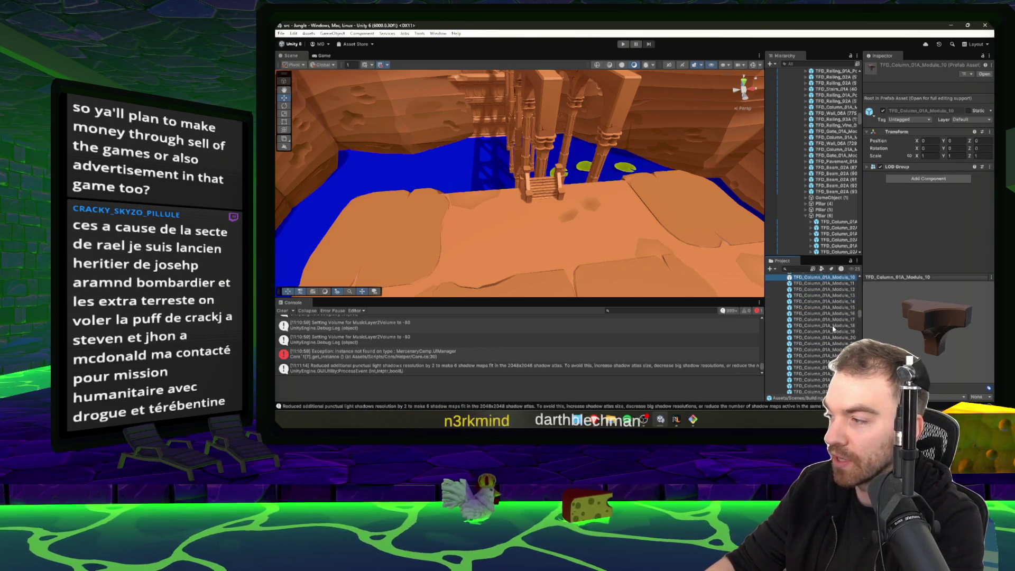
{"action": "key", "text": "Up"}
{"action": "key", "text": "Up"}
{"action": "key", "text": "Up"}
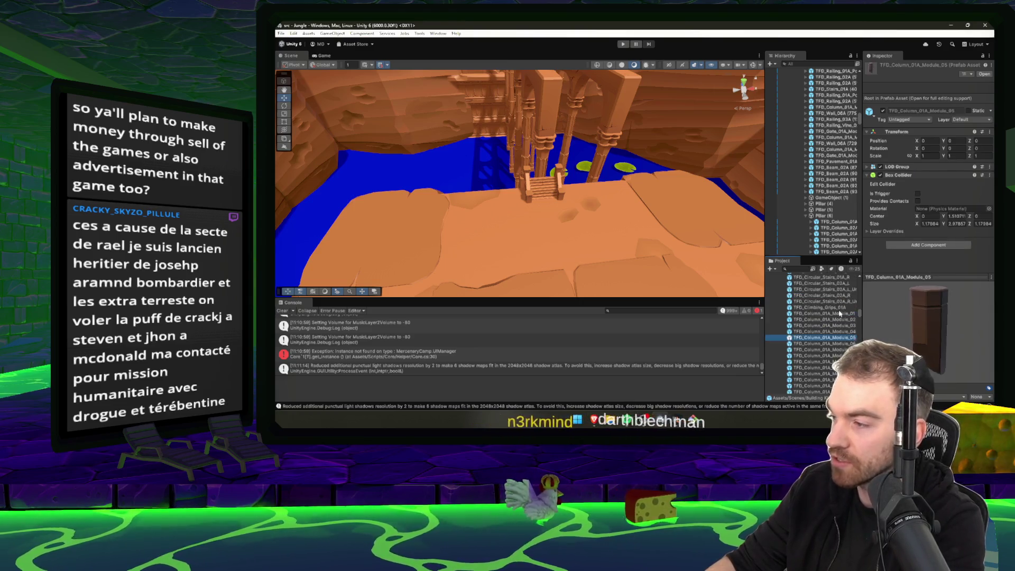
{"action": "key", "text": "Up"}
{"action": "key", "text": "Up"}
{"action": "key", "text": "Up"}
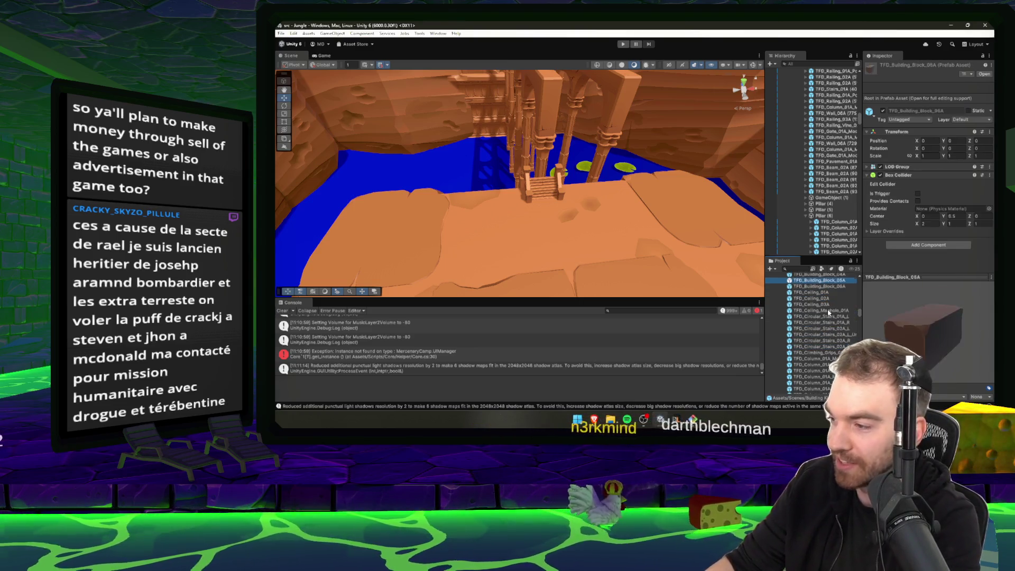
{"action": "key", "text": "Up"}
{"action": "key", "text": "Up"}
{"action": "key", "text": "Up"}
{"action": "key", "text": "Up"}
{"action": "key", "text": "Up"}
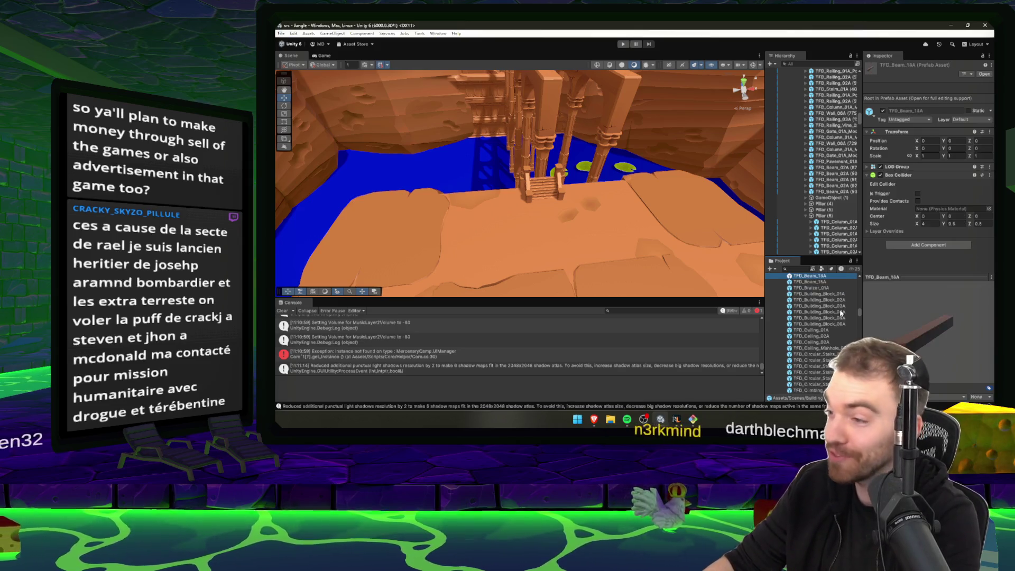
{"action": "key", "text": "Up"}
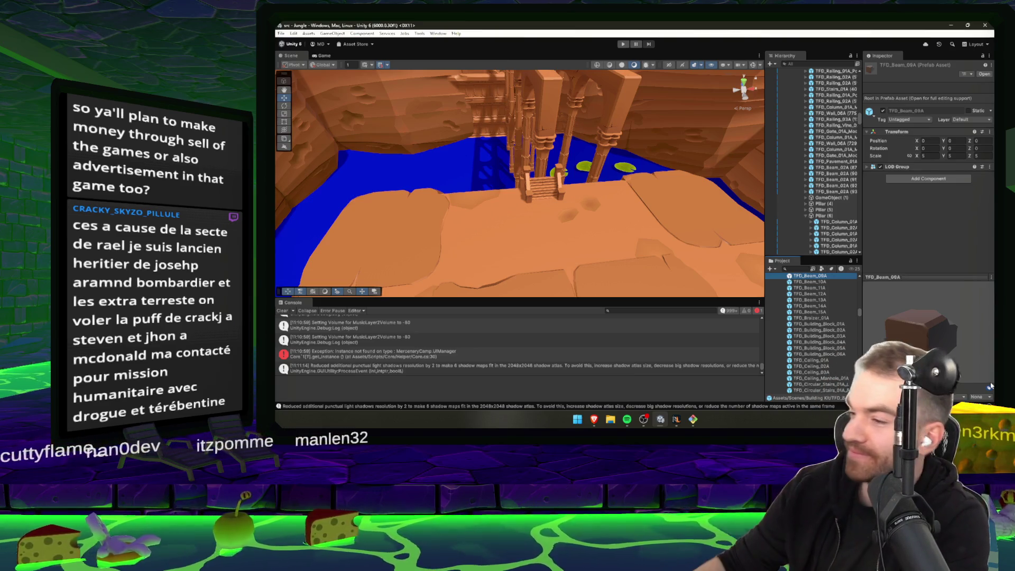
- Preview the beams TFD_Beam_10A, 11A, 08A, 06A and 07A
{"action": "key", "text": "Down"}
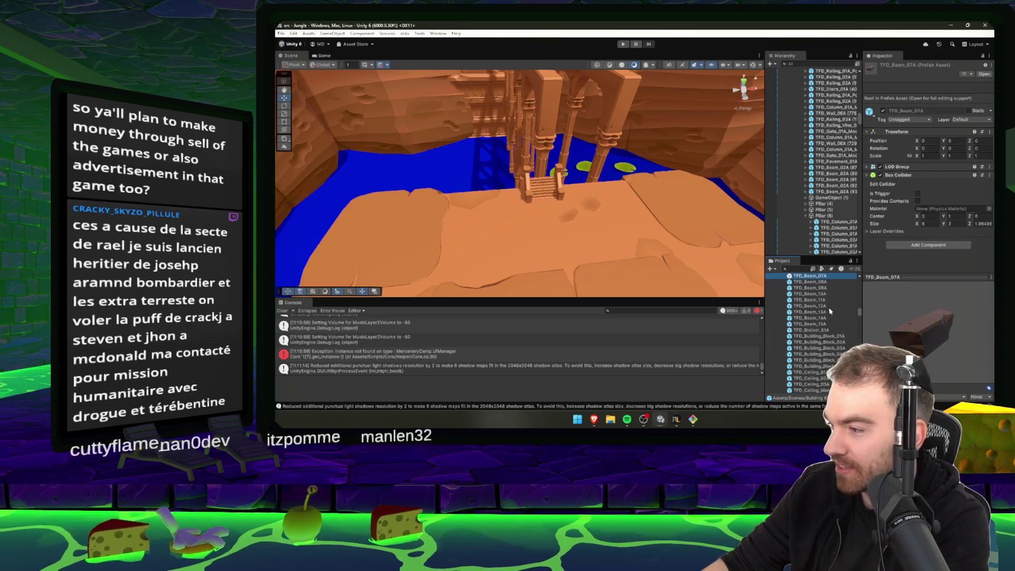
{"action": "scroll", "coordinate": [827, 312], "scroll_direction": "up", "scroll_amount": 2}
{"action": "left_click", "coordinate": [827, 322]}
{"action": "key", "text": "Up"}
{"action": "key", "text": "Up"}
{"action": "key", "text": "Up"}
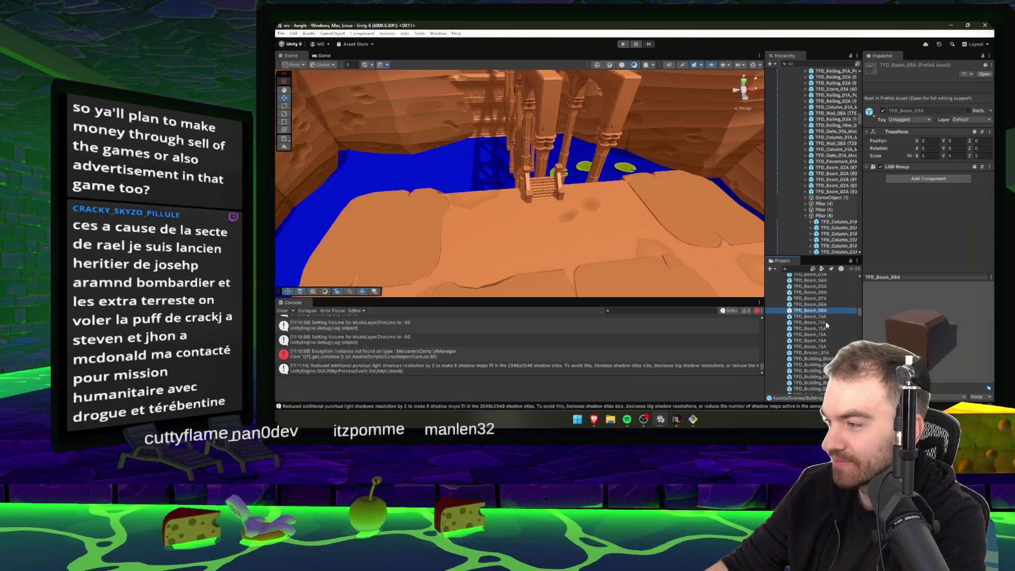
{"action": "double_click", "coordinate": [826, 305]}
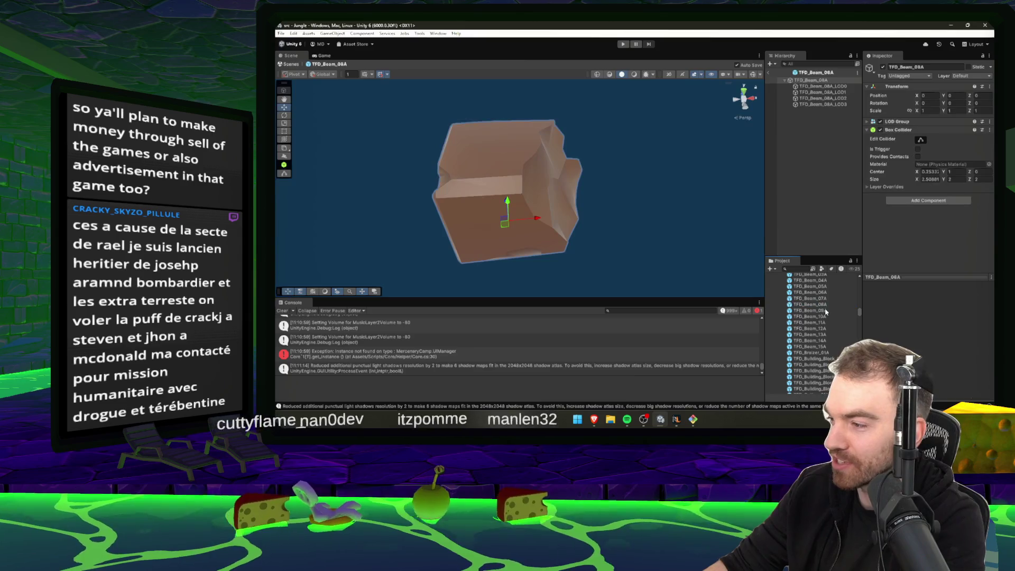
{"action": "left_click", "coordinate": [819, 292]}
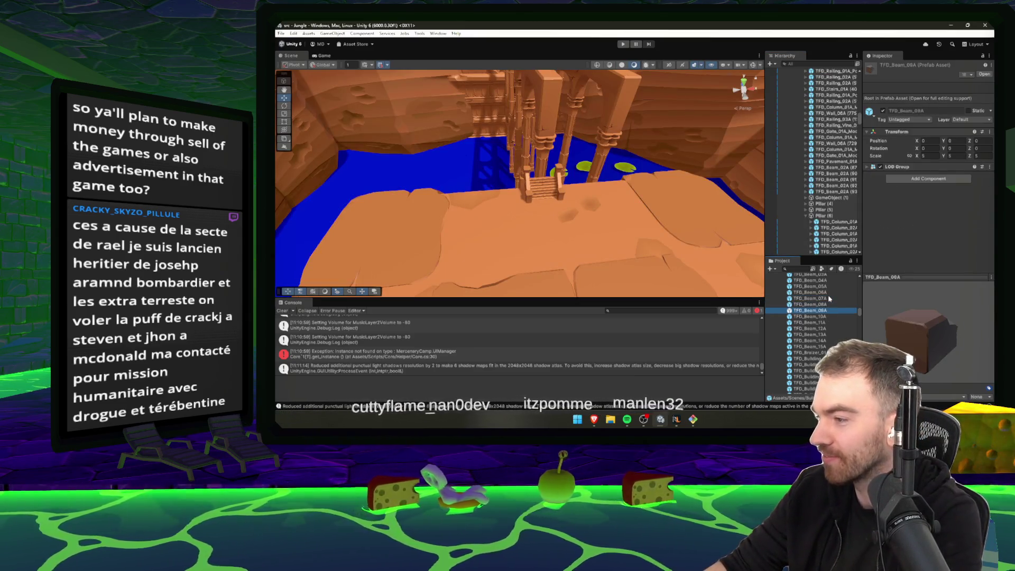
{"action": "left_click", "coordinate": [828, 304]}
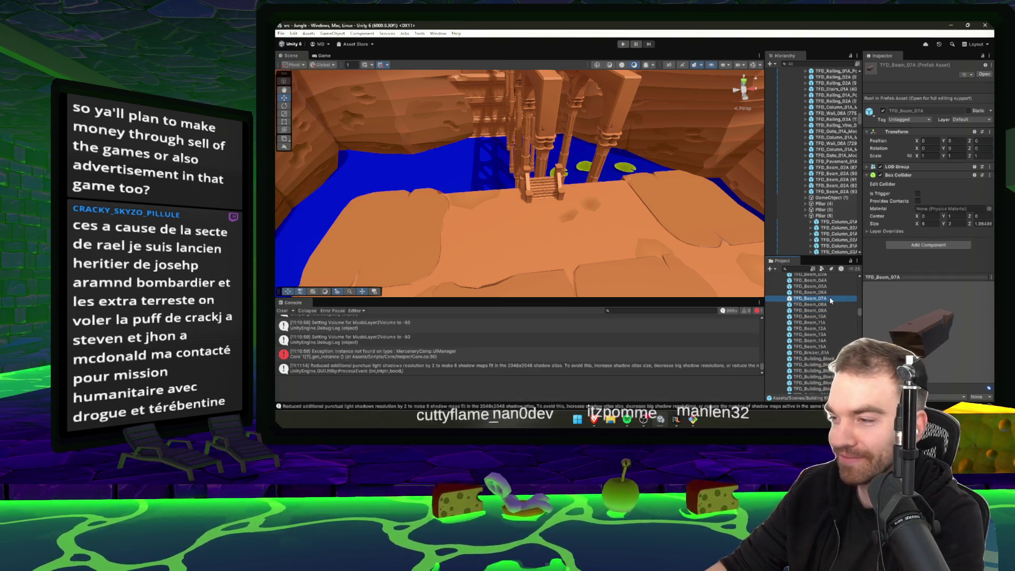
{"action": "left_click", "coordinate": [827, 299]}
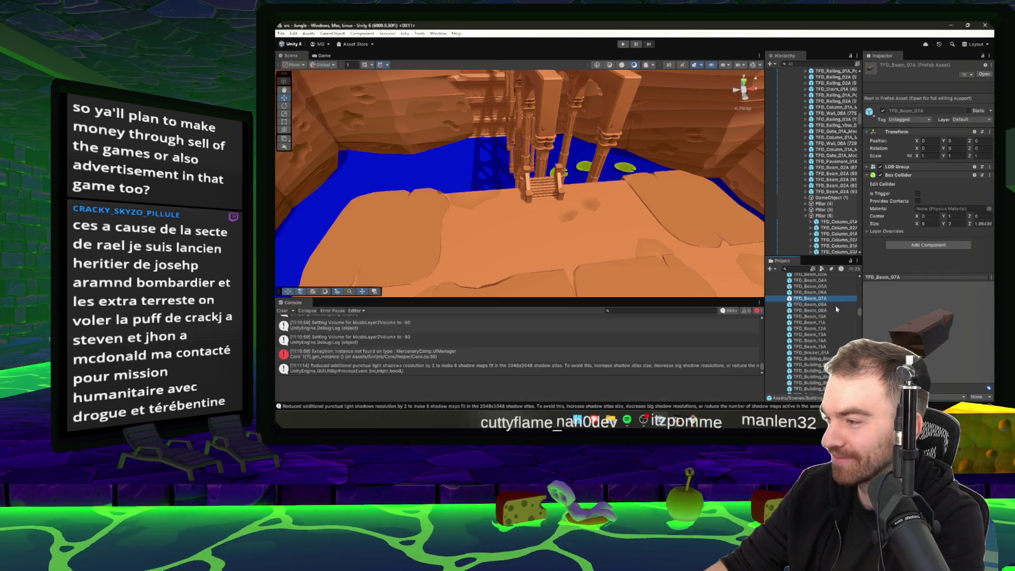
- Delete the railing beside the stairs
{"action": "left_click", "coordinate": [558, 175]}
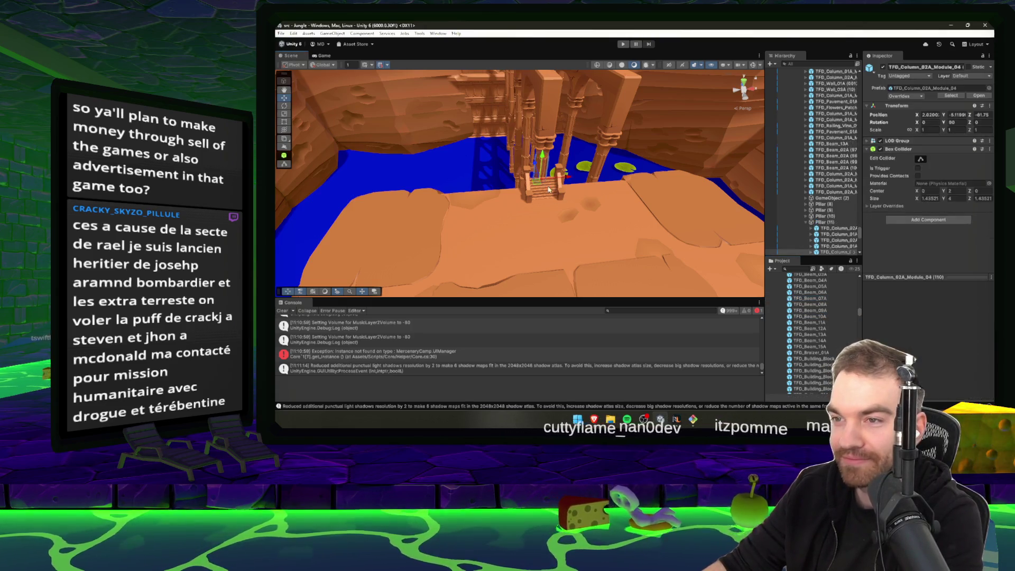
{"action": "mouse_move", "coordinate": [558, 180]}
{"action": "left_mouse_down"}
{"action": "mouse_move", "coordinate": [575, 193]}
{"action": "mouse_move", "coordinate": [473, 176]}
{"action": "mouse_move", "coordinate": [486, 204]}
{"action": "left_mouse_up"}
{"action": "left_click", "coordinate": [491, 210]}
{"action": "key", "text": "Delete"}
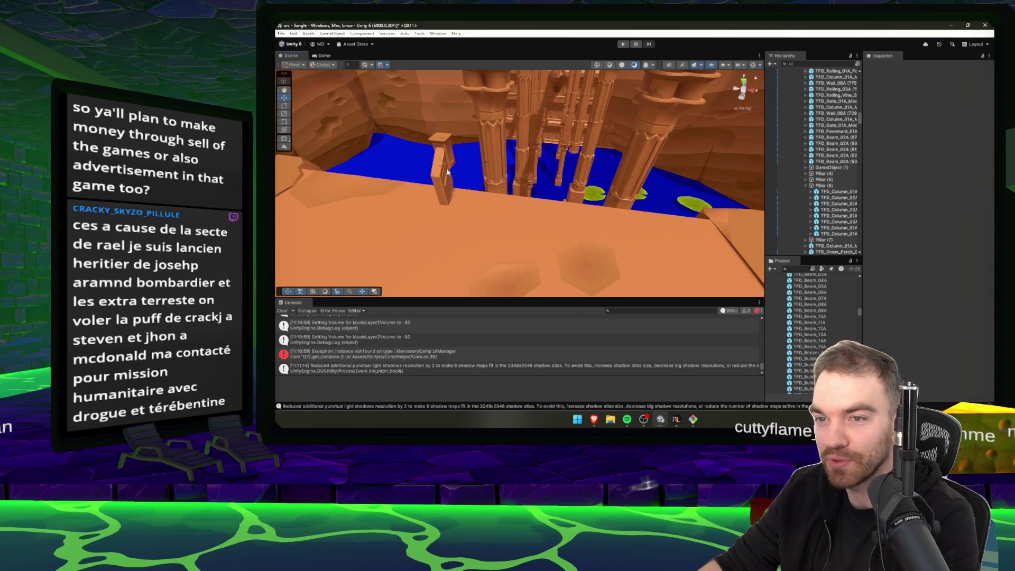
- Step through the beam prefabs from TFD_Beam_12A to TFD_Beam_03A
{"action": "left_click", "coordinate": [834, 328]}
{"action": "key", "text": "Down"}
{"action": "key", "text": "Down"}
{"action": "key", "text": "Down"}
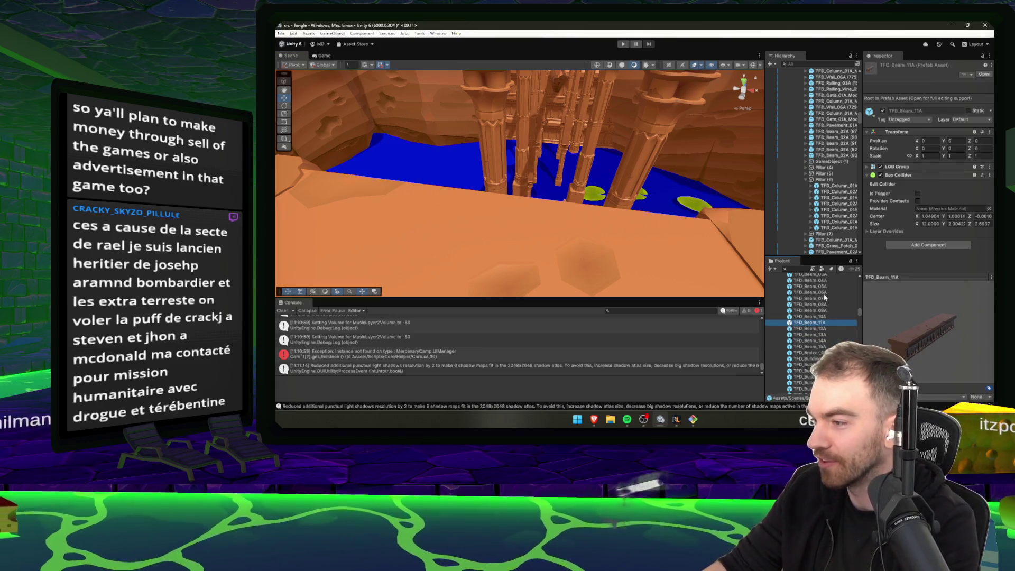
{"action": "key", "text": "Down"}
{"action": "key", "text": "Down"}
{"action": "key", "text": "Down"}
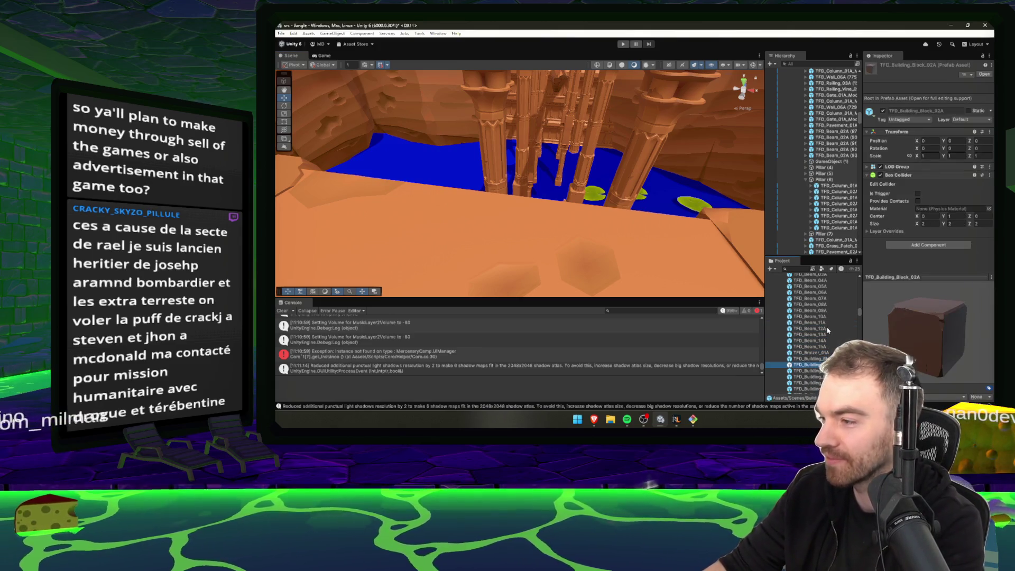
{"action": "key", "text": "Down"}
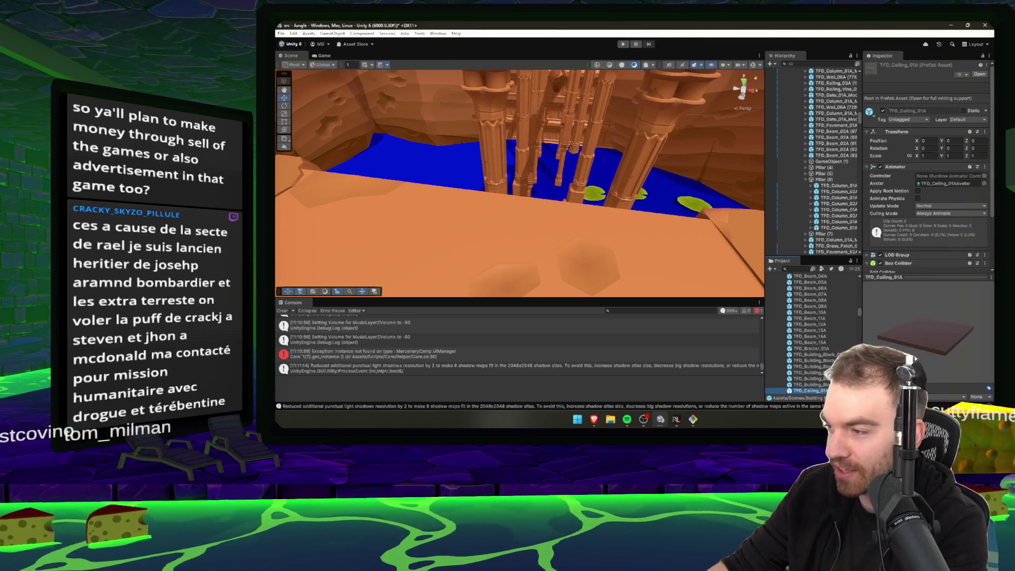
{"action": "key", "text": "Up"}
{"action": "key", "text": "Up"}
{"action": "key", "text": "Up"}
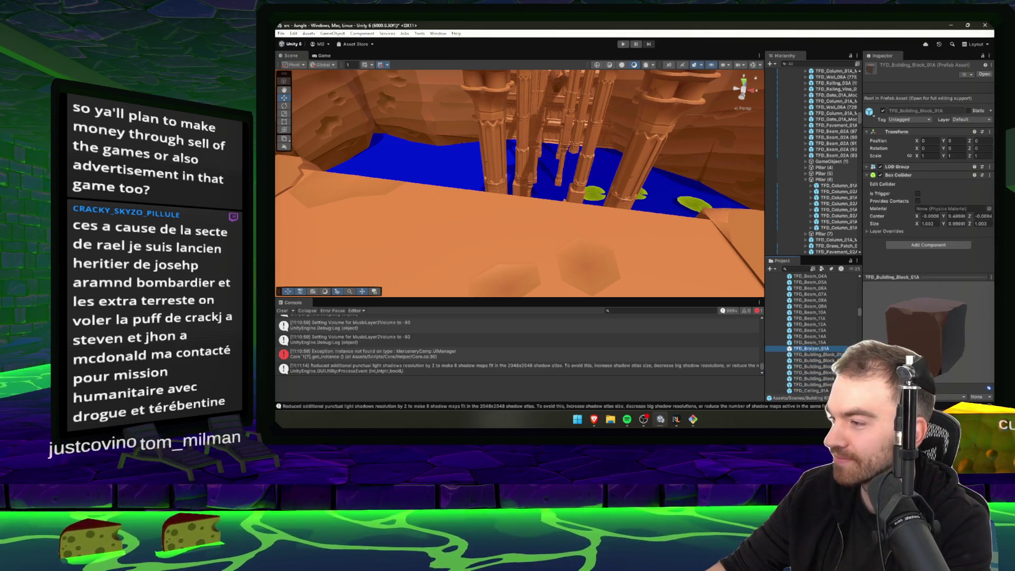
{"action": "key", "text": "Up"}
{"action": "key", "text": "Up"}
{"action": "key", "text": "Up"}
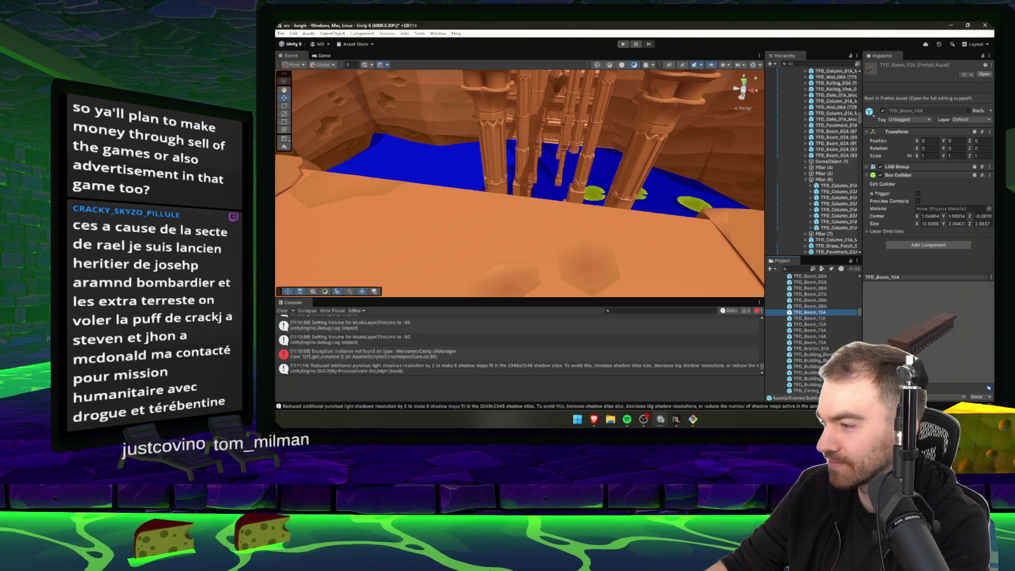
{"action": "key", "text": "Up"}
{"action": "key", "text": "Up"}
{"action": "key", "text": "Up"}
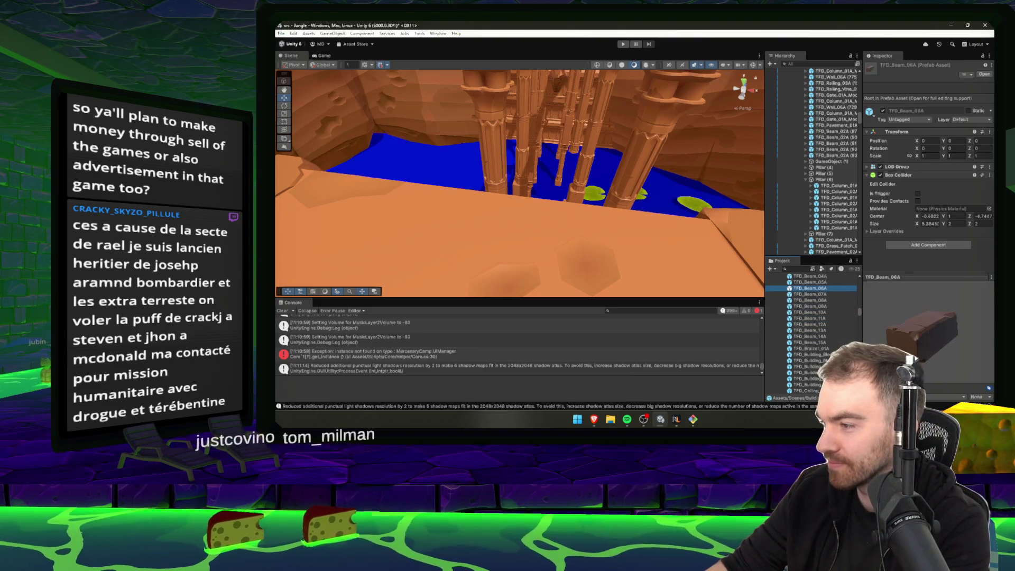
- Place a TFD_Beam_03A beam in the temple and set its Y rotation to 90
{"action": "left_click_drag", "start_coordinate": [821, 280], "coordinate": [569, 214]}
{"action": "key", "text": "e"}
{"action": "left_click_drag", "start_coordinate": [490, 254], "coordinate": [490, 248]}
{"action": "left_click", "coordinate": [956, 122]}
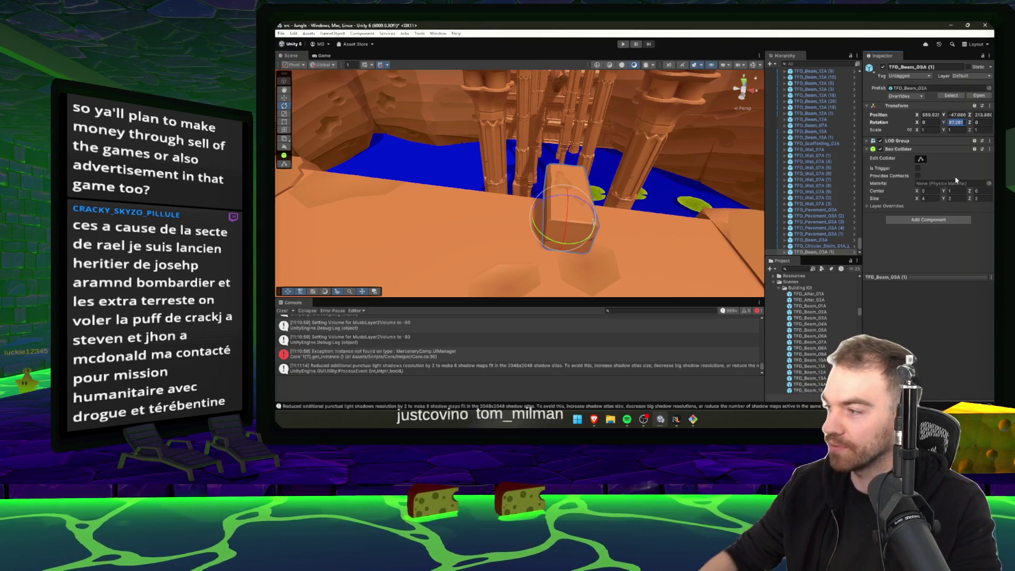
{"action": "type", "text": "90"}
{"action": "left_click_drag", "start_coordinate": [540, 244], "coordinate": [526, 255]}
- Check the beam beside the arches and run the level in Play mode
{"action": "mouse_move", "coordinate": [582, 244]}
{"action": "left_mouse_down"}
{"action": "mouse_move", "coordinate": [624, 238]}
{"action": "mouse_move", "coordinate": [469, 223]}
{"action": "mouse_move", "coordinate": [470, 252]}
{"action": "mouse_move", "coordinate": [581, 213]}
{"action": "mouse_move", "coordinate": [529, 194]}
{"action": "mouse_move", "coordinate": [537, 180]}
{"action": "mouse_move", "coordinate": [528, 183]}
{"action": "left_mouse_up"}
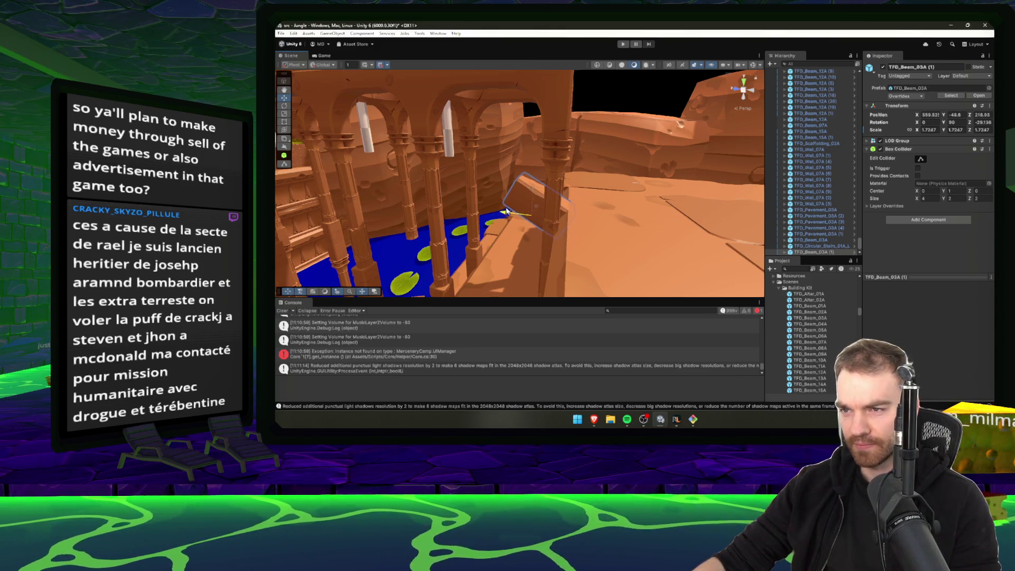
{"action": "left_click_drag", "start_coordinate": [549, 209], "coordinate": [508, 207]}
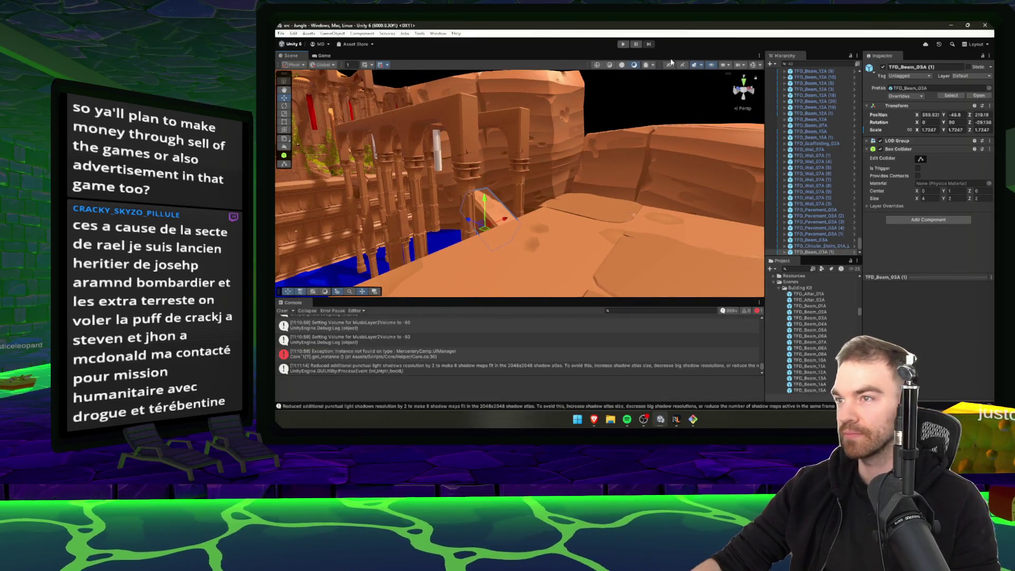
{"action": "left_click", "coordinate": [623, 45]}
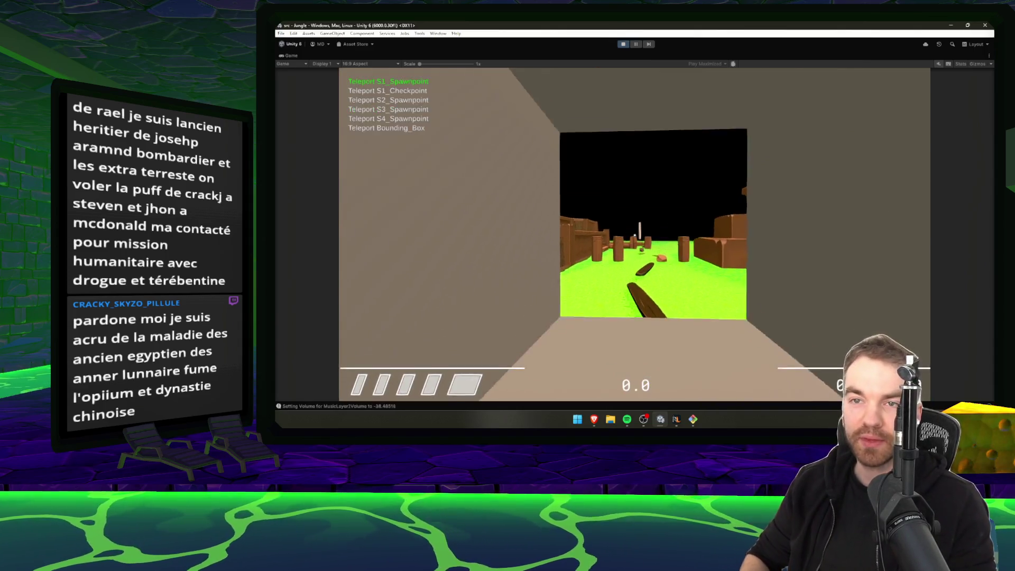
- Teleport to Bounding_Box, then walk and jump across the temple bridge and up the jungle stairs
{"action": "key", "text": "Up"}
{"action": "key", "text": "Return"}
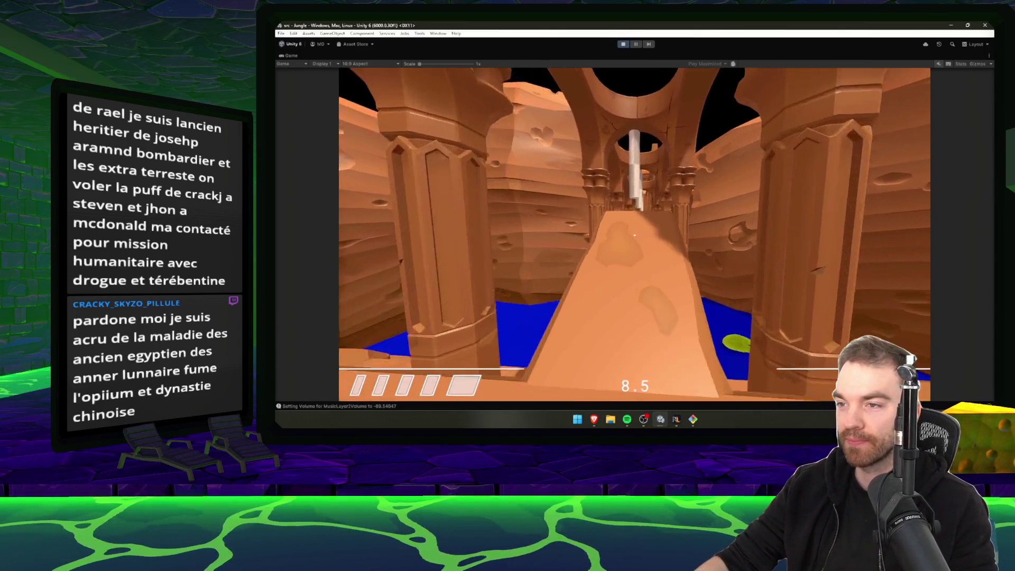
{"action": "key", "text": "w"}
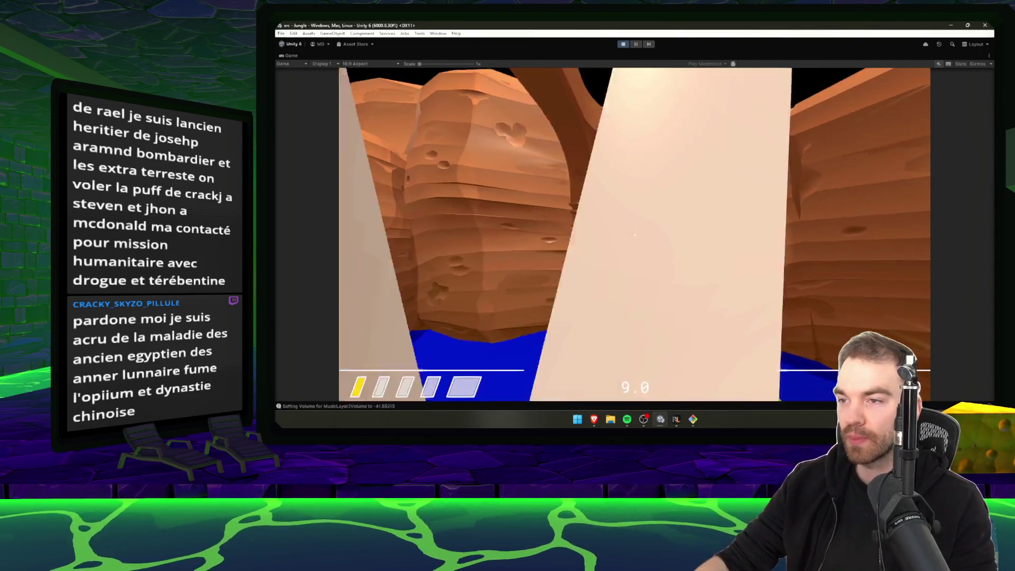
{"action": "key", "text": "space"}
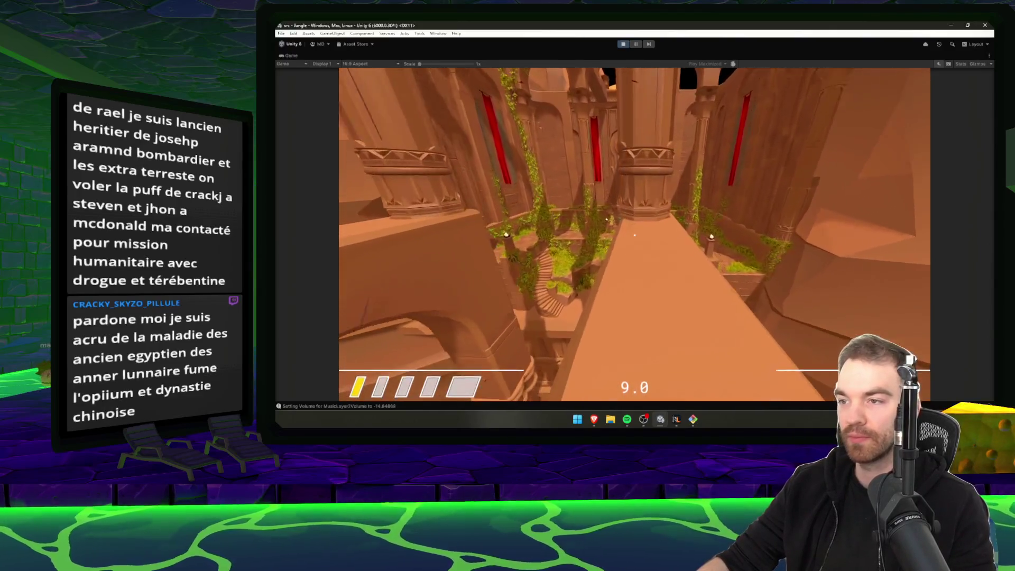
{"action": "key", "text": "w"}
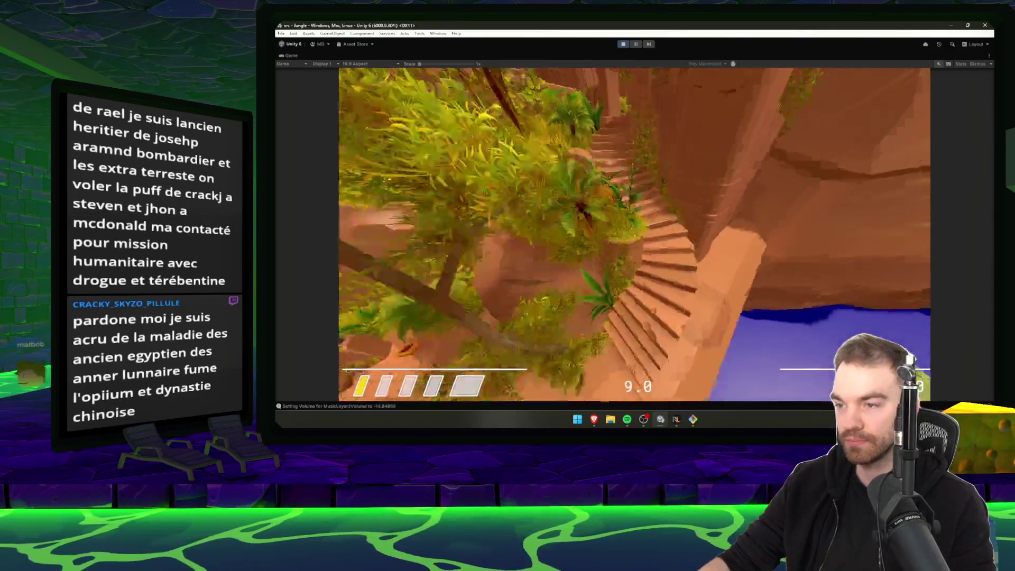
{"action": "key", "text": "w"}
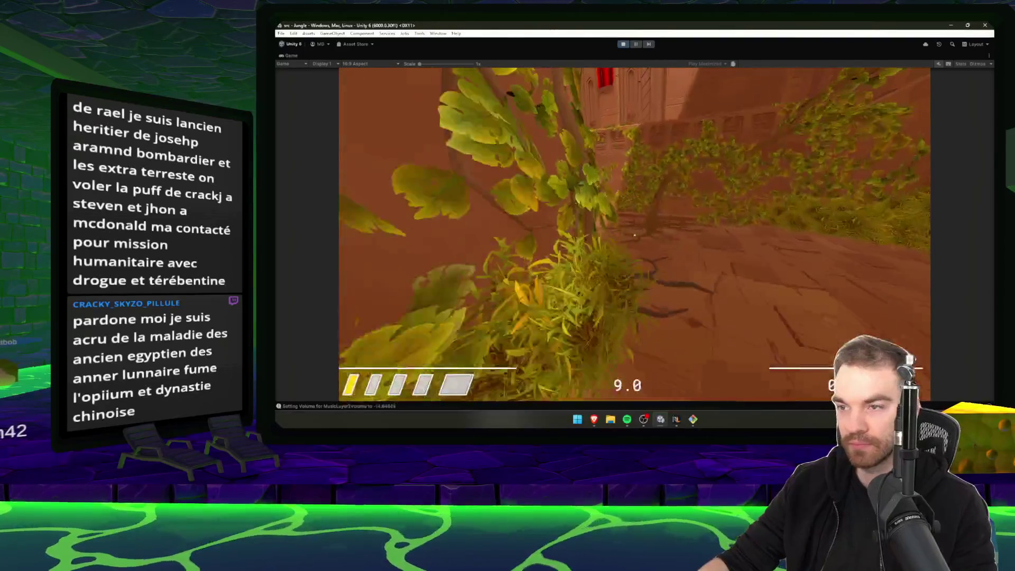
{"action": "key", "text": "w"}
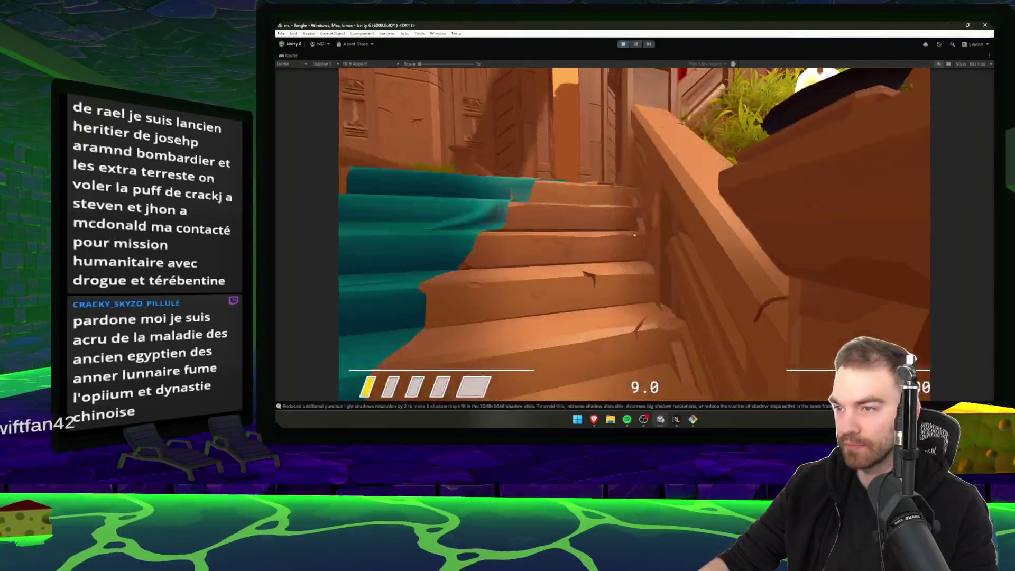
{"action": "key", "text": "w"}
{"action": "key", "text": "w"}
- Pause the game, exit Play mode and switch to RuneLite
{"action": "key", "text": "Escape"}
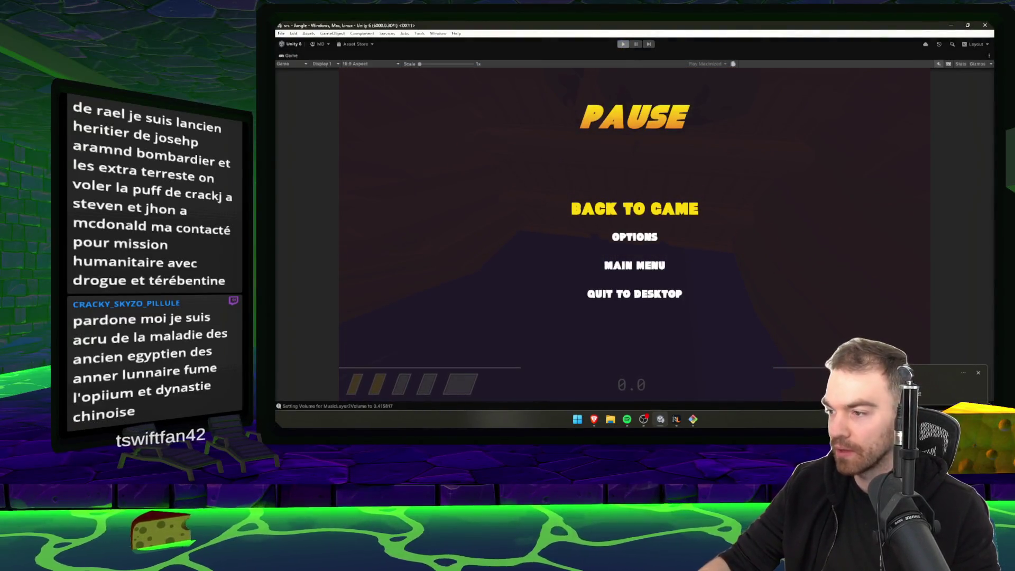
{"action": "key", "text": "ctrl+p"}
{"action": "key", "text": "alt+Tab"}
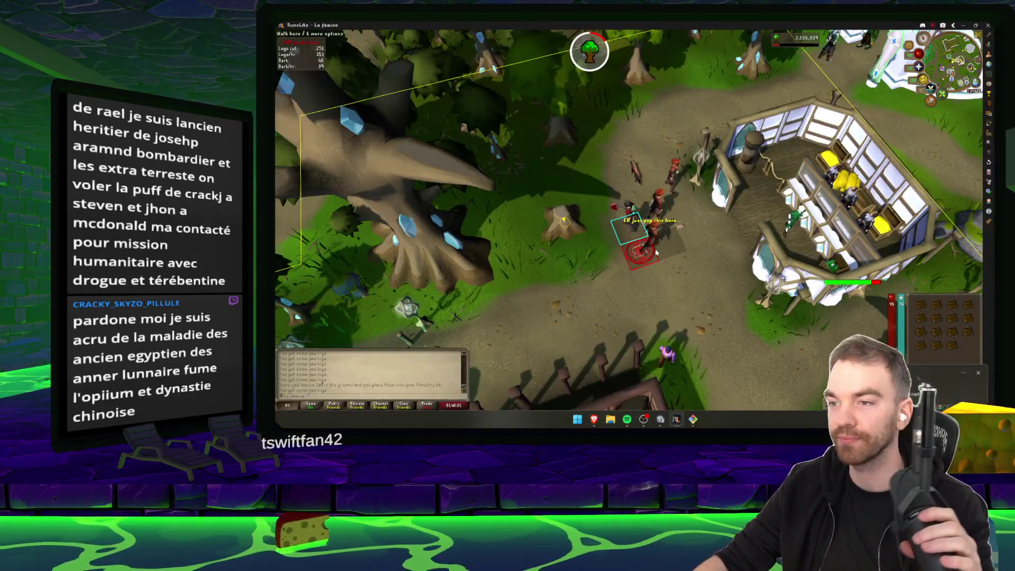
- Restore RuneLite to a smaller window on the right with a top-down camera
{"action": "double_click", "coordinate": [714, 21]}
{"action": "left_click_drag", "start_coordinate": [670, 131], "coordinate": [792, 129]}
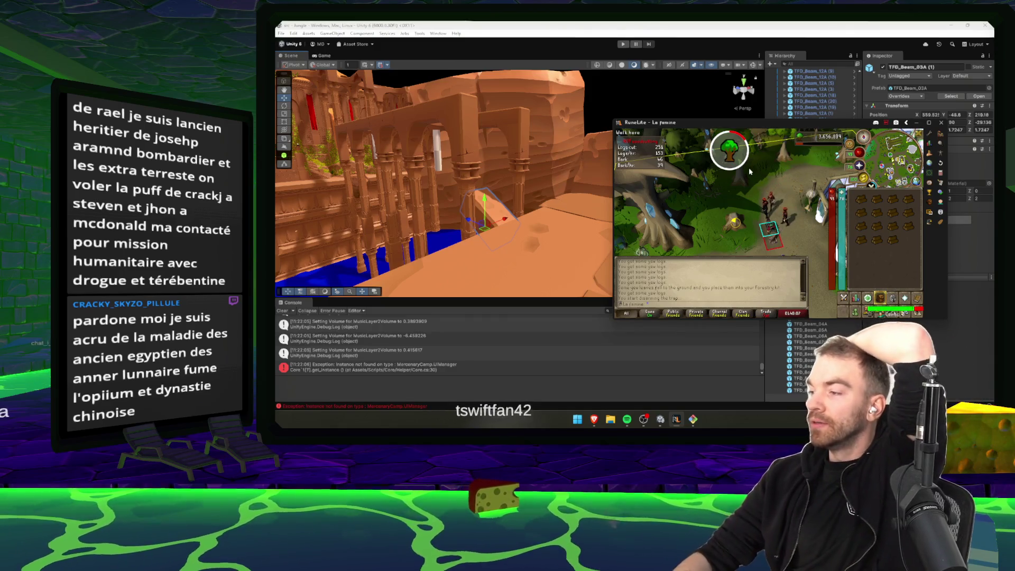
{"action": "scroll", "coordinate": [754, 191], "scroll_direction": "down", "scroll_amount": 3}
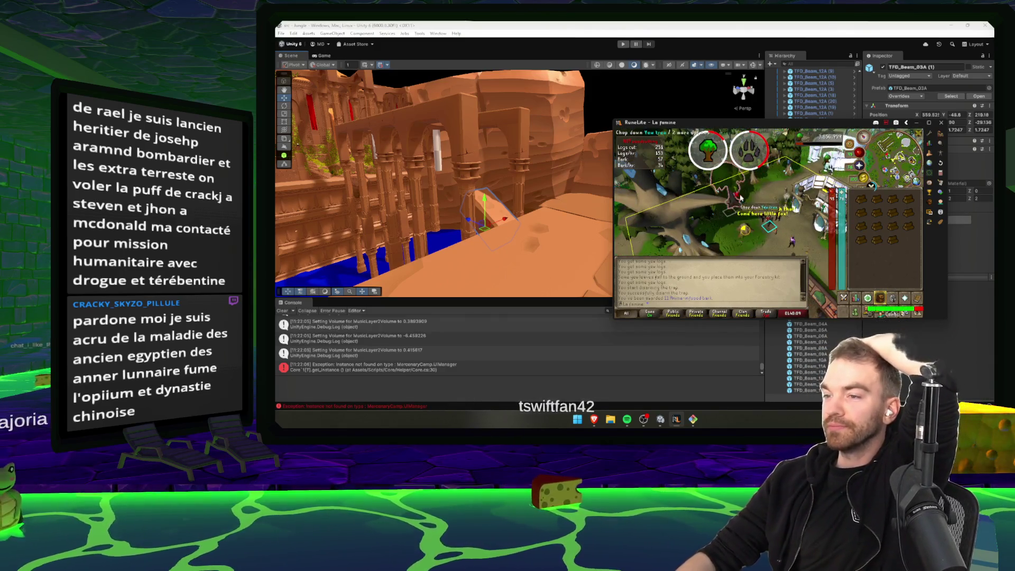
{"action": "key", "text": "Up"}
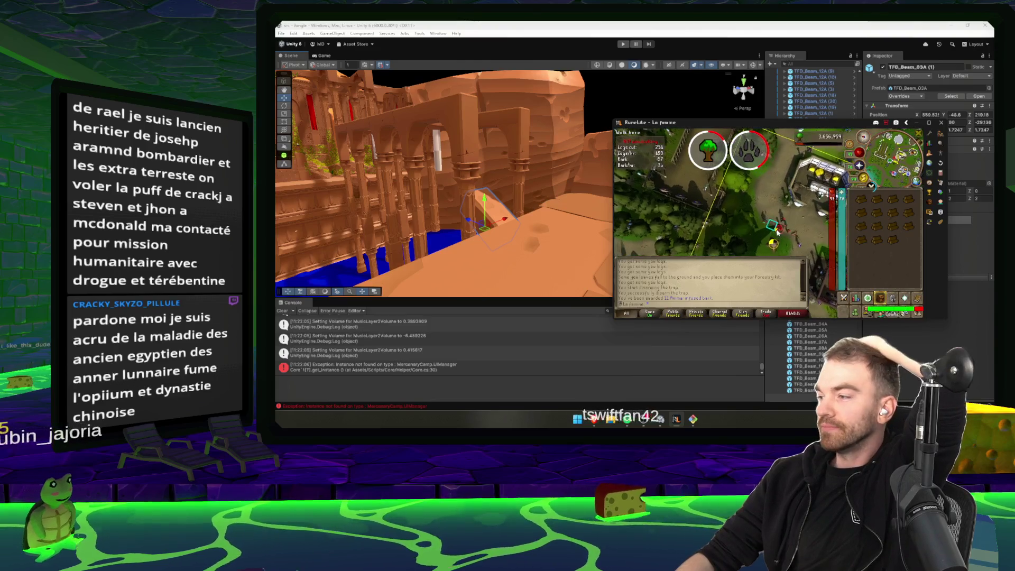
- Disarm fox traps repeatedly to raise the Bark count, rotating the camera around the character
{"action": "left_click", "coordinate": [780, 228]}
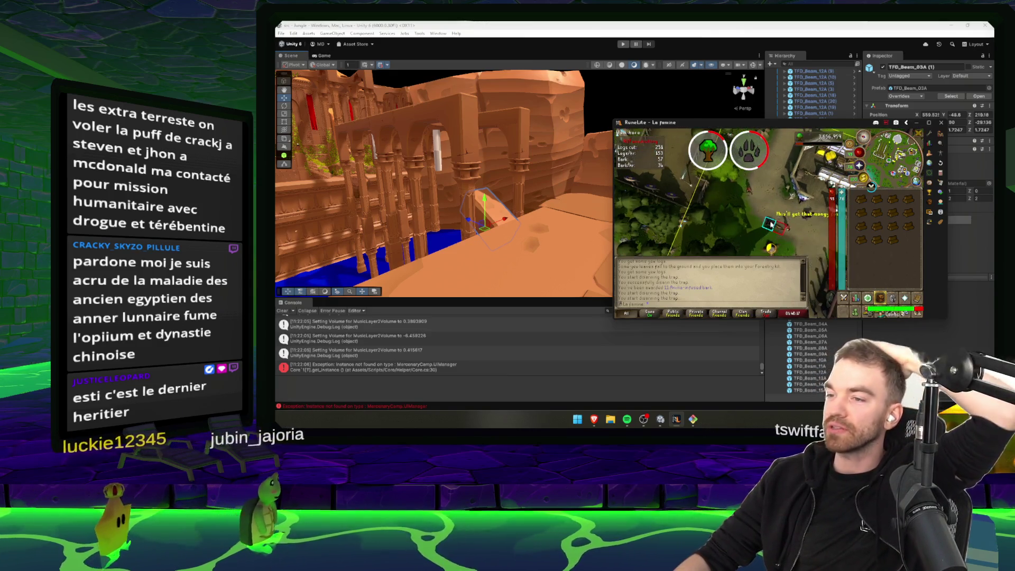
{"action": "left_click", "coordinate": [813, 204]}
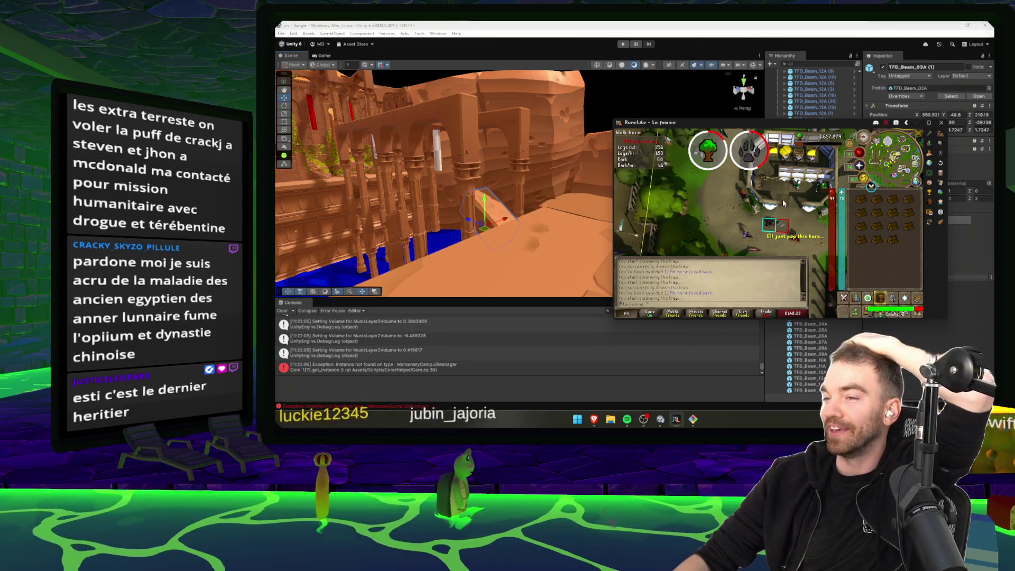
{"action": "left_click", "coordinate": [751, 253]}
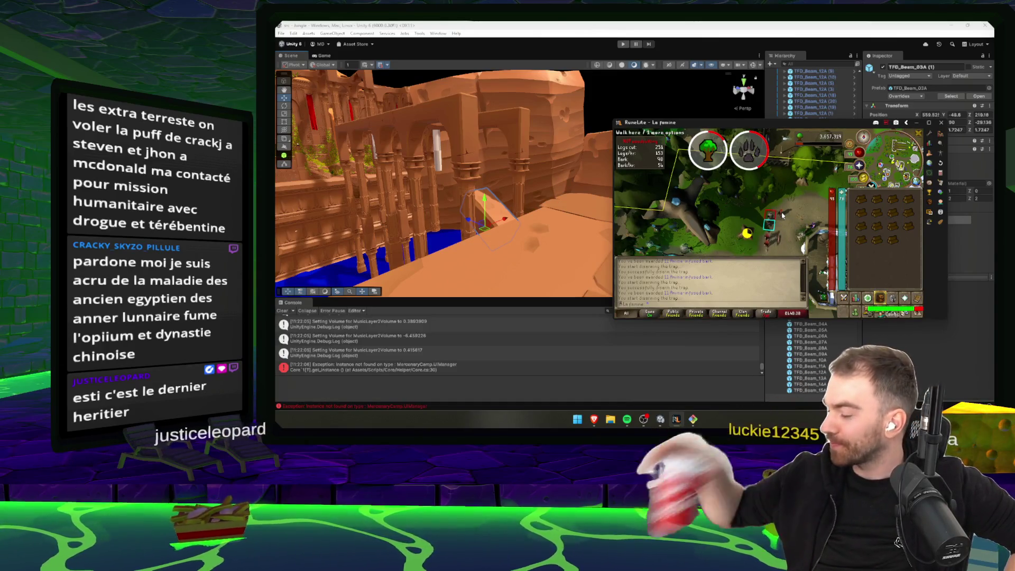
{"action": "left_click", "coordinate": [785, 243]}
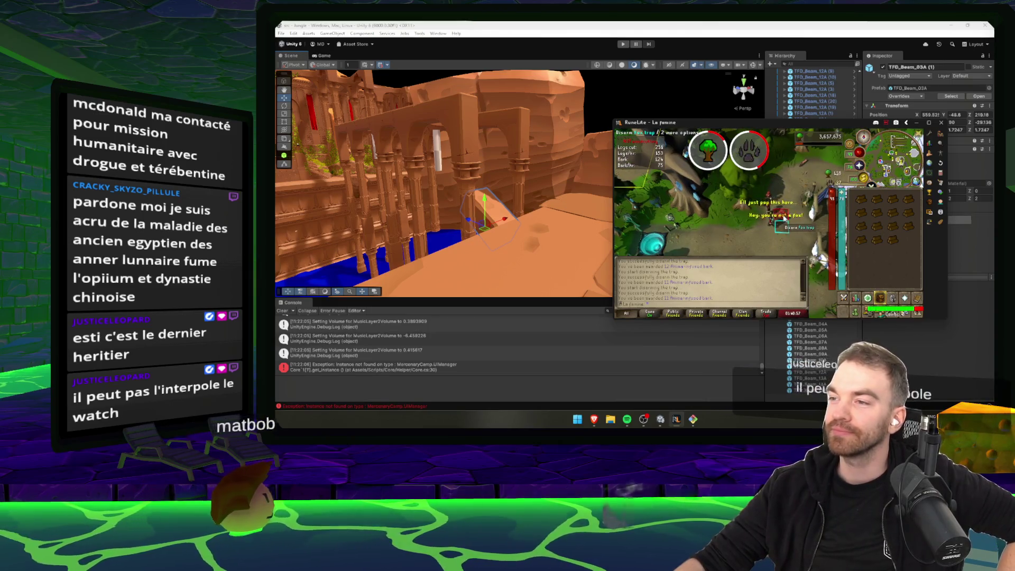
{"action": "left_click", "coordinate": [785, 219]}
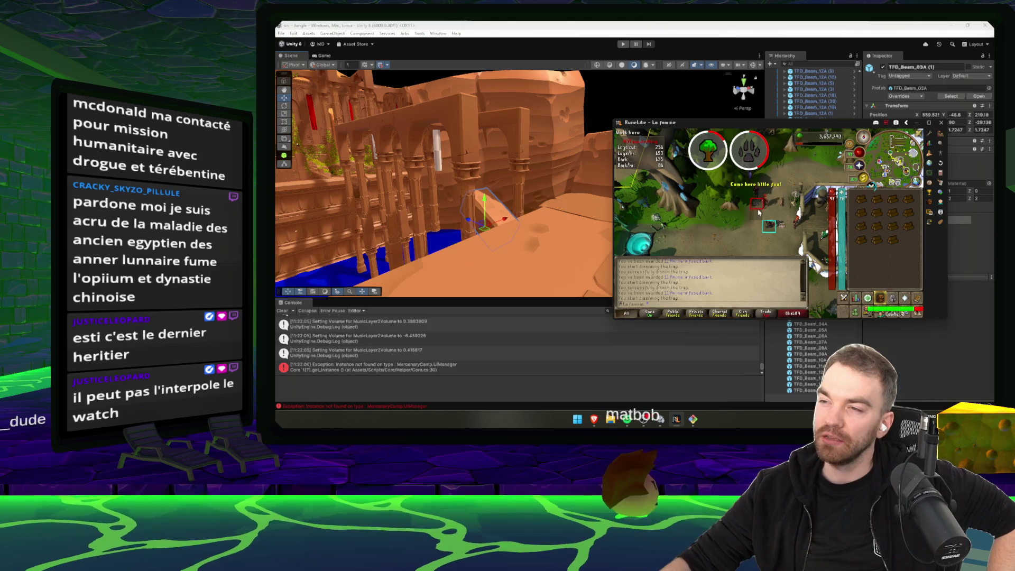
{"action": "left_click", "coordinate": [757, 206]}
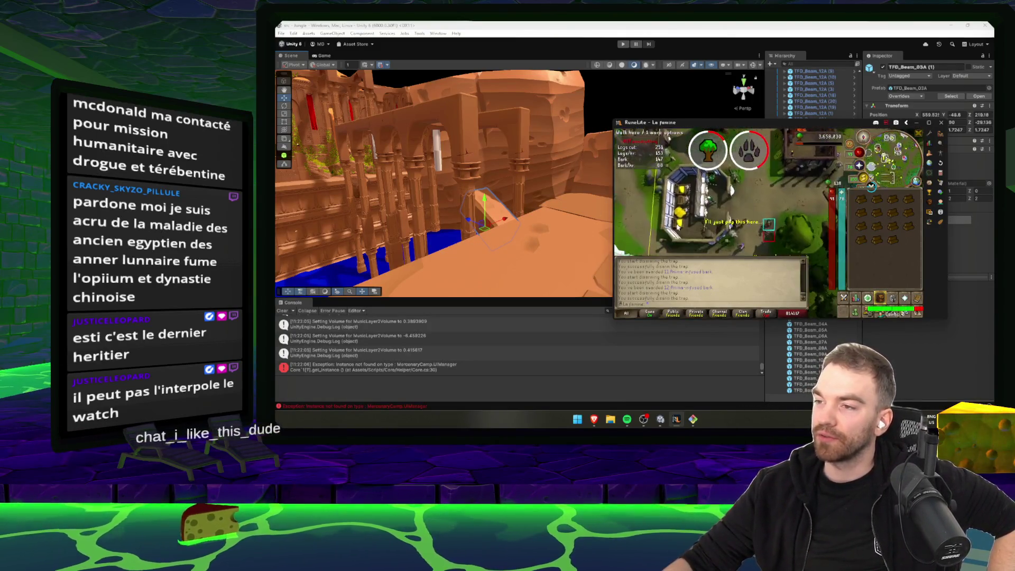
{"action": "left_click", "coordinate": [752, 197]}
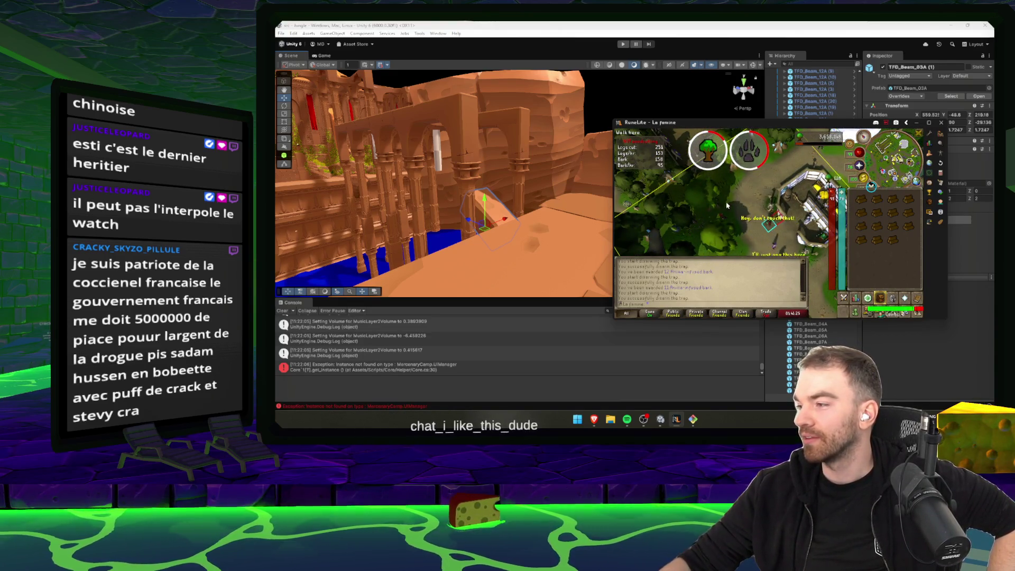
{"action": "left_click", "coordinate": [793, 233]}
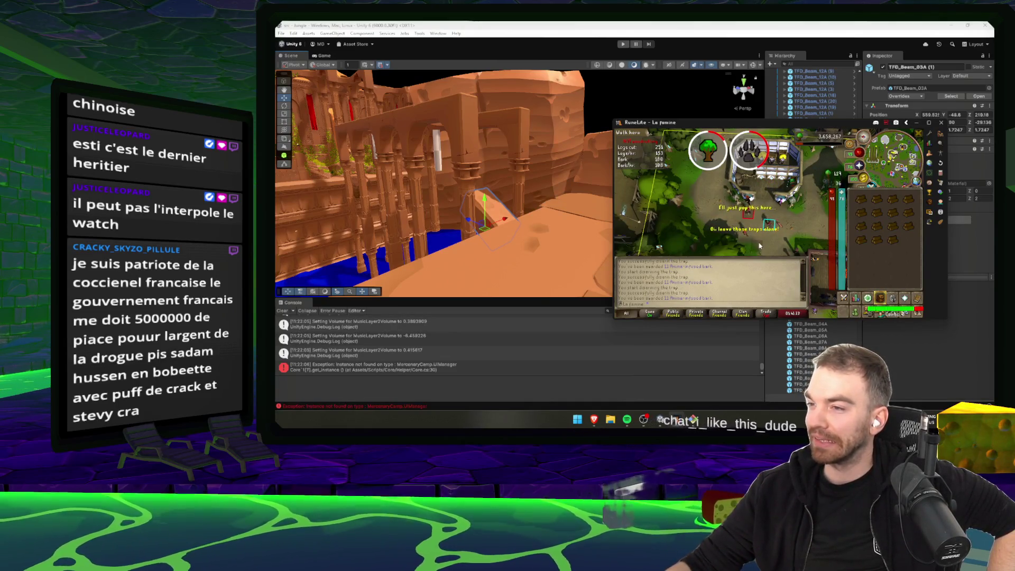
{"action": "left_click", "coordinate": [749, 216]}
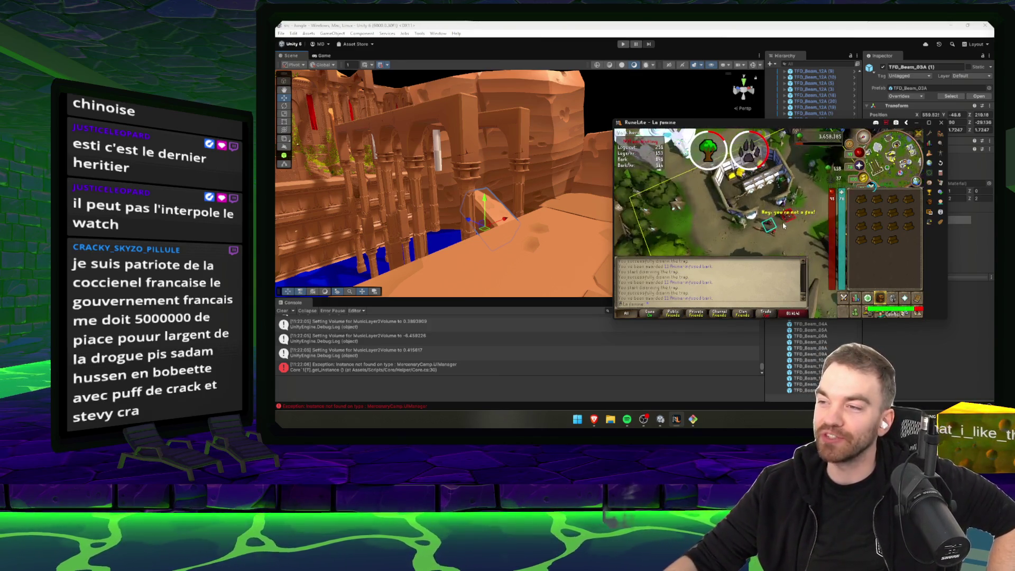
{"action": "left_click", "coordinate": [788, 215]}
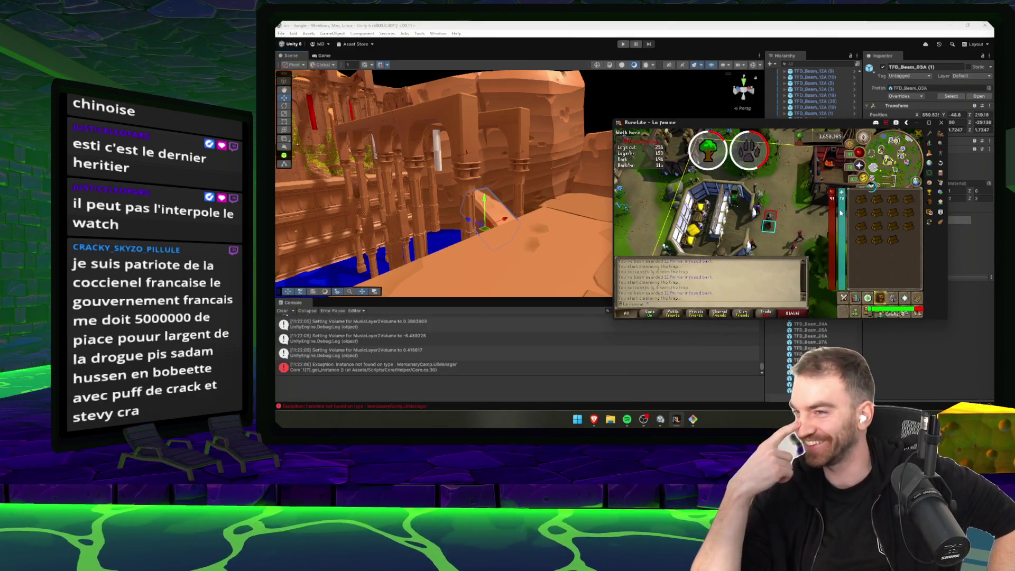
{"action": "key", "text": "Left"}
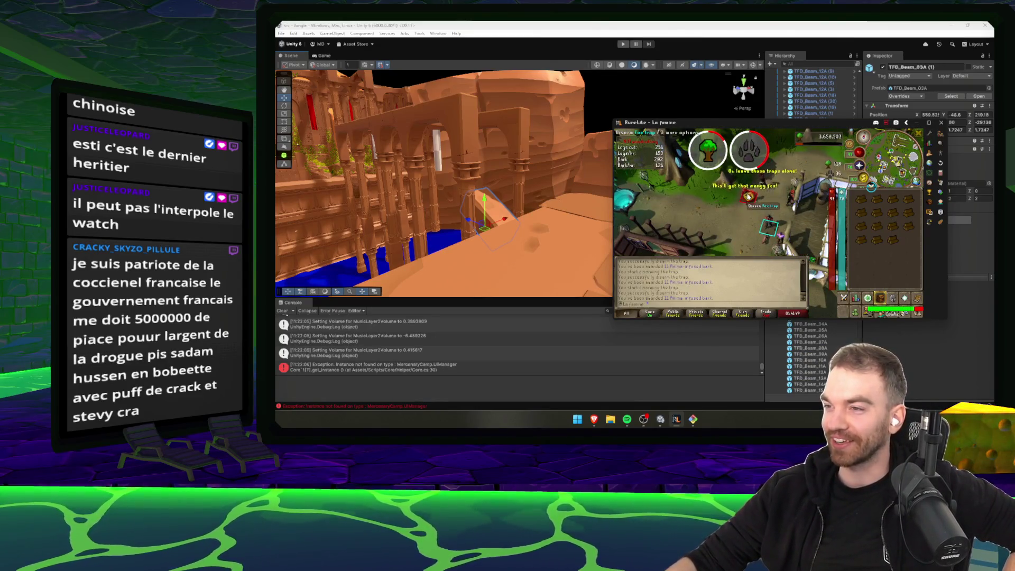
{"action": "left_click", "coordinate": [755, 199]}
{"action": "key", "text": "Left"}
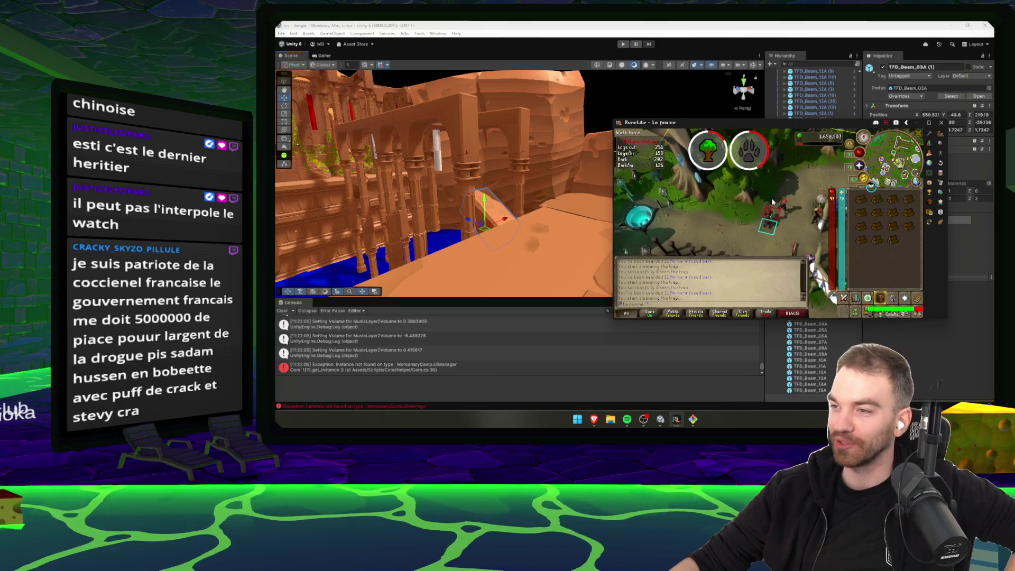
{"action": "key", "text": "Left"}
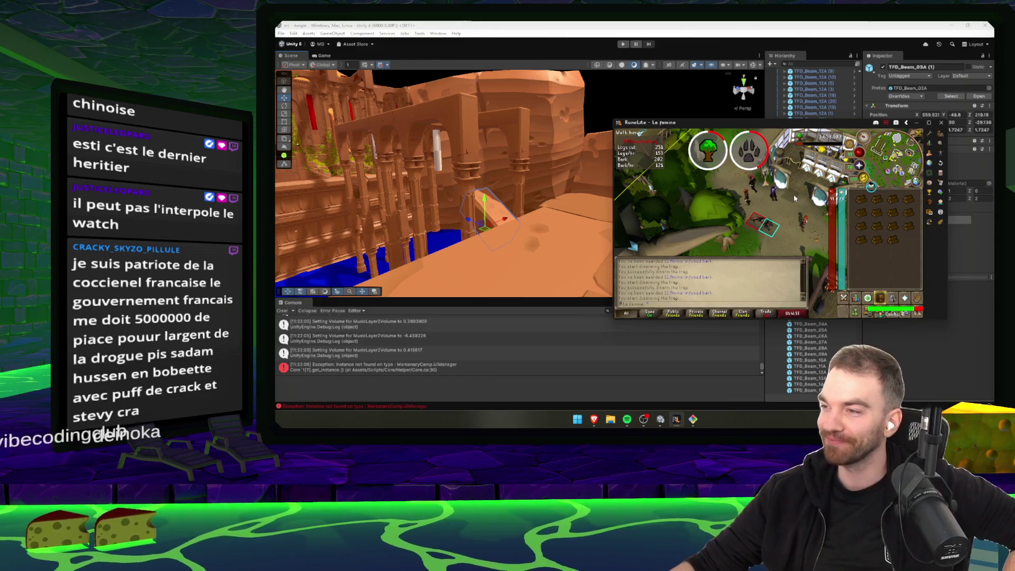
{"action": "key", "text": "Left"}
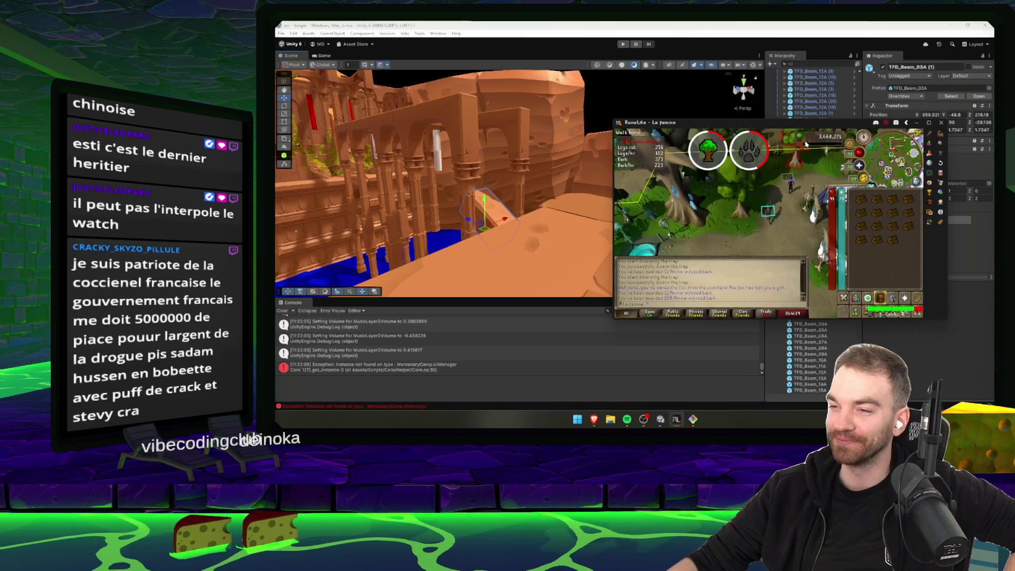
- Back in Unity, orbit over the stone platform and preview the TFD_Beam_04A prefab
{"action": "key", "text": "alt+Tab"}
{"action": "mouse_move", "coordinate": [760, 228]}
{"action": "left_mouse_down"}
{"action": "mouse_move", "coordinate": [623, 224]}
{"action": "mouse_move", "coordinate": [626, 255]}
{"action": "mouse_move", "coordinate": [488, 252]}
{"action": "mouse_move", "coordinate": [703, 253]}
{"action": "mouse_move", "coordinate": [634, 264]}
{"action": "left_mouse_up"}
{"action": "left_click", "coordinate": [812, 336]}
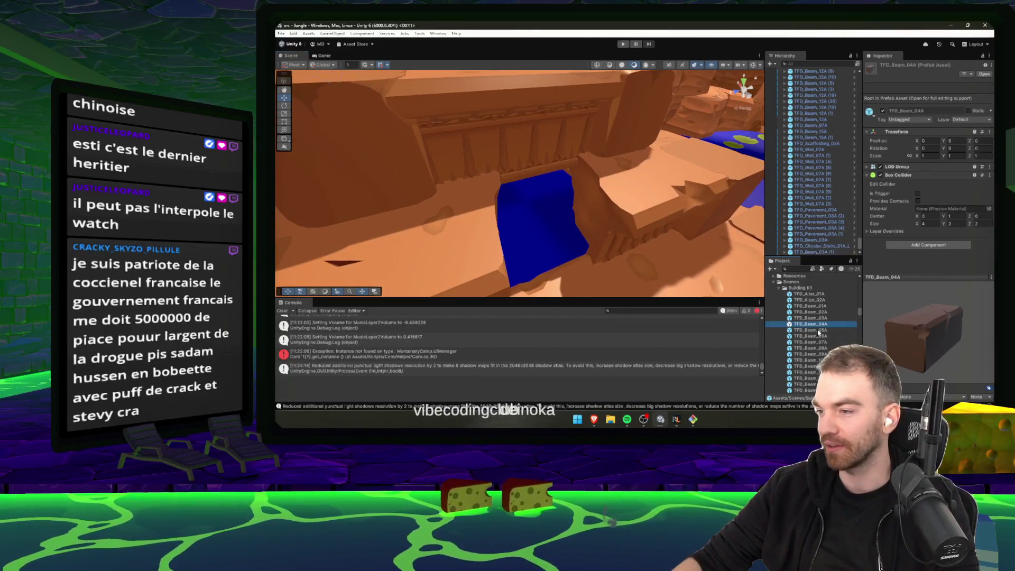
- Step down through the TFD building-kit prefabs until TFD_Column_01A_Module_08 is selected
{"action": "key", "text": "Down"}
{"action": "key", "text": "Down"}
{"action": "key", "text": "Down"}
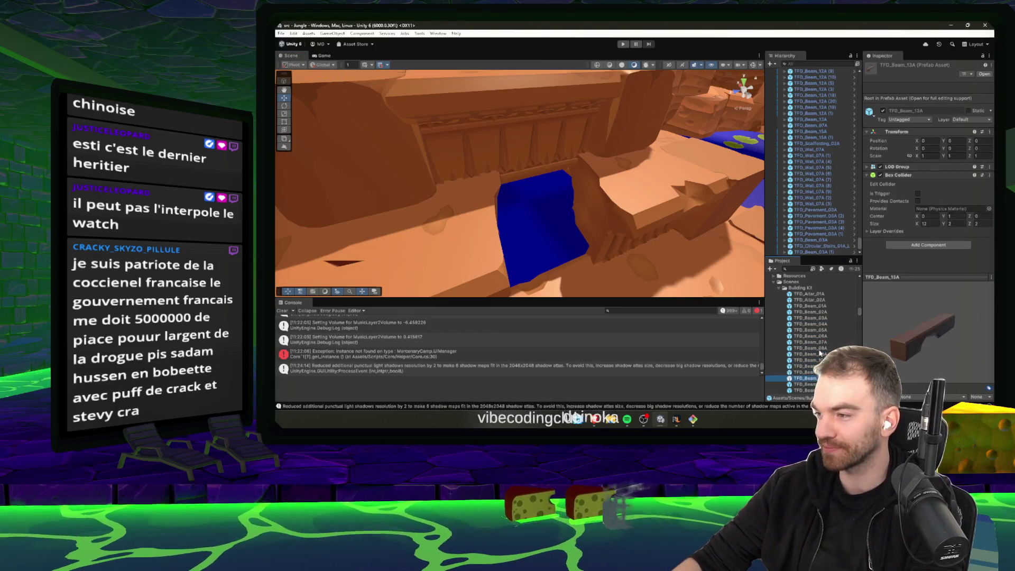
{"action": "key", "text": "Down"}
{"action": "key", "text": "Down"}
{"action": "key", "text": "Down"}
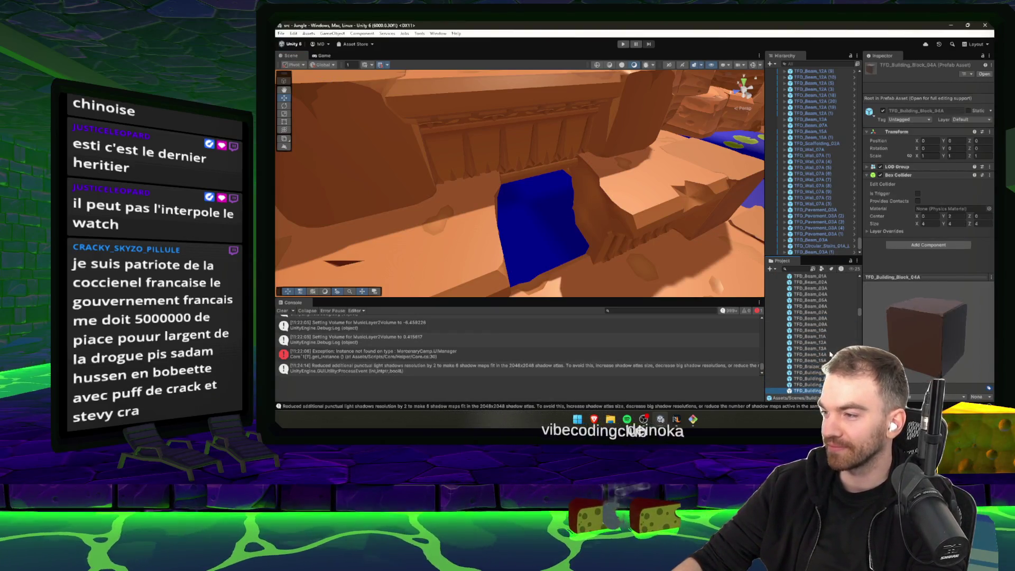
{"action": "key", "text": "Down"}
{"action": "key", "text": "Down"}
{"action": "key", "text": "Down"}
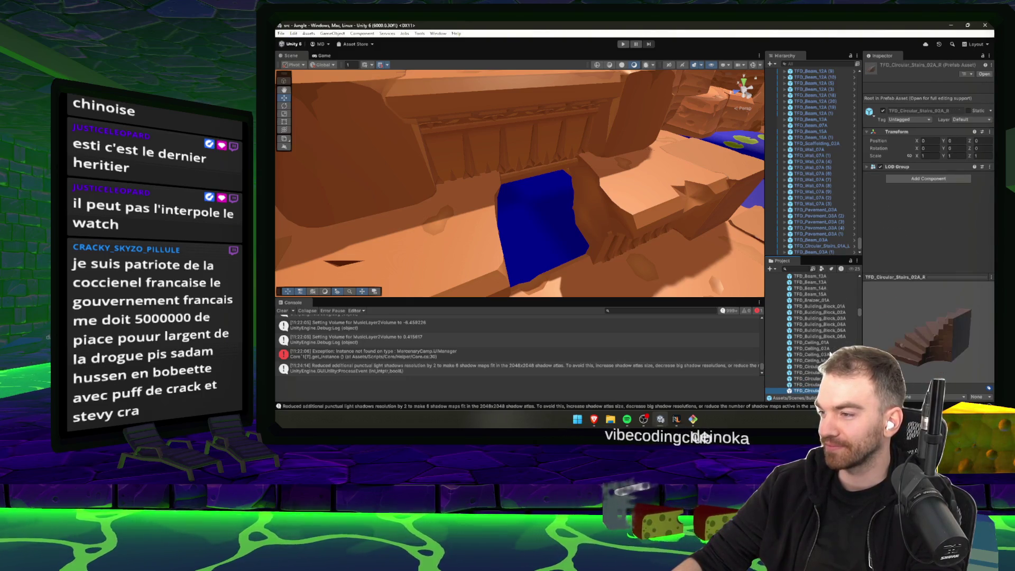
{"action": "scroll", "coordinate": [825, 352], "scroll_direction": "down", "scroll_amount": 3}
{"action": "right_click", "coordinate": [820, 343]}
{"action": "key", "text": "Escape"}
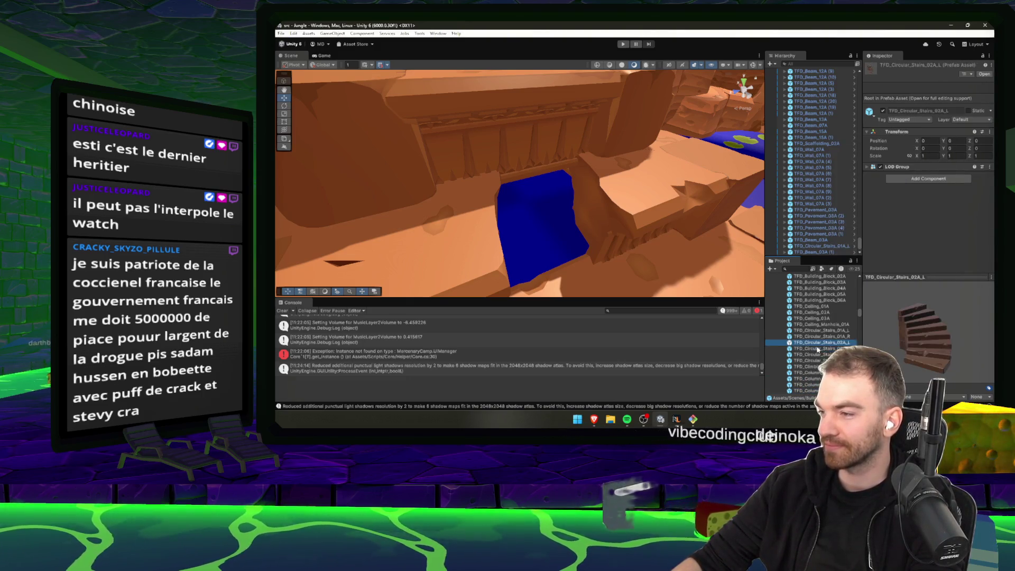
{"action": "key", "text": "Down"}
{"action": "key", "text": "Down"}
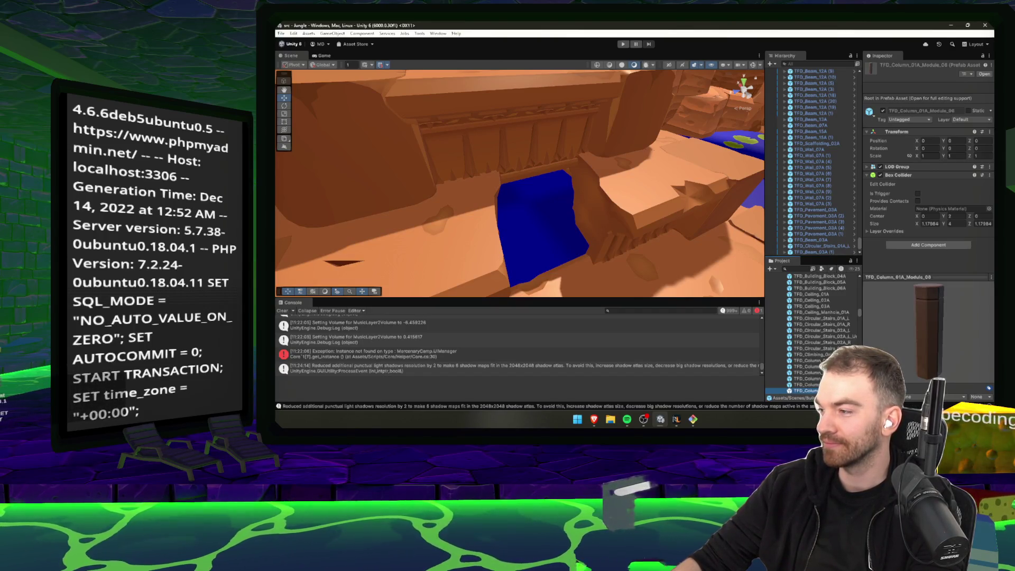
- Drop TFD_Column_01A_Module_08 into the scene and enlarge it to twice its size
{"action": "mouse_move", "coordinate": [655, 329]}
{"action": "left_mouse_down"}
{"action": "mouse_move", "coordinate": [537, 267]}
{"action": "mouse_move", "coordinate": [536, 190]}
{"action": "left_mouse_up"}
{"action": "key", "text": "w"}
{"action": "left_click_drag", "start_coordinate": [537, 238], "coordinate": [553, 316]}
{"action": "key", "text": "f"}
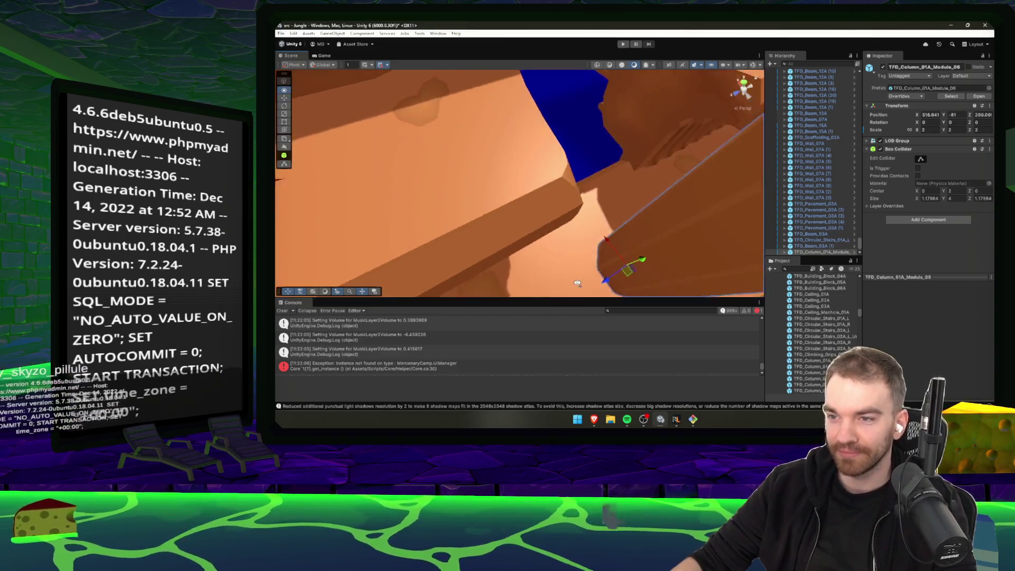
- Move the column into the blue water gap between the temple walls
{"action": "left_click_drag", "start_coordinate": [489, 213], "coordinate": [542, 155]}
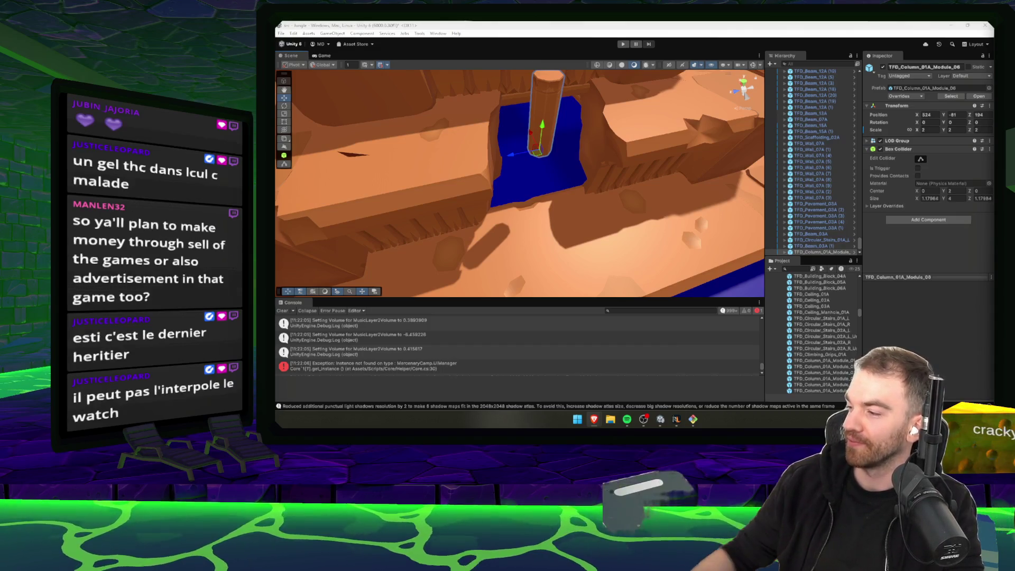
{"action": "mouse_move", "coordinate": [550, 158]}
{"action": "left_mouse_down"}
{"action": "mouse_move", "coordinate": [535, 139]}
{"action": "mouse_move", "coordinate": [526, 216]}
{"action": "mouse_move", "coordinate": [609, 220]}
{"action": "mouse_move", "coordinate": [607, 233]}
{"action": "left_mouse_up"}
{"action": "mouse_move", "coordinate": [522, 224]}
{"action": "left_mouse_down"}
{"action": "mouse_move", "coordinate": [505, 210]}
{"action": "mouse_move", "coordinate": [497, 175]}
{"action": "mouse_move", "coordinate": [480, 199]}
{"action": "left_mouse_up"}
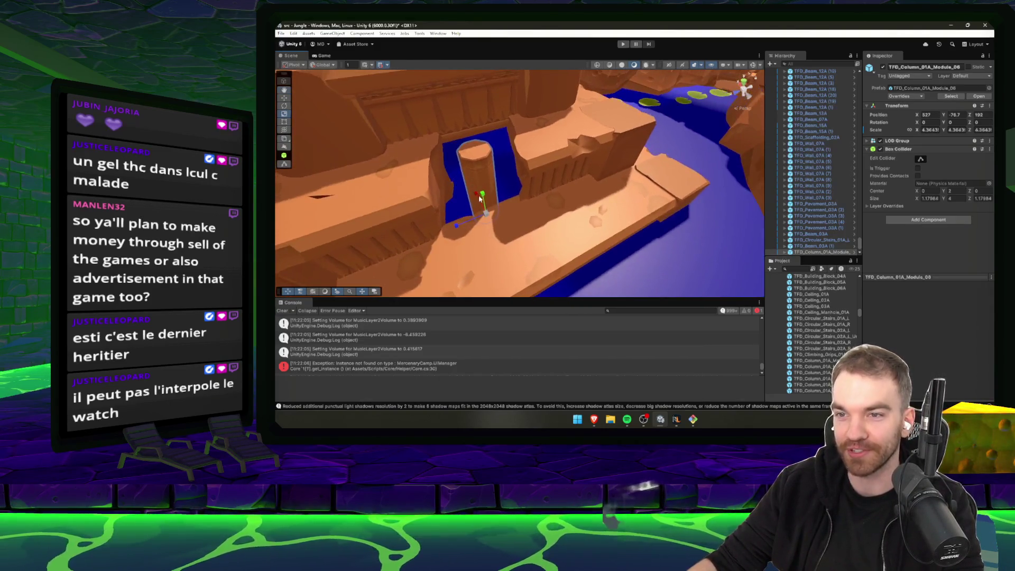
{"action": "scroll", "coordinate": [519, 217], "scroll_direction": "up", "scroll_amount": 5}
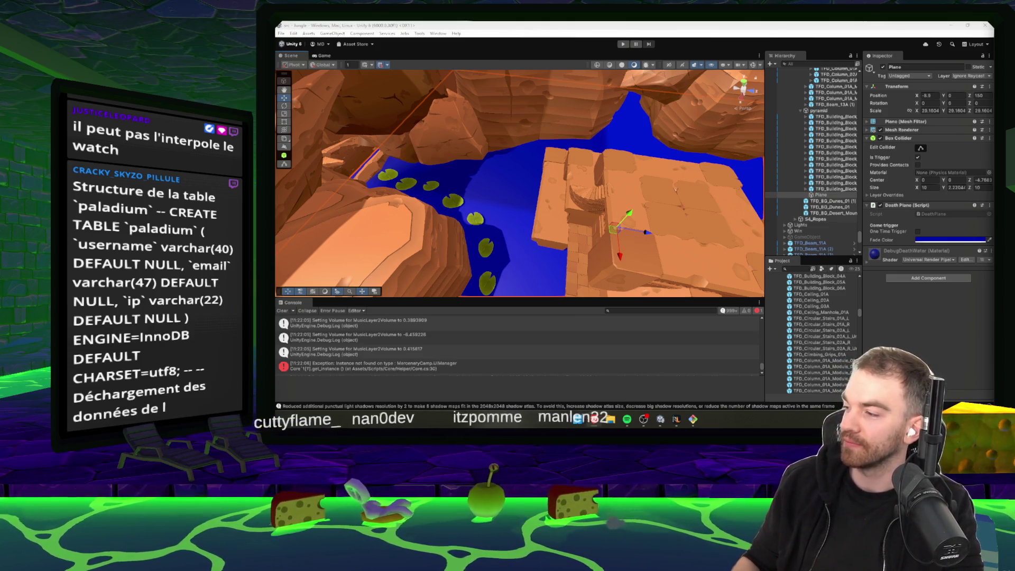
{"action": "mouse_move", "coordinate": [627, 209]}
{"action": "left_mouse_down"}
{"action": "mouse_move", "coordinate": [615, 181]}
{"action": "mouse_move", "coordinate": [761, 160]}
{"action": "left_mouse_up"}
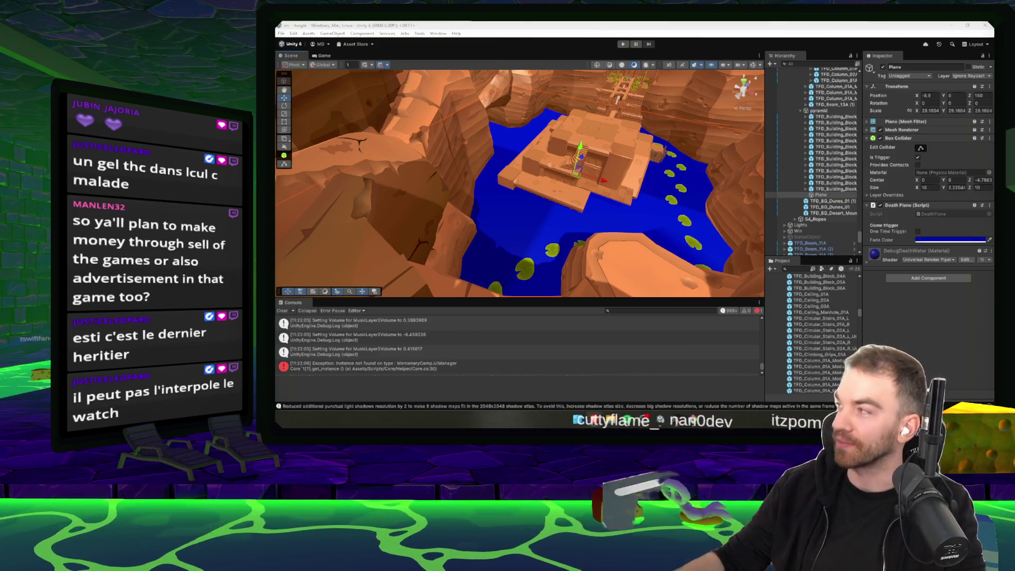
{"action": "mouse_move", "coordinate": [757, 110]}
{"action": "left_mouse_down"}
{"action": "mouse_move", "coordinate": [471, 196]}
{"action": "mouse_move", "coordinate": [549, 204]}
{"action": "mouse_move", "coordinate": [525, 179]}
{"action": "mouse_move", "coordinate": [621, 192]}
{"action": "mouse_move", "coordinate": [500, 204]}
{"action": "mouse_move", "coordinate": [589, 213]}
{"action": "mouse_move", "coordinate": [593, 197]}
{"action": "mouse_move", "coordinate": [482, 173]}
{"action": "left_mouse_up"}
{"action": "mouse_move", "coordinate": [482, 157]}
{"action": "left_mouse_down"}
{"action": "mouse_move", "coordinate": [692, 87]}
{"action": "mouse_move", "coordinate": [630, 173]}
{"action": "mouse_move", "coordinate": [483, 172]}
{"action": "mouse_move", "coordinate": [555, 163]}
{"action": "mouse_move", "coordinate": [645, 132]}
{"action": "mouse_move", "coordinate": [541, 142]}
{"action": "mouse_move", "coordinate": [506, 171]}
{"action": "mouse_move", "coordinate": [454, 182]}
{"action": "left_mouse_up"}
- Rotate a TFD_Wall_07A piece about 180 degrees and slide it further along the pier
{"action": "left_click", "coordinate": [541, 141]}
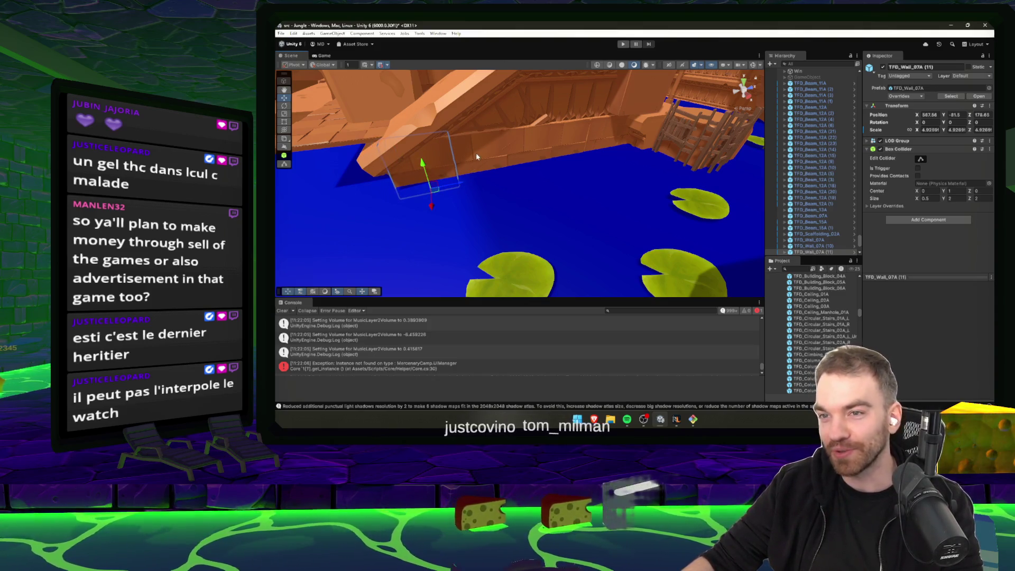
{"action": "mouse_move", "coordinate": [479, 153]}
{"action": "left_mouse_down"}
{"action": "mouse_move", "coordinate": [472, 163]}
{"action": "mouse_move", "coordinate": [617, 168]}
{"action": "mouse_move", "coordinate": [575, 169]}
{"action": "left_mouse_up"}
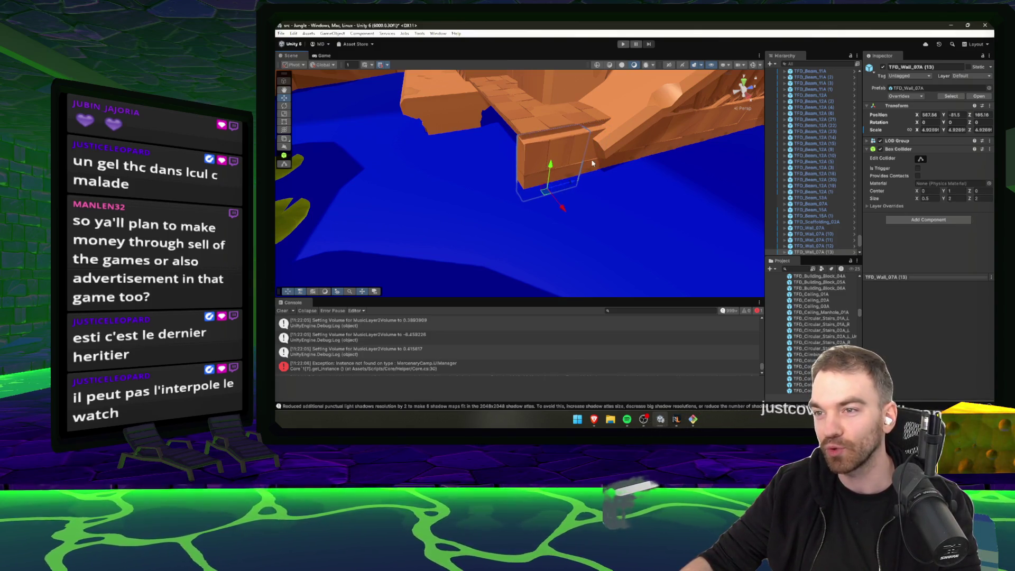
{"action": "key", "text": "f"}
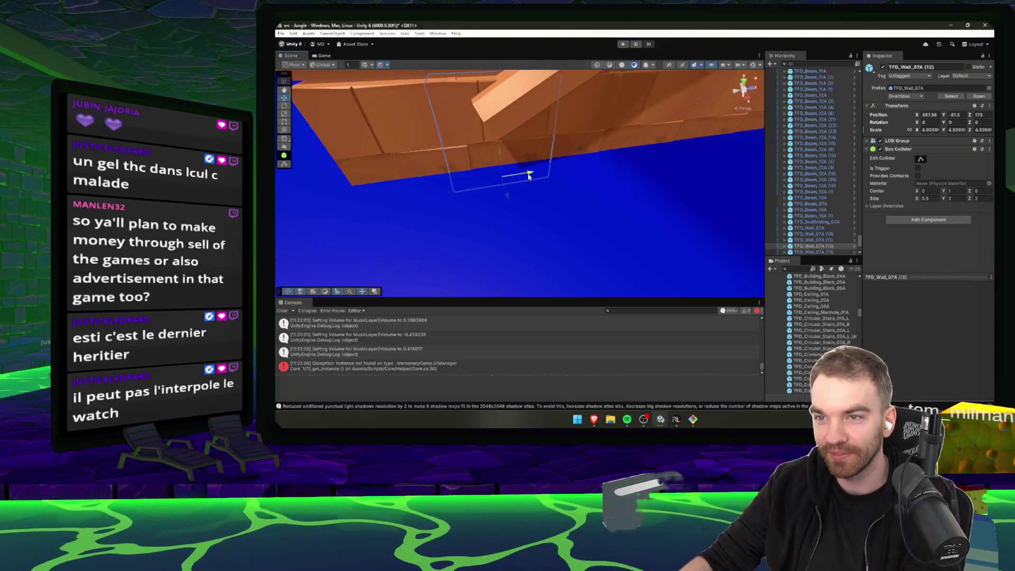
{"action": "left_click", "coordinate": [579, 165]}
{"action": "left_click", "coordinate": [637, 126]}
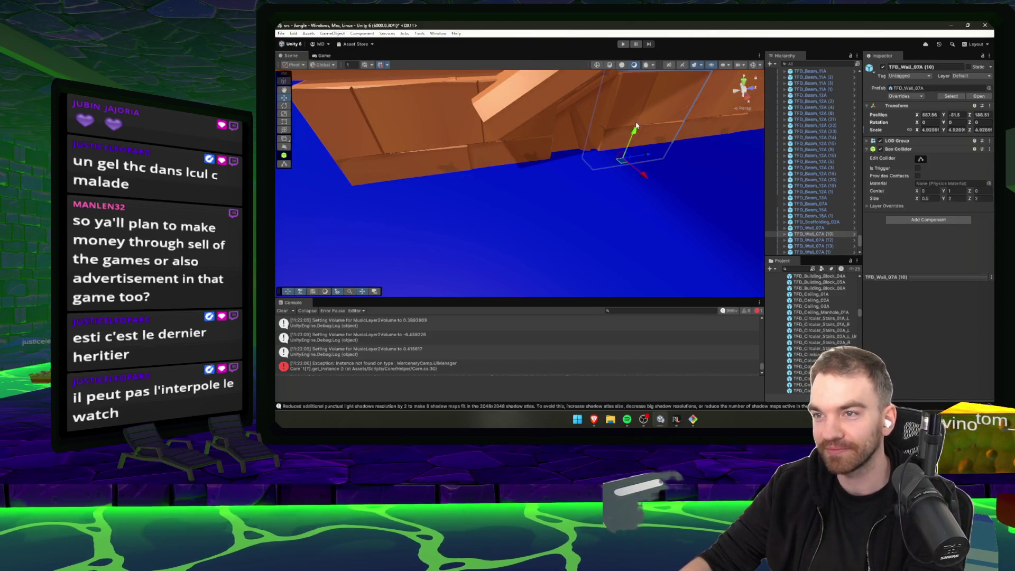
{"action": "mouse_move", "coordinate": [638, 157]}
{"action": "left_mouse_down", "text": "alt"}
{"action": "mouse_move", "coordinate": [461, 189]}
{"action": "mouse_move", "coordinate": [427, 177]}
{"action": "left_mouse_up", "text": "alt"}
{"action": "key", "text": "w"}
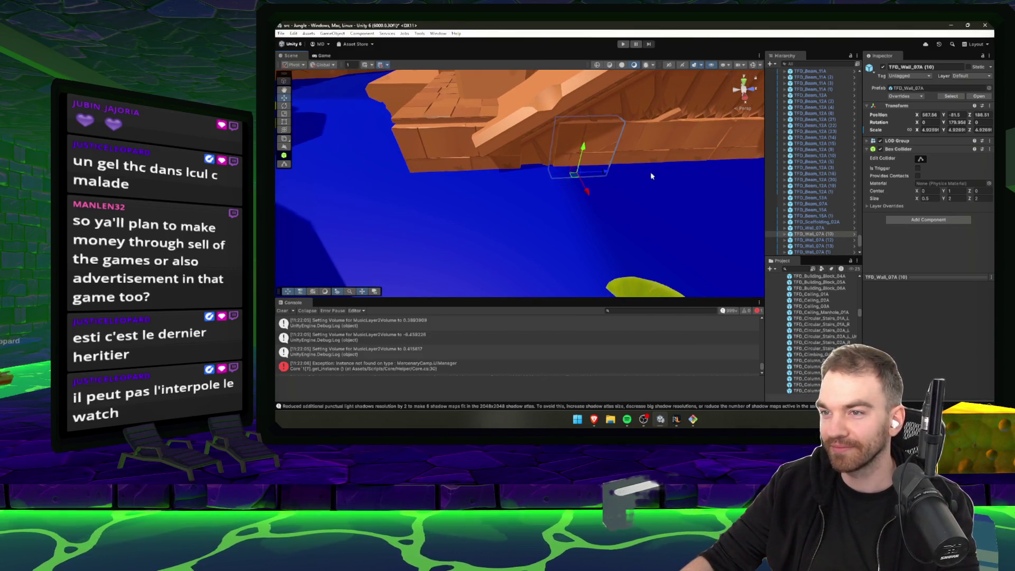
{"action": "left_click_drag", "start_coordinate": [571, 176], "coordinate": [628, 175]}
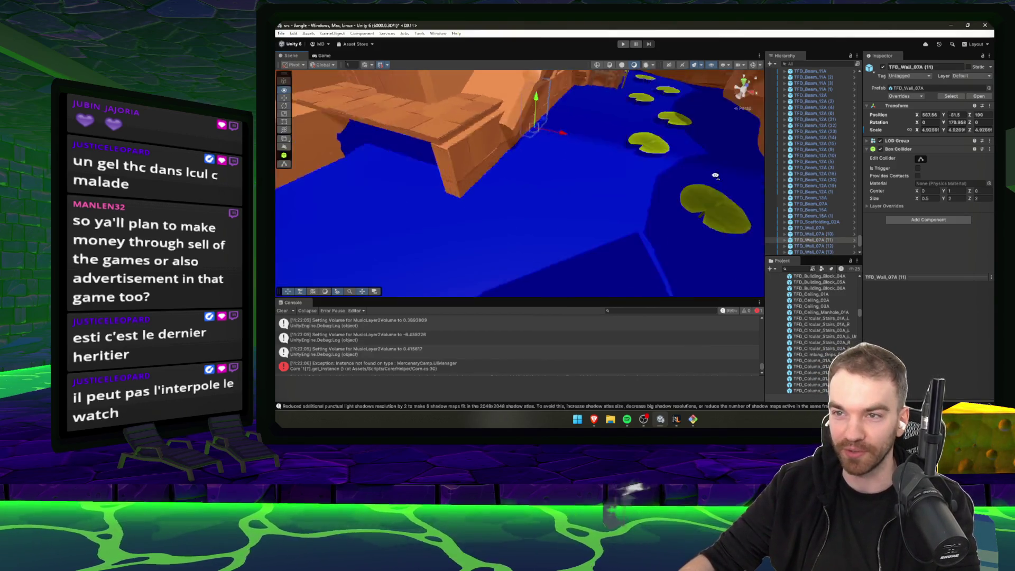
- Duplicate the pier wall twice and turn the copies to about 90 degrees
{"action": "left_click", "coordinate": [607, 157]}
{"action": "key", "text": "ctrl+d"}
{"action": "key", "text": "e"}
{"action": "mouse_move", "coordinate": [593, 211]}
{"action": "left_mouse_down"}
{"action": "mouse_move", "coordinate": [715, 209]}
{"action": "mouse_move", "coordinate": [697, 213]}
{"action": "left_mouse_up"}
{"action": "mouse_move", "coordinate": [584, 192]}
{"action": "left_mouse_down"}
{"action": "mouse_move", "coordinate": [542, 216]}
{"action": "mouse_move", "coordinate": [598, 208]}
{"action": "mouse_move", "coordinate": [565, 204]}
{"action": "mouse_move", "coordinate": [474, 230]}
{"action": "mouse_move", "coordinate": [548, 200]}
{"action": "left_mouse_up"}
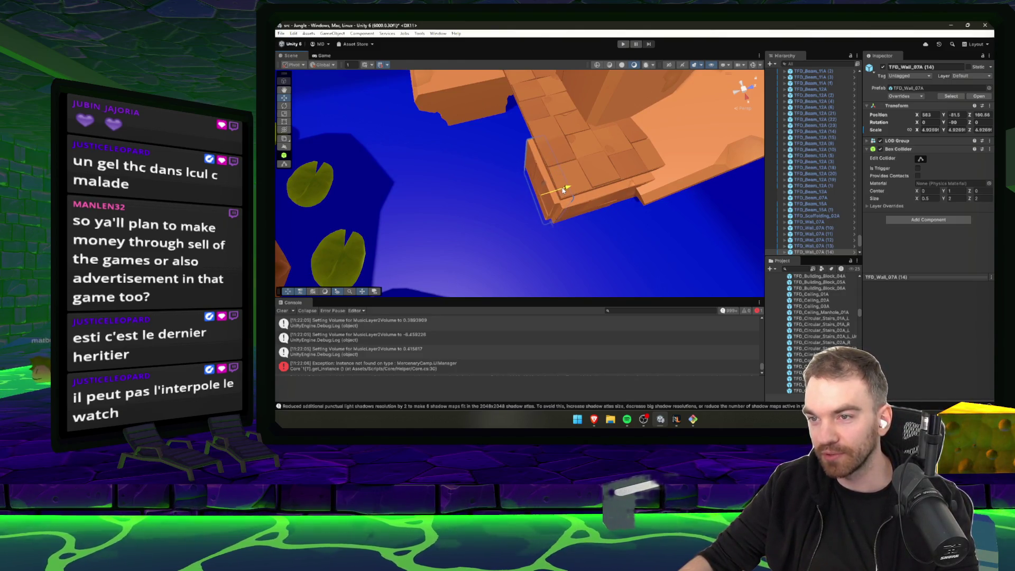
{"action": "key", "text": "ctrl+d"}
{"action": "mouse_move", "coordinate": [555, 200]}
{"action": "left_mouse_down"}
{"action": "mouse_move", "coordinate": [575, 237]}
{"action": "mouse_move", "coordinate": [482, 224]}
{"action": "mouse_move", "coordinate": [303, 237]}
{"action": "left_mouse_up"}
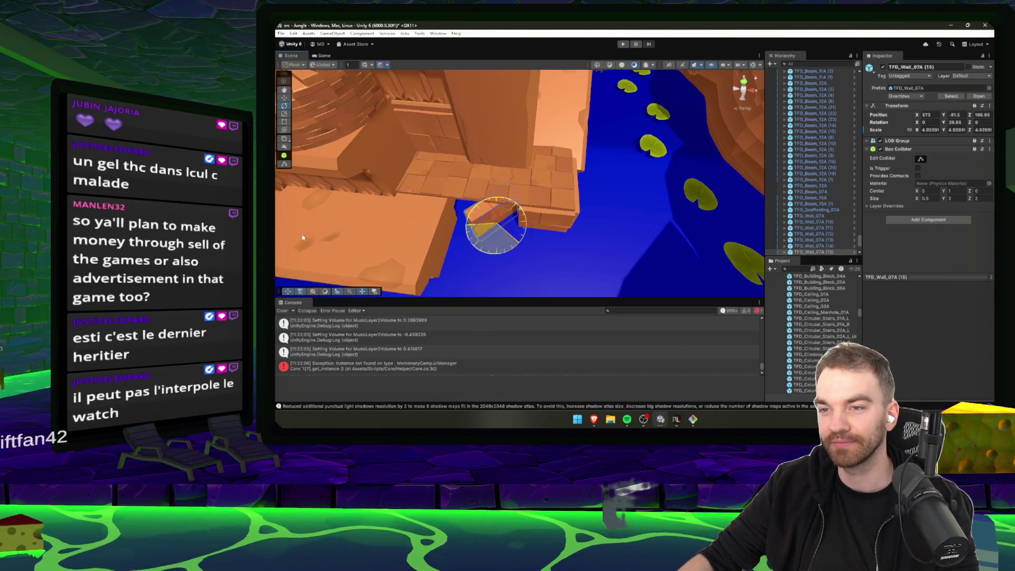
{"action": "left_click_drag", "start_coordinate": [909, 223], "coordinate": [590, 237]}
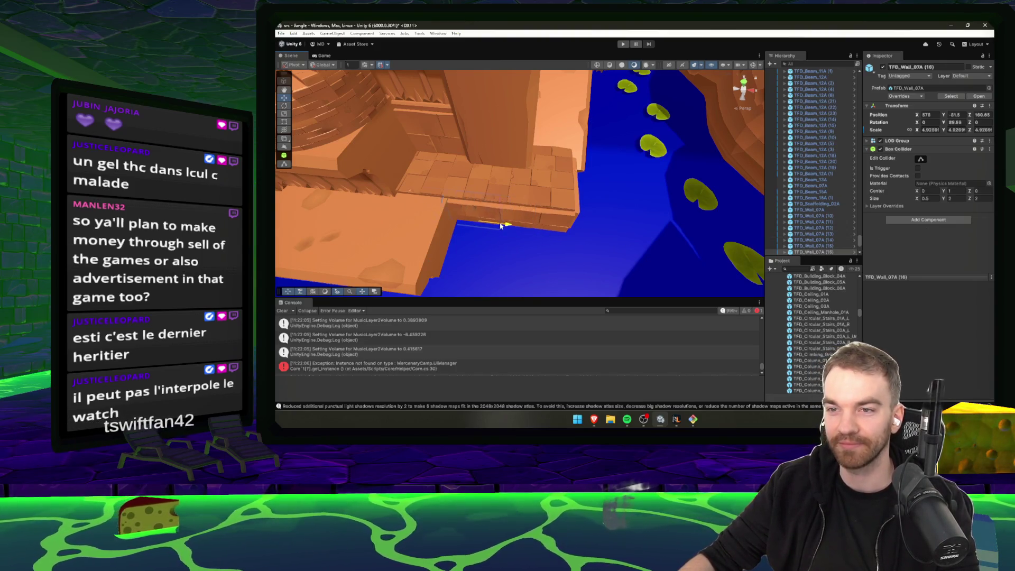
- Select the TFD_Beam_12A (10) ramp beam and undo its accidental shift
{"action": "left_click", "coordinate": [604, 205]}
{"action": "mouse_move", "coordinate": [605, 206]}
{"action": "left_mouse_down"}
{"action": "mouse_move", "coordinate": [632, 206]}
{"action": "mouse_move", "coordinate": [517, 184]}
{"action": "mouse_move", "coordinate": [537, 179]}
{"action": "mouse_move", "coordinate": [545, 183]}
{"action": "mouse_move", "coordinate": [501, 183]}
{"action": "mouse_move", "coordinate": [642, 215]}
{"action": "mouse_move", "coordinate": [572, 169]}
{"action": "mouse_move", "coordinate": [564, 185]}
{"action": "left_mouse_up"}
{"action": "left_click", "coordinate": [539, 179]}
{"action": "key", "text": "ctrl+z"}
- Collapse the pyramid and S4_Misc hierarchy groups and frame the S4 - Elephant section
{"action": "left_click", "coordinate": [564, 185]}
{"action": "scroll", "coordinate": [825, 132], "scroll_direction": "up", "scroll_amount": 5}
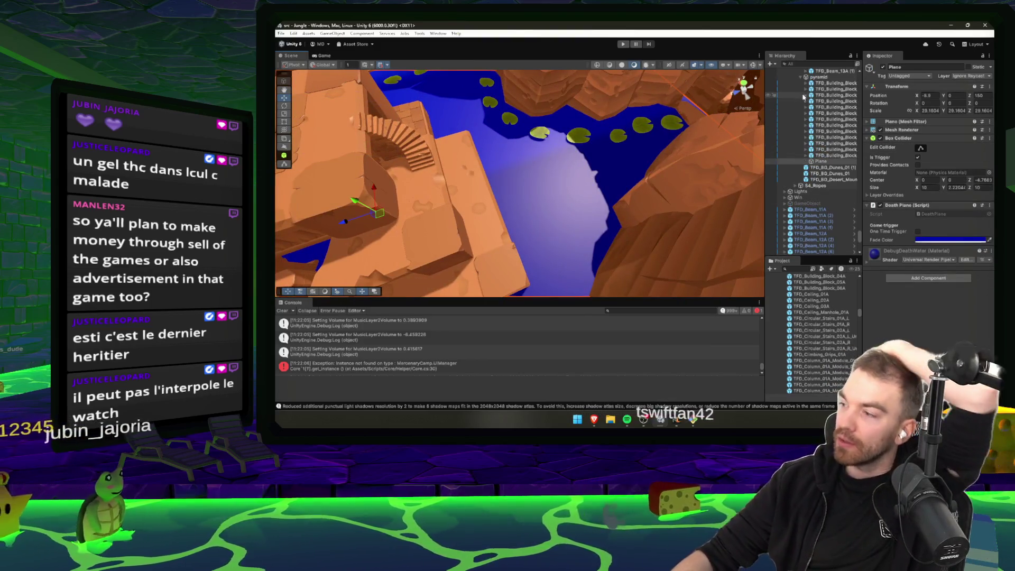
{"action": "scroll", "coordinate": [817, 169], "scroll_direction": "up", "scroll_amount": 3}
{"action": "left_click", "coordinate": [803, 210]}
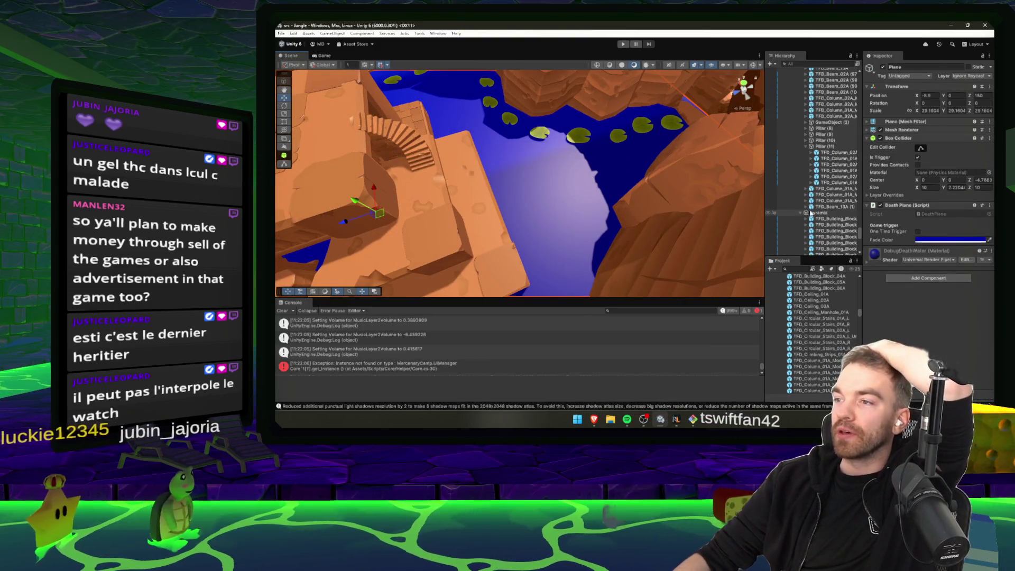
{"action": "scroll", "coordinate": [804, 210], "scroll_direction": "up", "scroll_amount": 5}
{"action": "scroll", "coordinate": [860, 171], "scroll_direction": "up", "scroll_amount": 5}
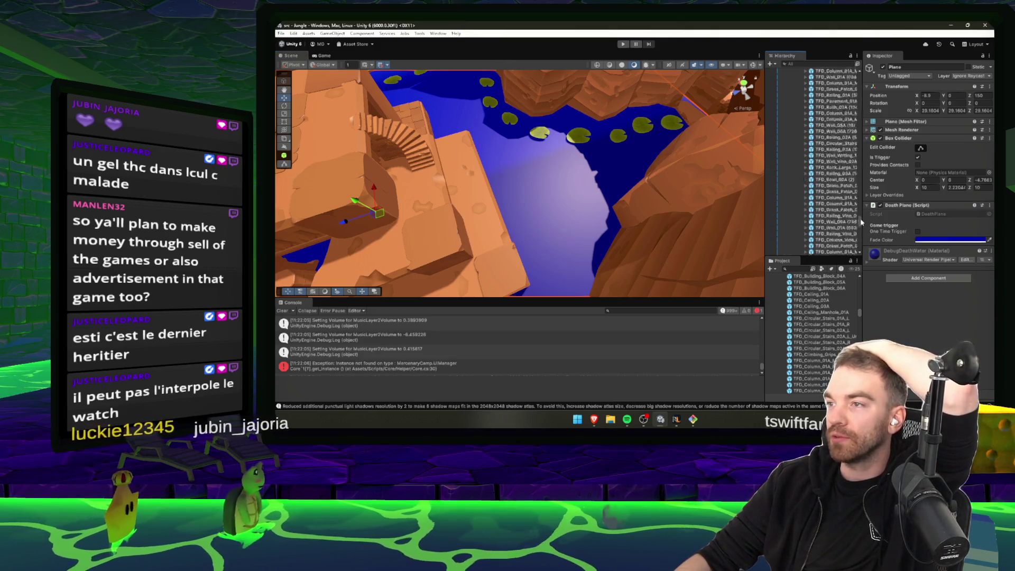
{"action": "scroll", "coordinate": [861, 171], "scroll_direction": "up", "scroll_amount": 10}
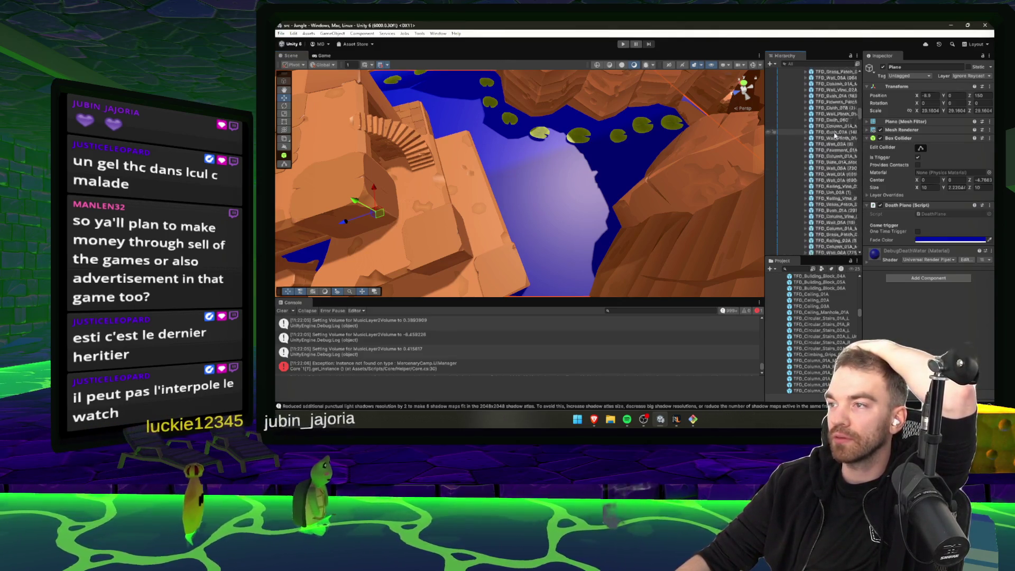
{"action": "scroll", "coordinate": [836, 136], "scroll_direction": "up", "scroll_amount": 10}
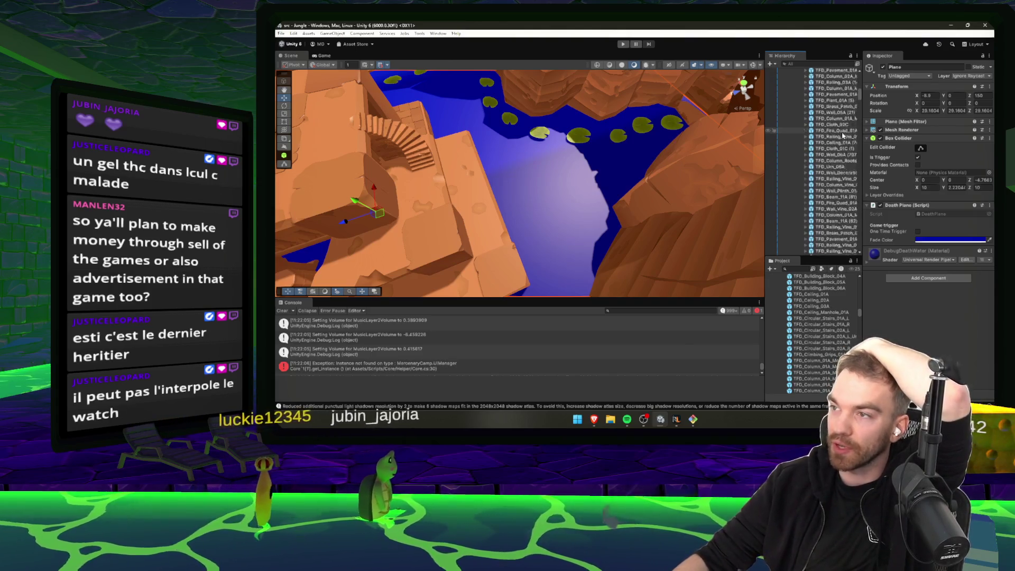
{"action": "scroll", "coordinate": [833, 132], "scroll_direction": "up", "scroll_amount": 10}
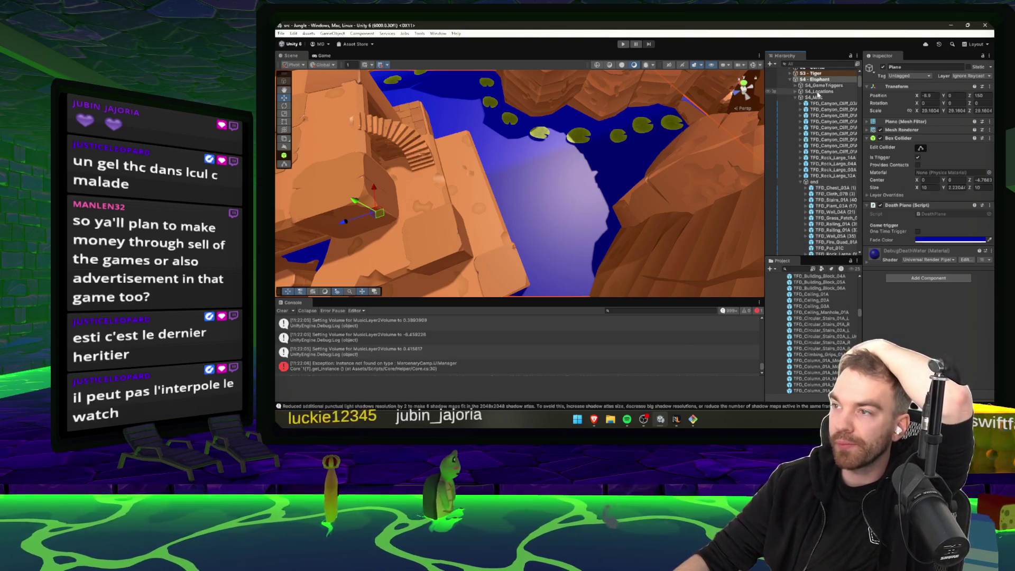
{"action": "left_click", "coordinate": [797, 98]}
{"action": "left_click", "coordinate": [823, 85]}
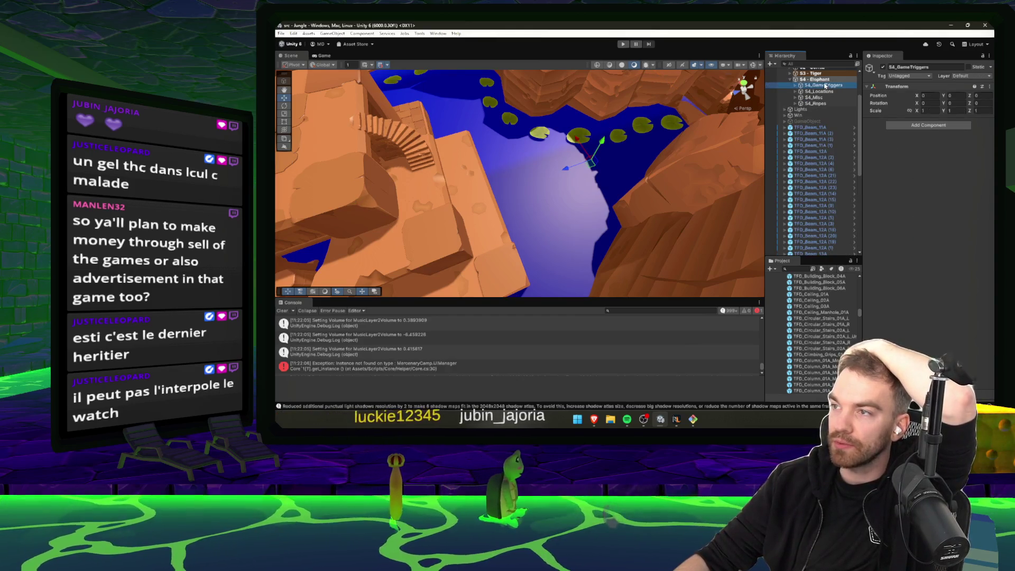
{"action": "left_click", "coordinate": [819, 80]}
{"action": "double_click", "coordinate": [817, 80]}
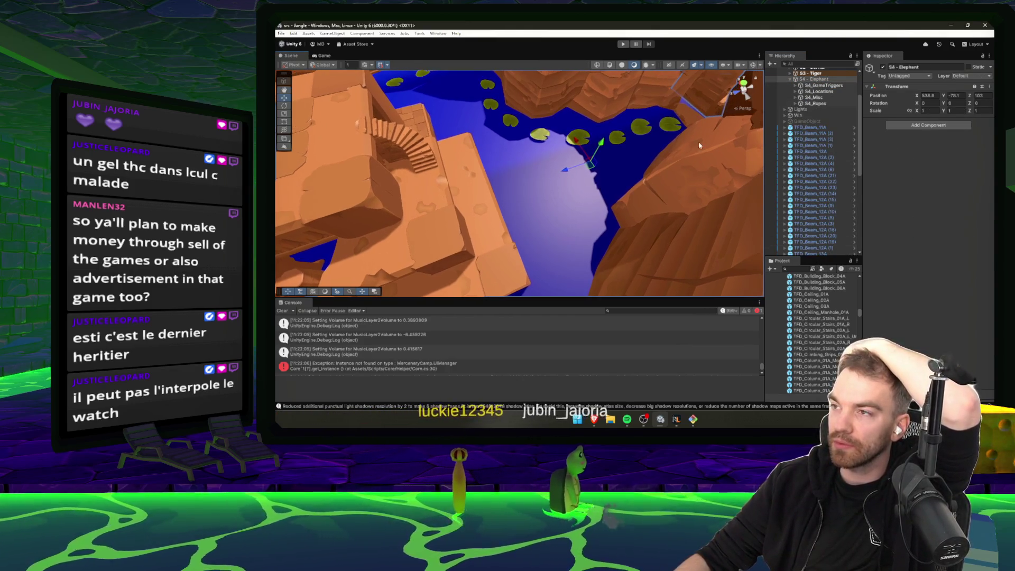
- Search the project assets for '_' and inspect the S4_Col and S4_Jungle models
{"action": "left_click", "coordinate": [799, 269]}
{"action": "type", "text": "_"}
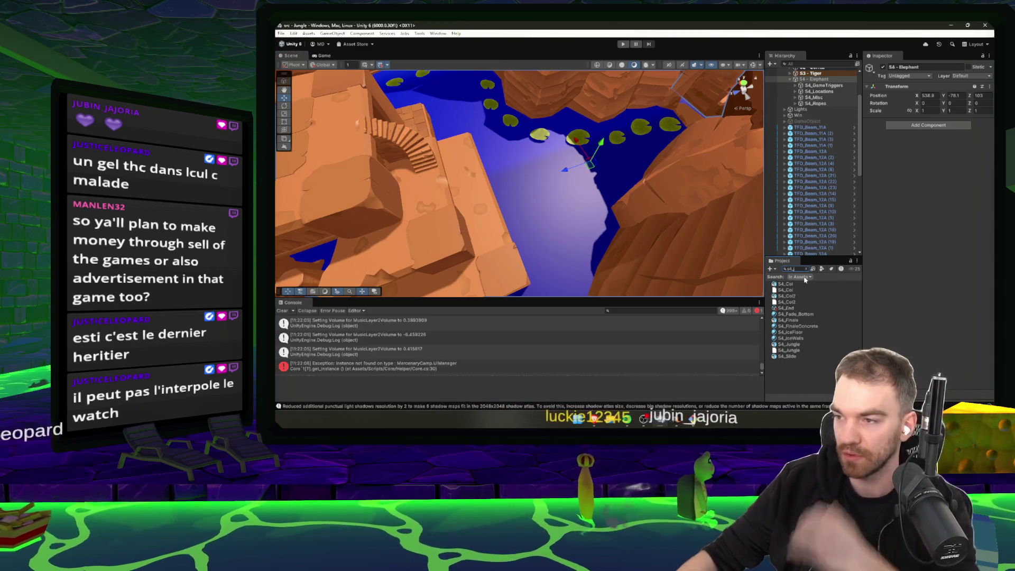
{"action": "left_click", "coordinate": [793, 284]}
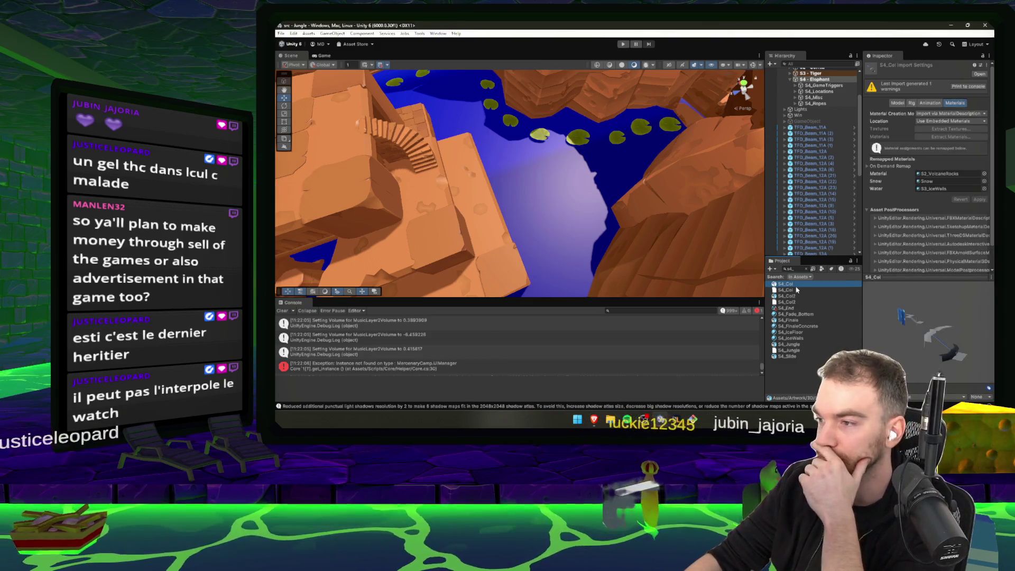
{"action": "left_click", "coordinate": [790, 345]}
{"action": "left_click", "coordinate": [796, 374]}
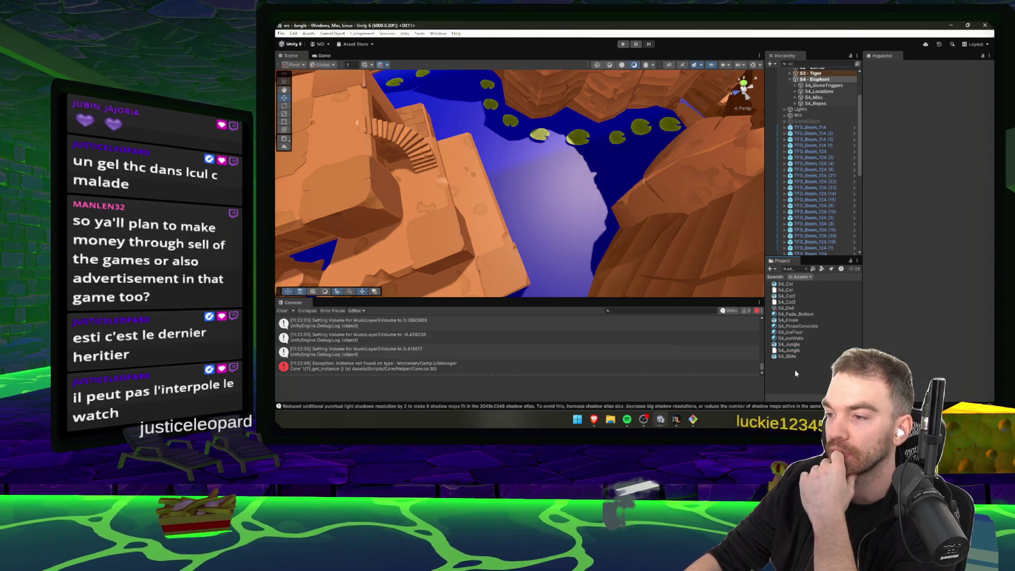
{"action": "scroll", "coordinate": [816, 143], "scroll_direction": "up", "scroll_amount": 3}
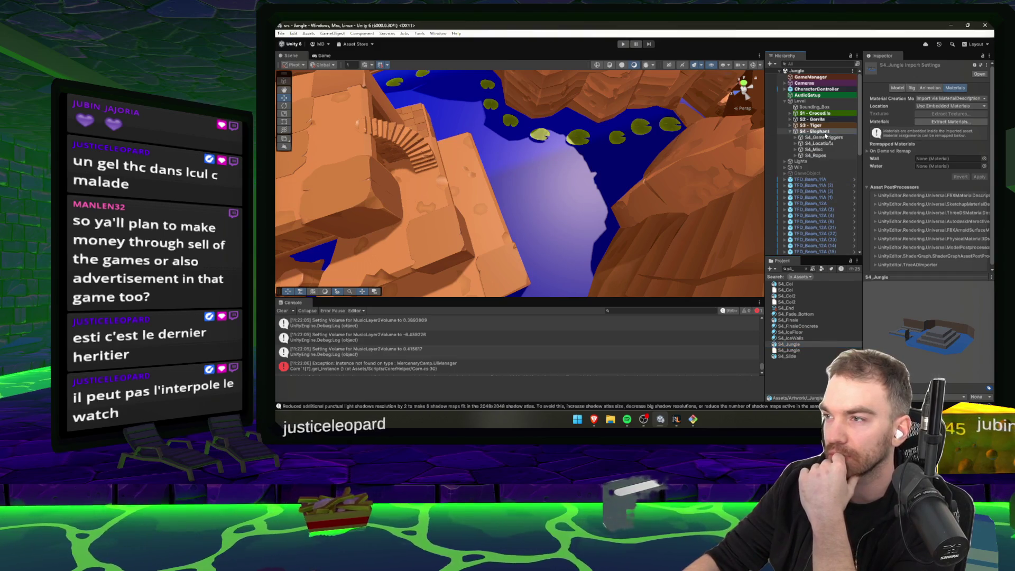
- Slide the S4_Jungle level back along its Z axis after undoing an accidental move
{"action": "left_click_drag", "start_coordinate": [825, 136], "coordinate": [825, 137]}
{"action": "mouse_move", "coordinate": [523, 184]}
{"action": "left_mouse_down"}
{"action": "mouse_move", "coordinate": [542, 214]}
{"action": "mouse_move", "coordinate": [569, 110]}
{"action": "left_mouse_up"}
{"action": "scroll", "coordinate": [542, 206], "scroll_direction": "down", "scroll_amount": 10}
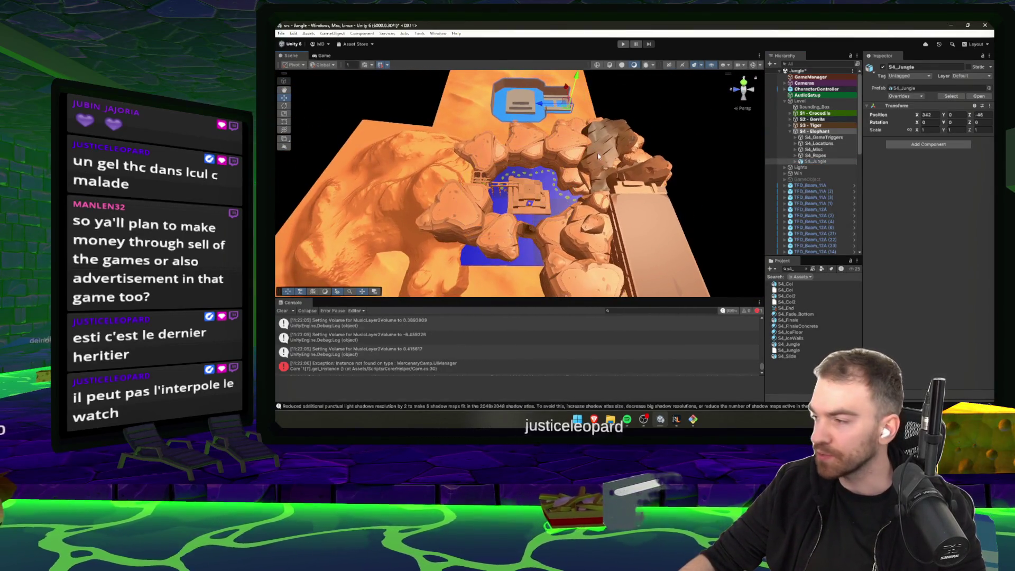
{"action": "mouse_move", "coordinate": [599, 156]}
{"action": "left_mouse_down"}
{"action": "mouse_move", "coordinate": [600, 120]}
{"action": "mouse_move", "coordinate": [433, 209]}
{"action": "left_mouse_up"}
{"action": "scroll", "coordinate": [600, 119], "scroll_direction": "up", "scroll_amount": 5}
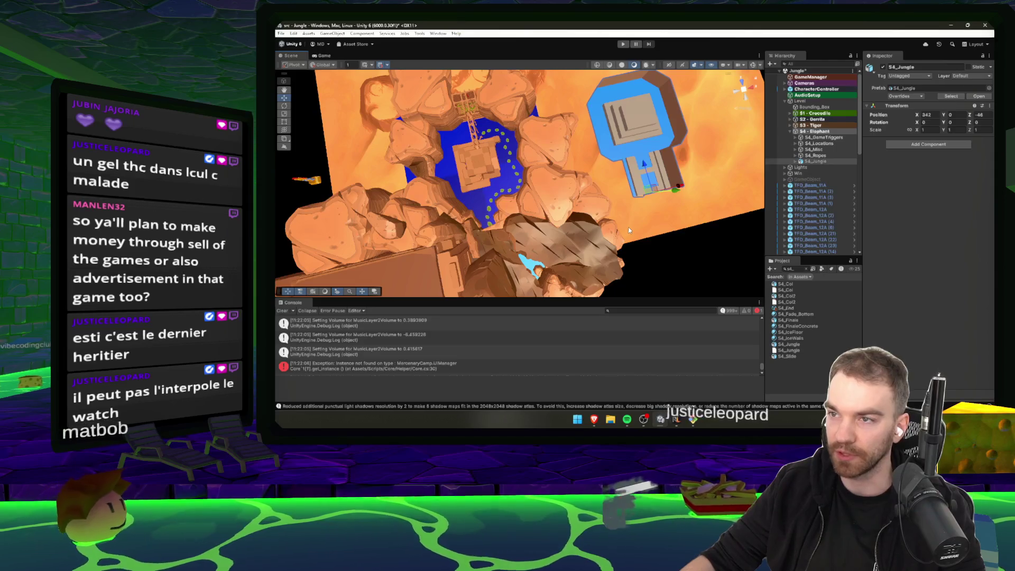
{"action": "key", "text": "ctrl+z"}
{"action": "left_click_drag", "start_coordinate": [521, 171], "coordinate": [655, 188]}
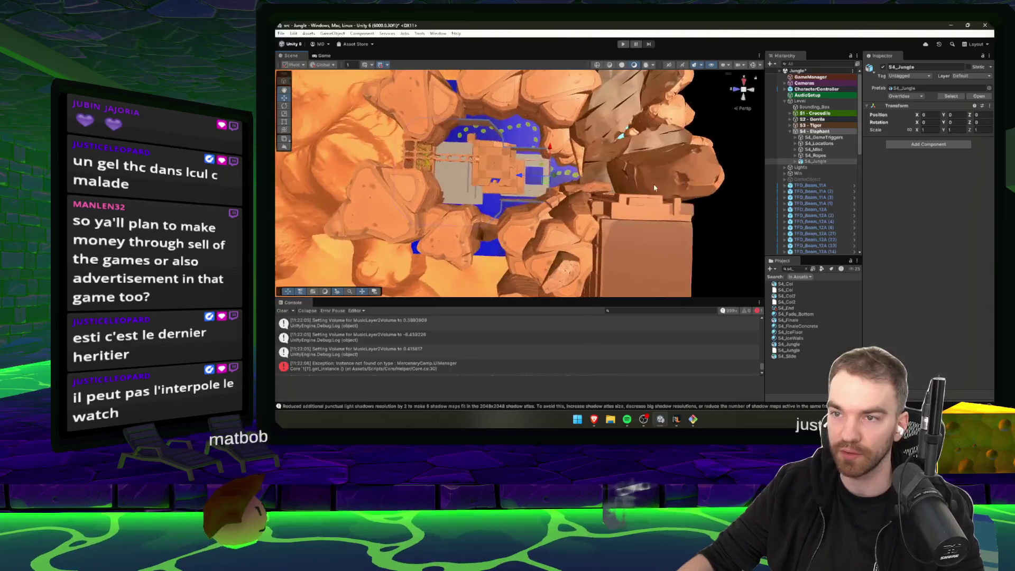
{"action": "left_click_drag", "start_coordinate": [523, 182], "coordinate": [562, 175]}
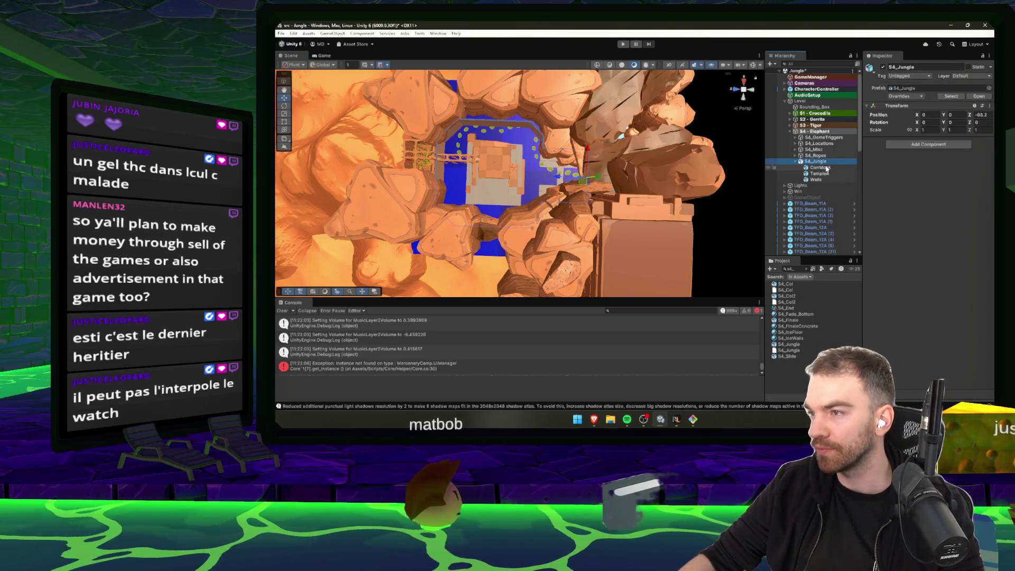
- Select CorridorA, locate its mesh in the Project window and open S4_Jungle in Blender
{"action": "left_click", "coordinate": [827, 168]}
{"action": "left_click", "coordinate": [908, 123]}
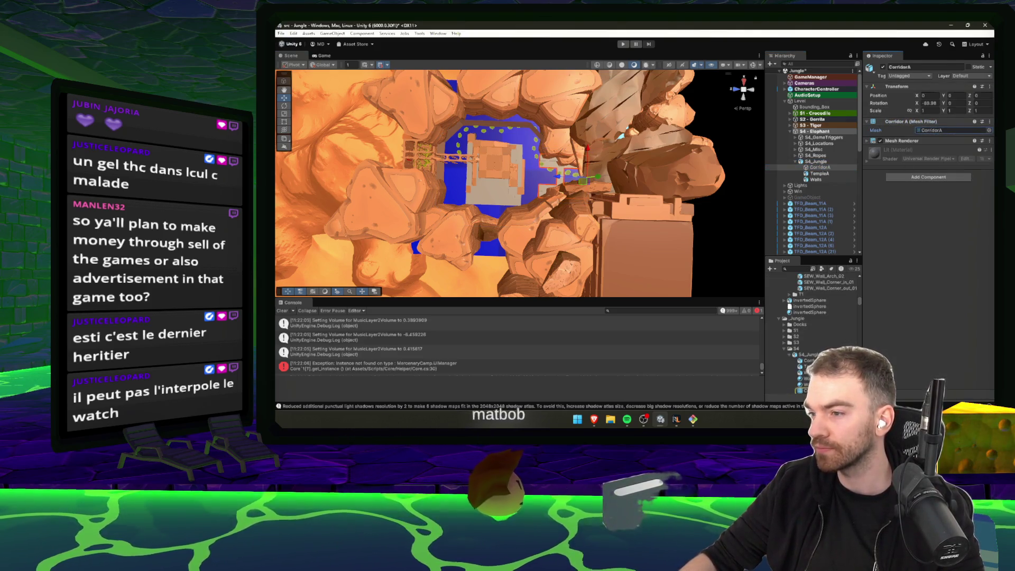
{"action": "left_click", "coordinate": [804, 349]}
{"action": "double_click", "coordinate": [808, 360]}
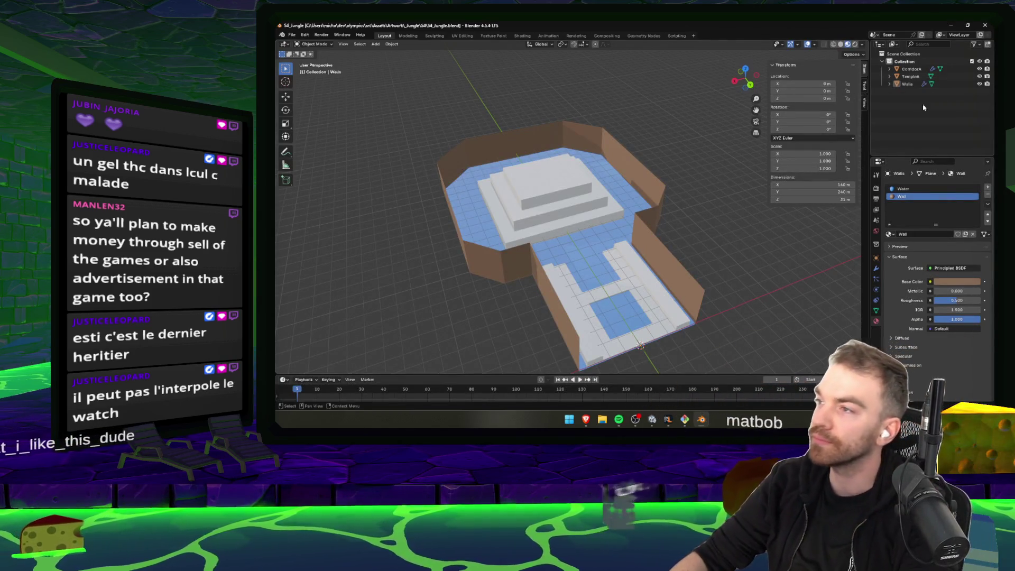
- Delete the TempleA and CorridorA meshes from the Blender scene
{"action": "left_click", "coordinate": [911, 69]}
{"action": "mouse_move", "coordinate": [745, 77]}
{"action": "left_mouse_down"}
{"action": "mouse_move", "coordinate": [625, 173]}
{"action": "mouse_move", "coordinate": [651, 159]}
{"action": "left_mouse_up"}
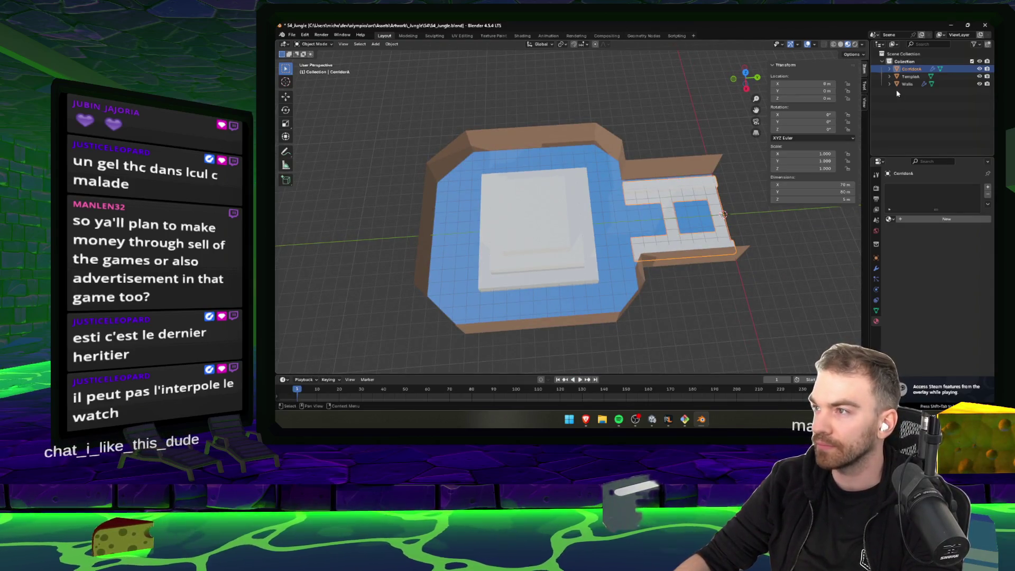
{"action": "left_click", "coordinate": [910, 76]}
{"action": "key", "text": "Delete"}
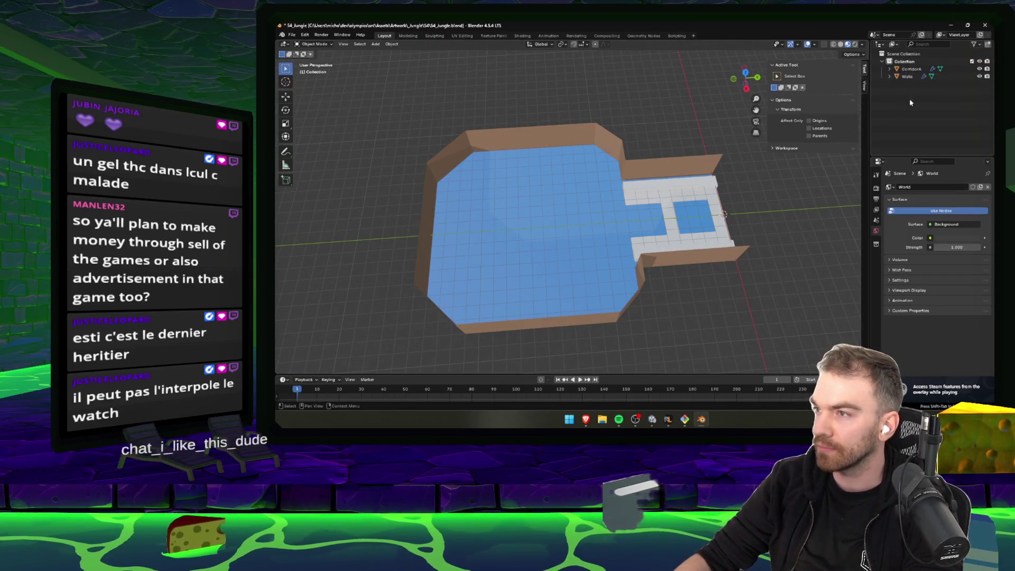
{"action": "left_click", "coordinate": [910, 69]}
{"action": "key", "text": "Delete"}
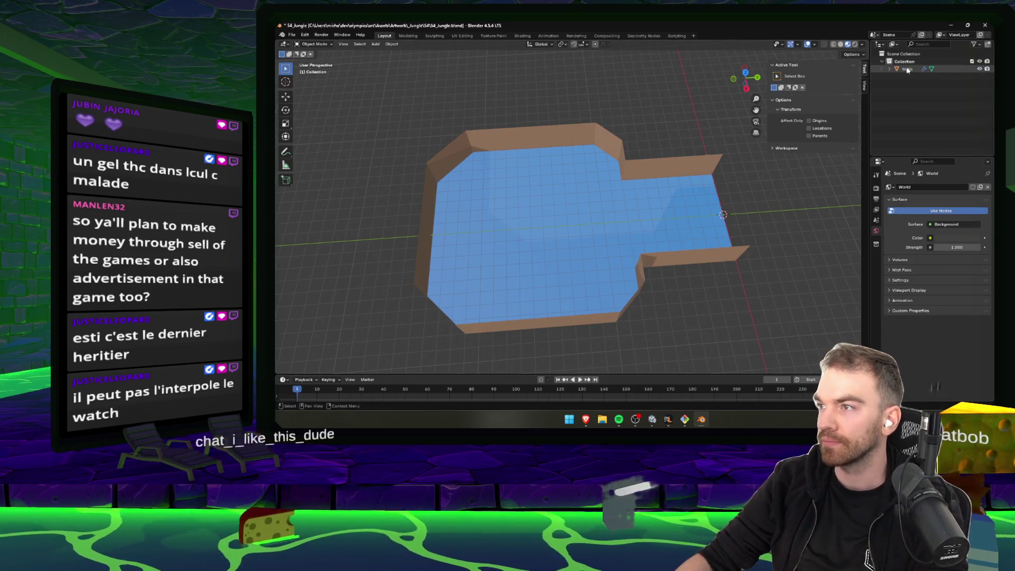
- Delete the linked wall faces of the Walls object, leaving only the floor
{"action": "left_click", "coordinate": [907, 69]}
{"action": "key", "text": "Tab"}
{"action": "left_click_drag", "start_coordinate": [585, 176], "coordinate": [629, 162]}
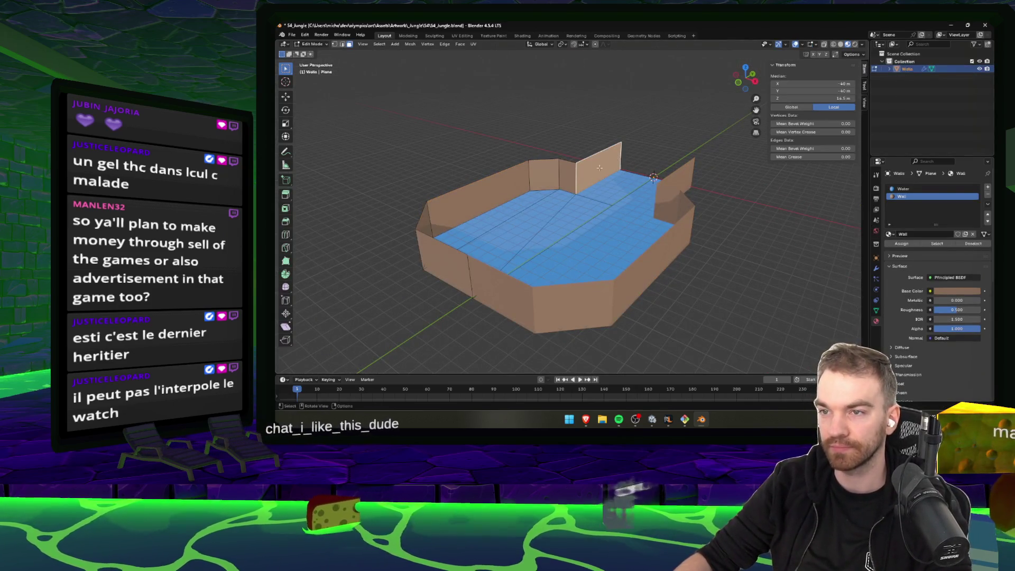
{"action": "left_click", "coordinate": [565, 173]}
{"action": "key", "text": "l"}
{"action": "key", "text": "x"}
{"action": "left_click", "coordinate": [564, 177]}
{"action": "left_click_drag", "start_coordinate": [565, 177], "coordinate": [608, 198]}
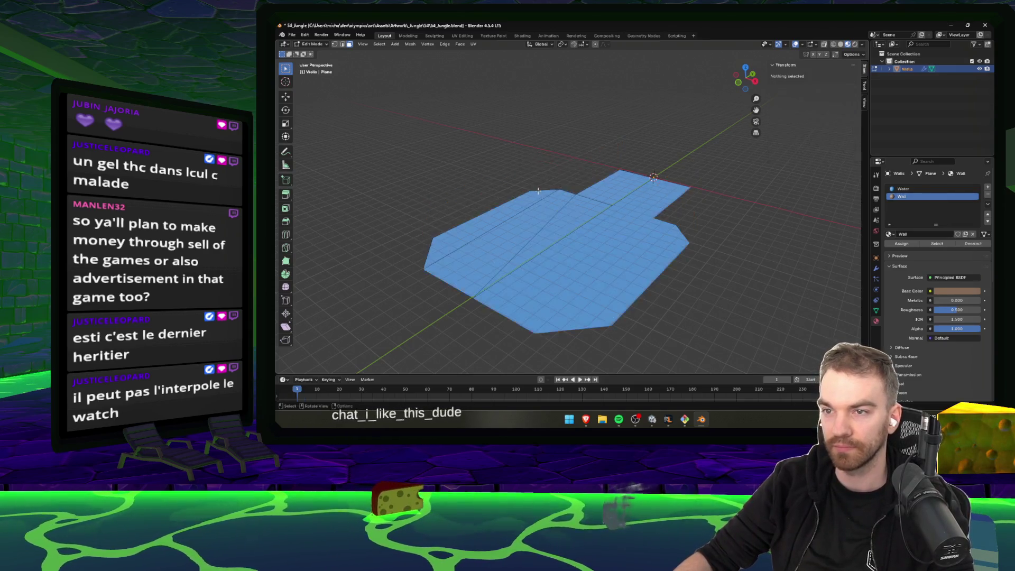
{"action": "key", "text": "Tab"}
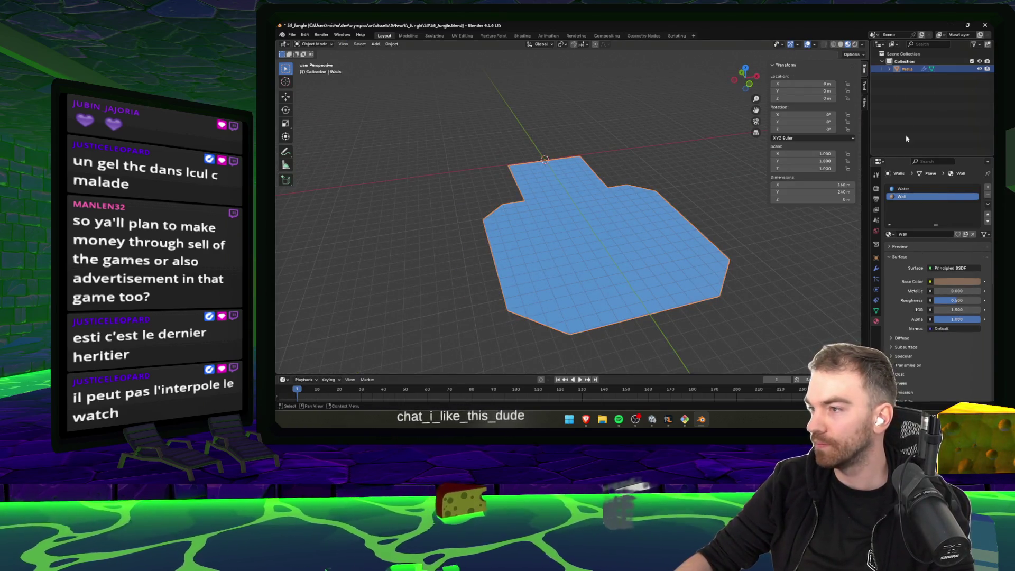
- Remove the Mirror modifier from the Walls floor object
{"action": "left_click", "coordinate": [890, 69]}
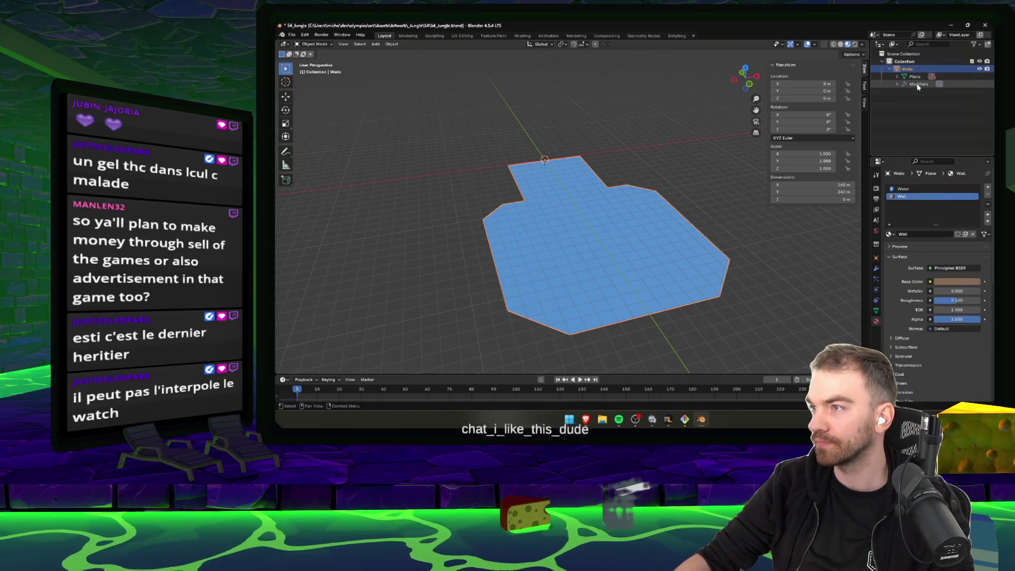
{"action": "right_click", "coordinate": [918, 86]}
{"action": "left_click", "coordinate": [929, 101]}
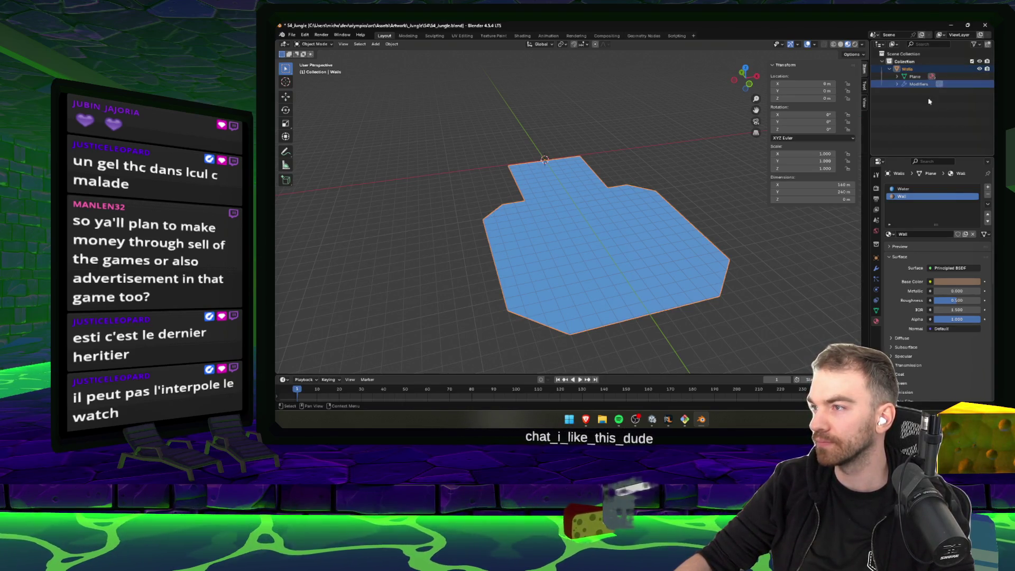
{"action": "key", "text": "Delete"}
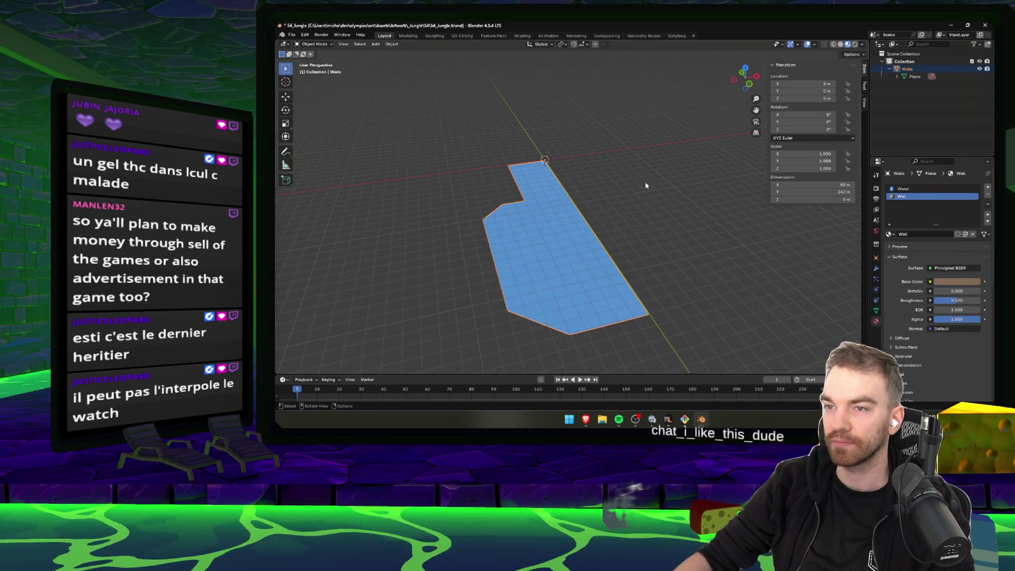
{"action": "key", "text": "Tab"}
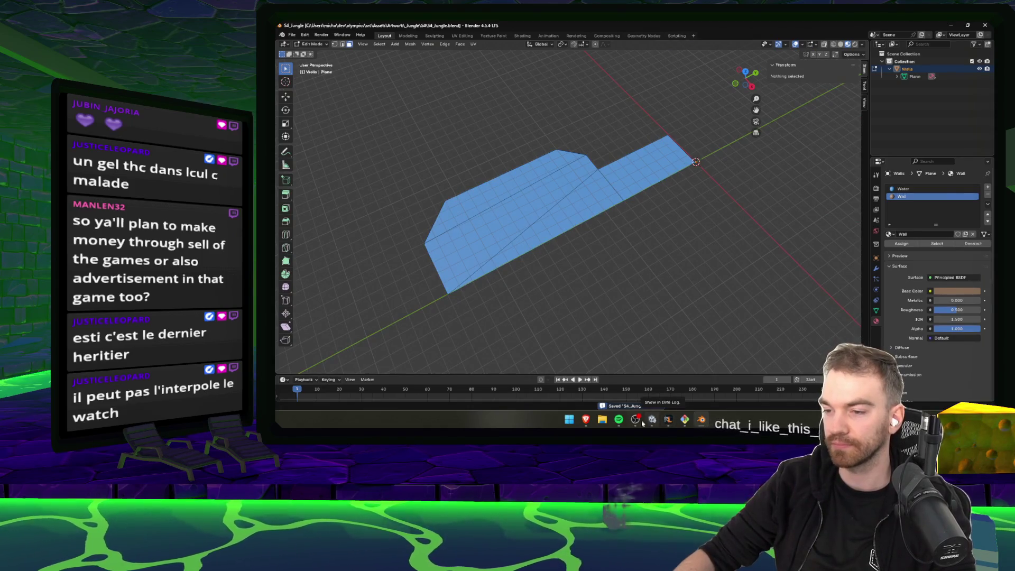
- Back in Unity, select the updated S4_Jungle water mesh in the scene
{"action": "left_click", "coordinate": [669, 422]}
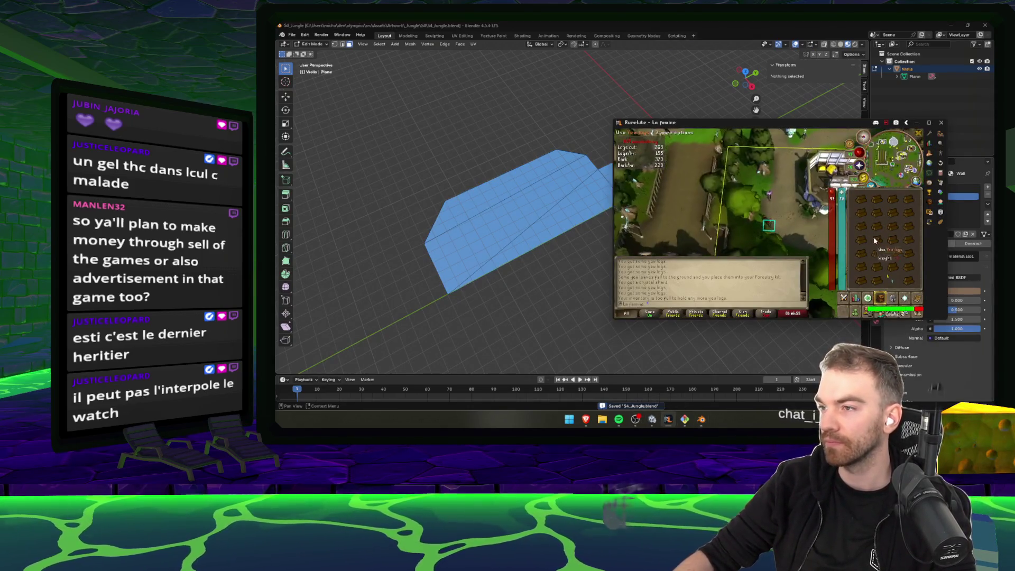
{"action": "key", "text": "alt+Tab"}
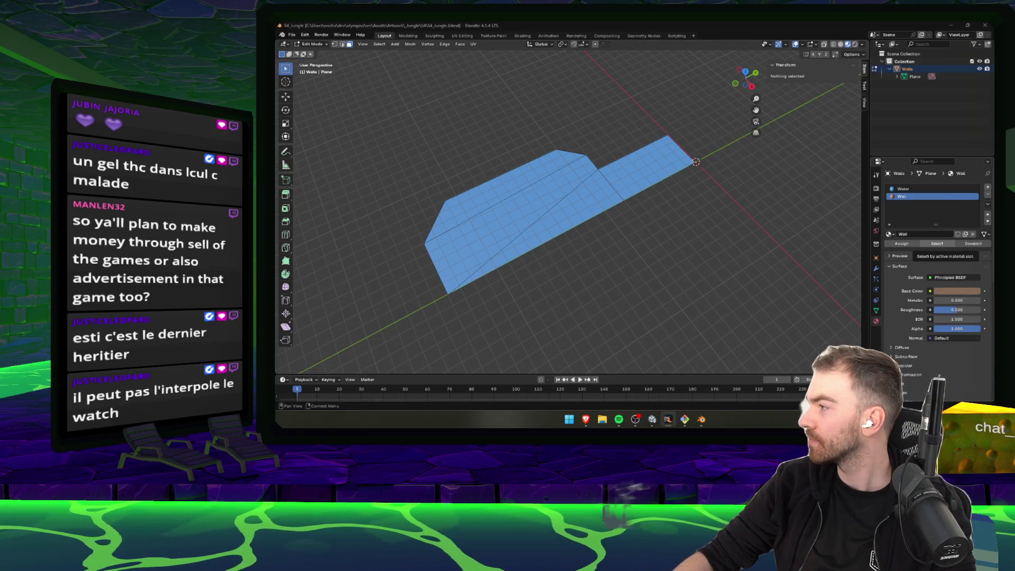
{"action": "left_click_drag", "start_coordinate": [840, 177], "coordinate": [688, 360]}
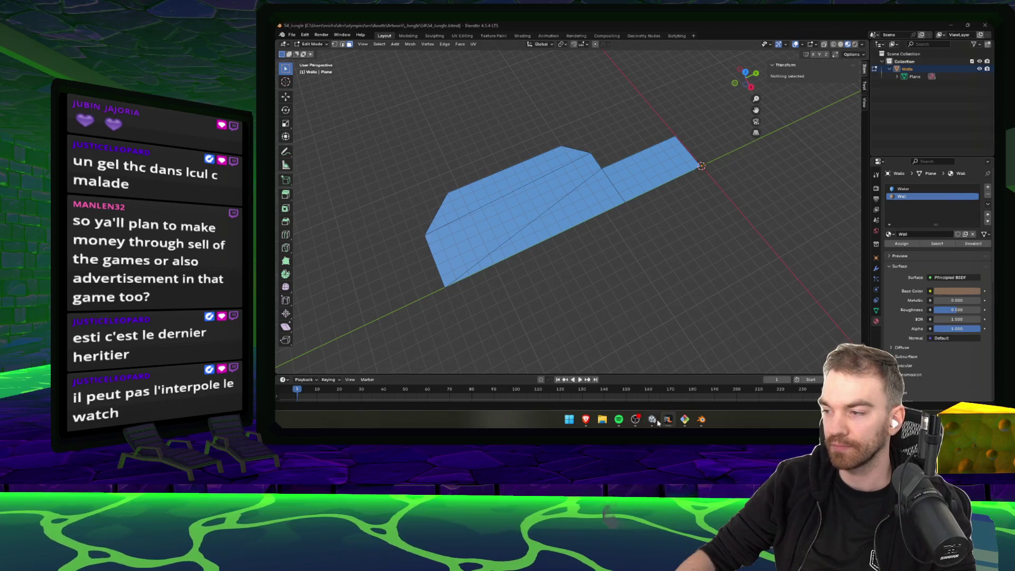
{"action": "left_click", "coordinate": [653, 421]}
{"action": "left_click", "coordinate": [569, 180]}
{"action": "mouse_move", "coordinate": [568, 181]}
{"action": "left_mouse_down"}
{"action": "mouse_move", "coordinate": [539, 192]}
{"action": "mouse_move", "coordinate": [561, 195]}
{"action": "mouse_move", "coordinate": [646, 157]}
{"action": "mouse_move", "coordinate": [906, 140]}
{"action": "left_mouse_up"}
{"action": "scroll", "coordinate": [816, 229], "scroll_direction": "down", "scroll_amount": 10}
{"action": "left_click", "coordinate": [578, 183]}
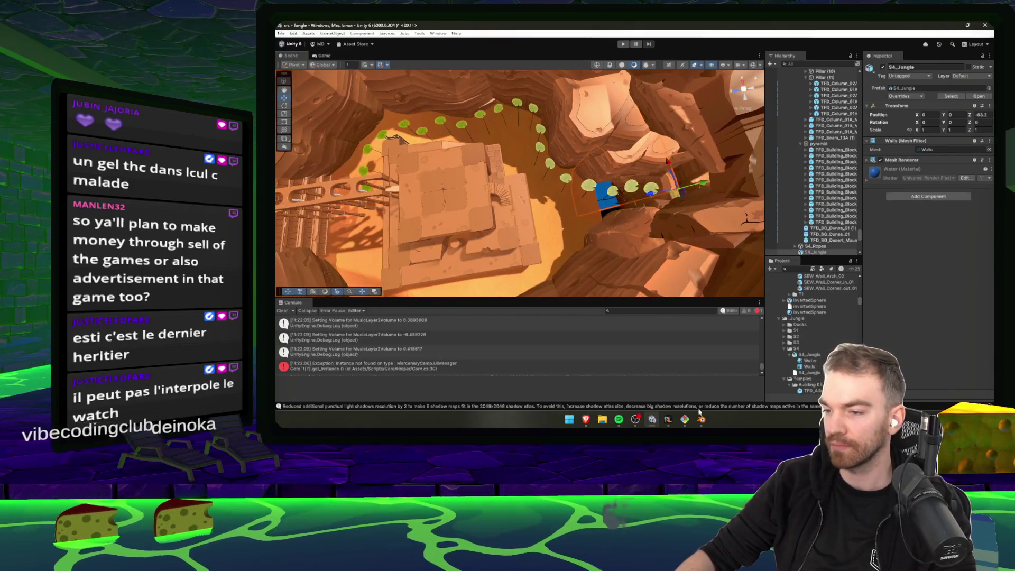
- Set S4_Jungle's Rotation X to -90 in the Inspector
{"action": "left_click", "coordinate": [701, 419]}
{"action": "left_click", "coordinate": [700, 421]}
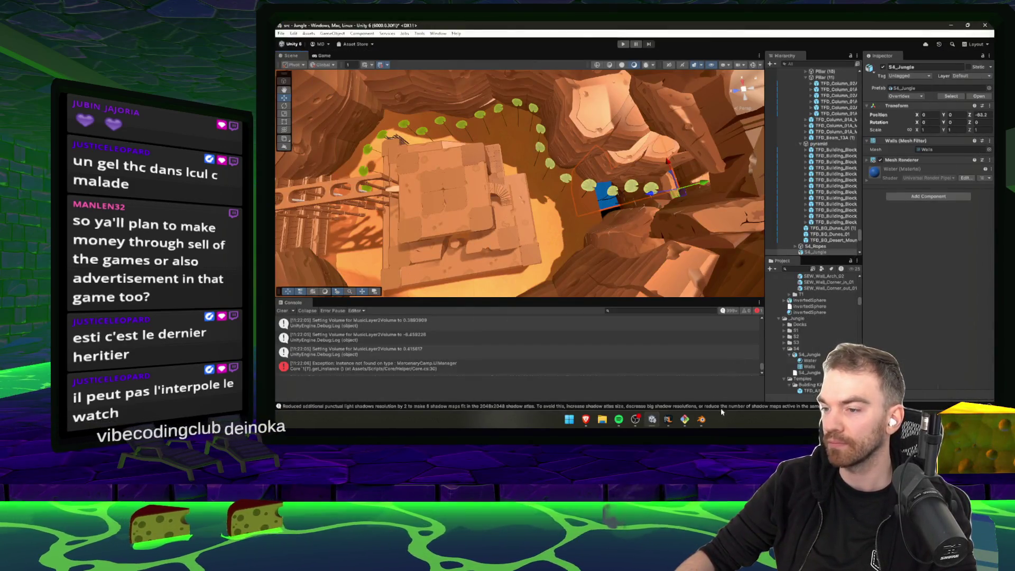
{"action": "left_click", "coordinate": [702, 419]}
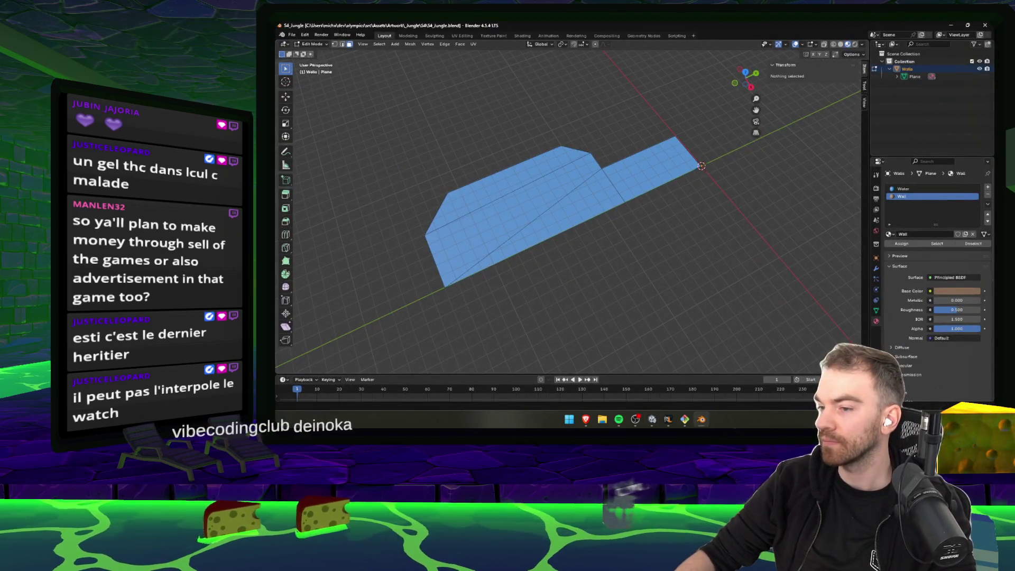
{"action": "left_click", "coordinate": [704, 419]}
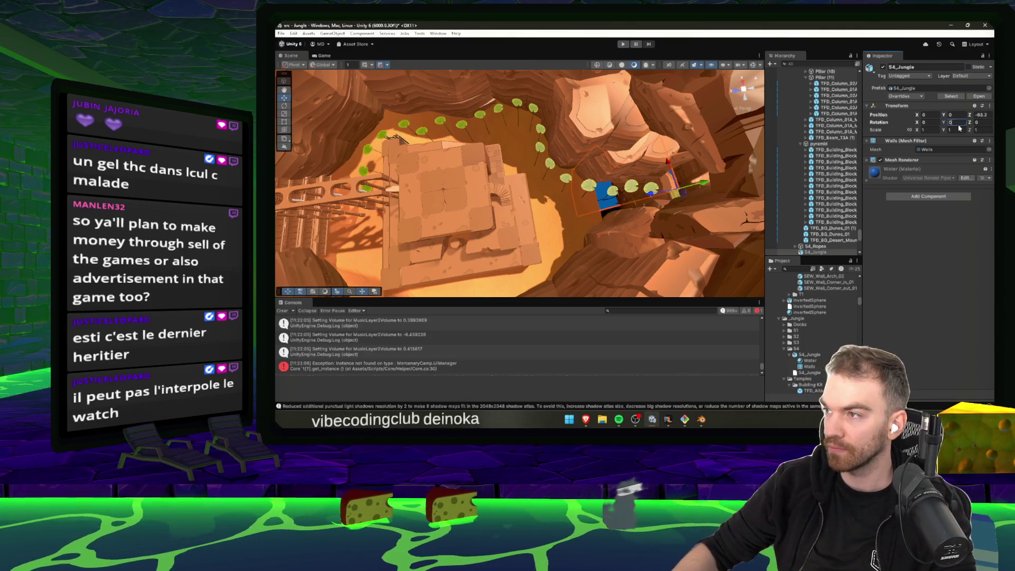
{"action": "type", "text": "-90"}
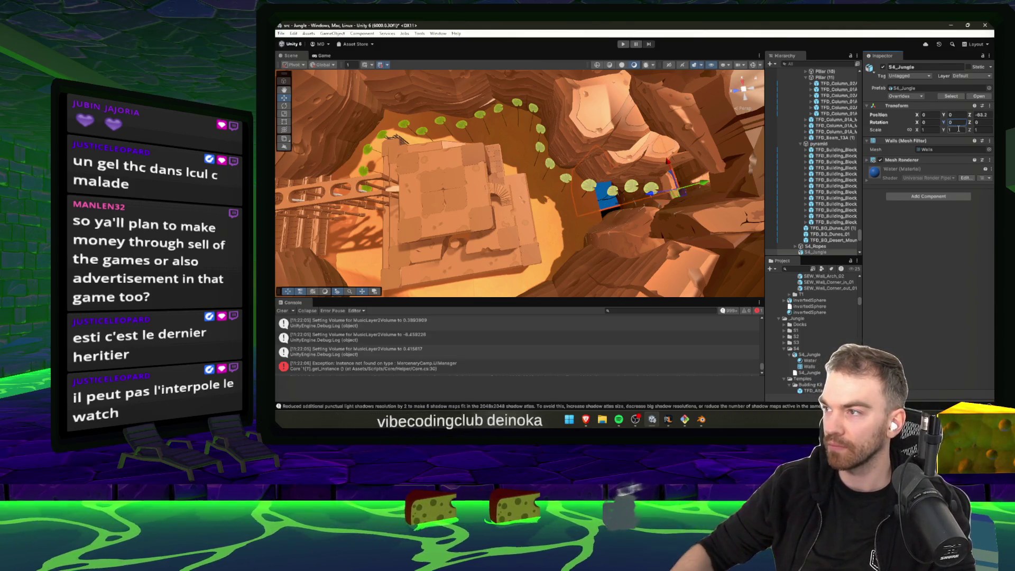
{"action": "type", "text": "90"}
- Inspect the flattened water plane from several angles, then return to Blender
{"action": "left_click_drag", "start_coordinate": [689, 94], "coordinate": [650, 211]}
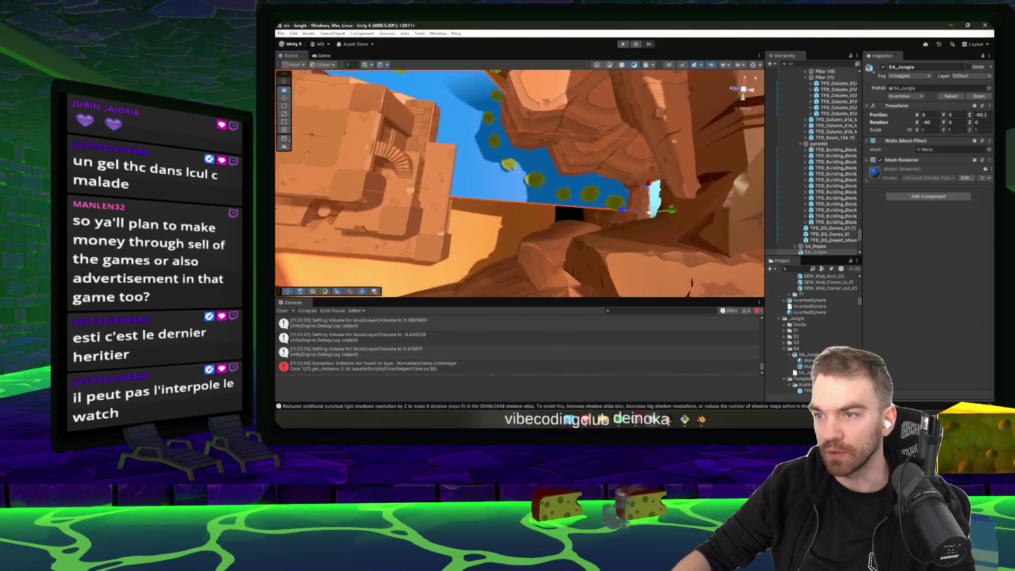
{"action": "scroll", "coordinate": [651, 212], "scroll_direction": "up", "scroll_amount": 5}
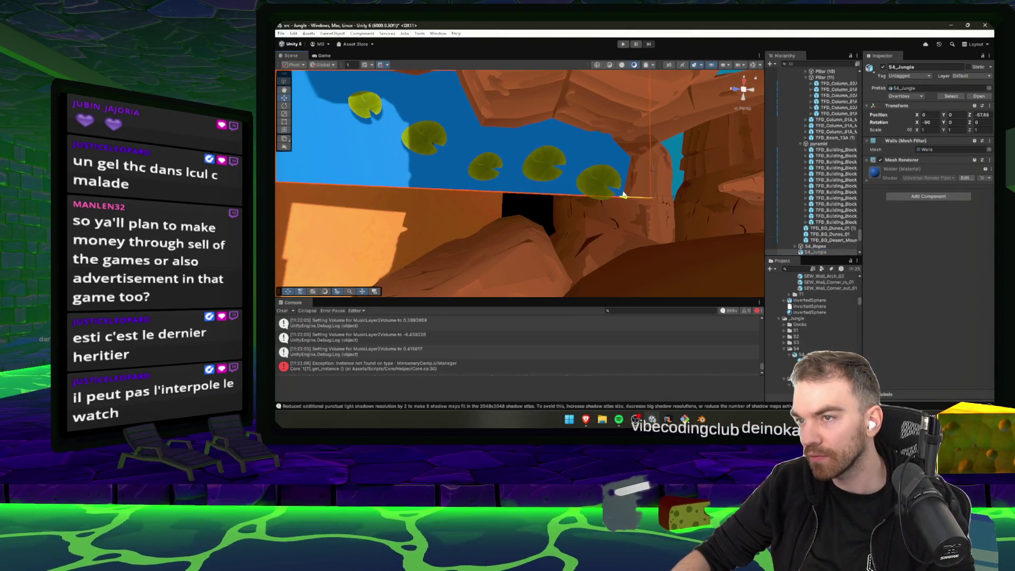
{"action": "mouse_move", "coordinate": [630, 188]}
{"action": "left_mouse_down"}
{"action": "mouse_move", "coordinate": [431, 176]}
{"action": "mouse_move", "coordinate": [860, 277]}
{"action": "mouse_move", "coordinate": [402, 159]}
{"action": "mouse_move", "coordinate": [351, 120]}
{"action": "mouse_move", "coordinate": [932, 152]}
{"action": "left_mouse_up"}
{"action": "mouse_move", "coordinate": [582, 174]}
{"action": "left_mouse_down"}
{"action": "mouse_move", "coordinate": [463, 205]}
{"action": "mouse_move", "coordinate": [639, 197]}
{"action": "mouse_move", "coordinate": [643, 311]}
{"action": "left_mouse_up"}
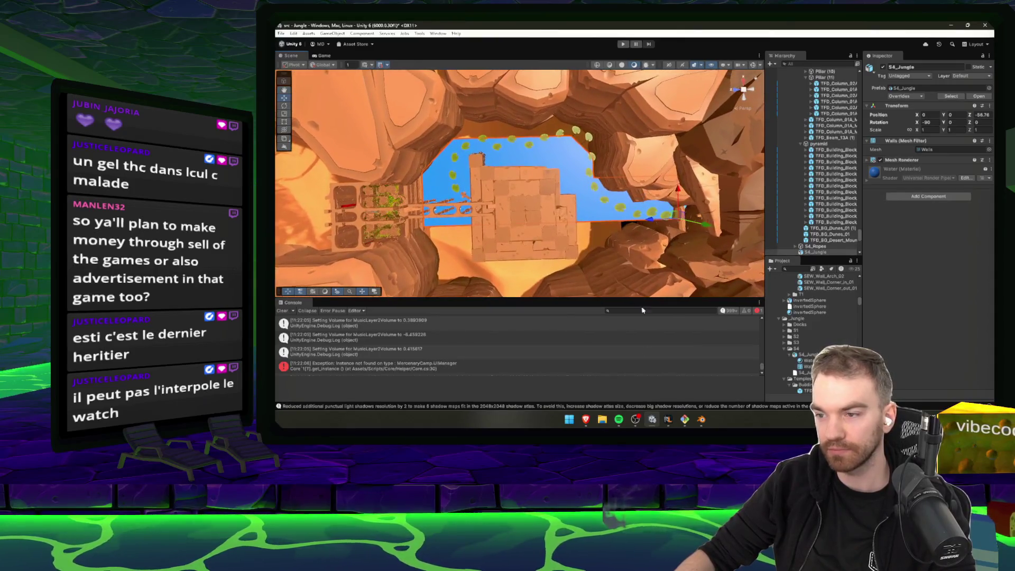
{"action": "left_click", "coordinate": [703, 423]}
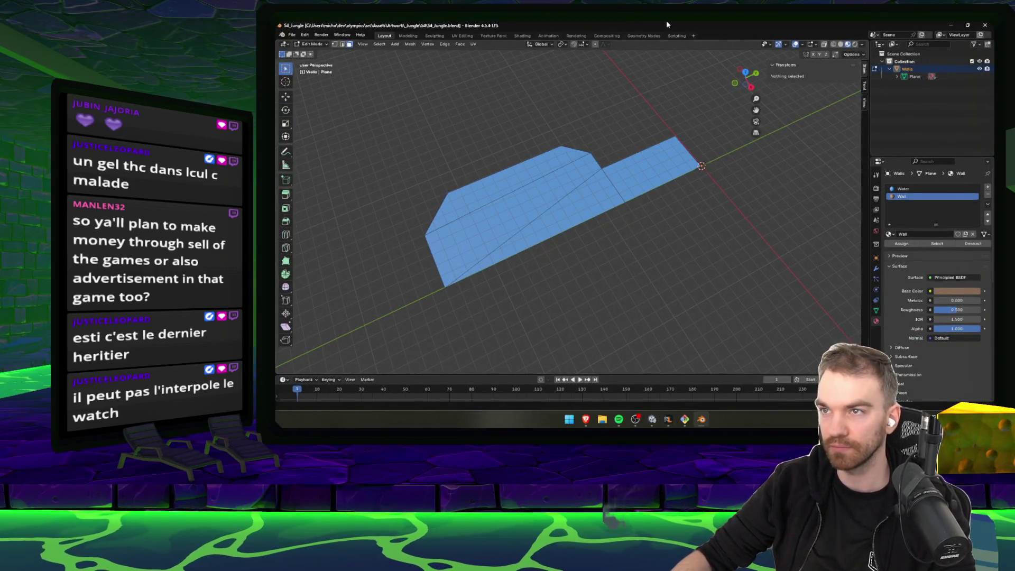
- Back in Unity, orbit and pan the Scene view around the blue water beneath the temple
{"action": "key", "text": "alt+Tab"}
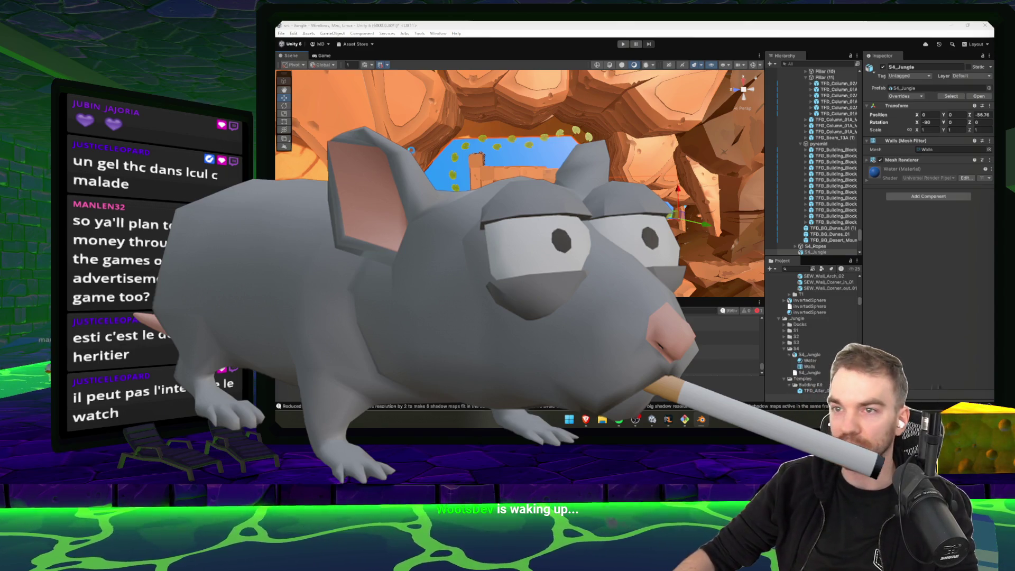
{"action": "mouse_move", "coordinate": [586, 419]}
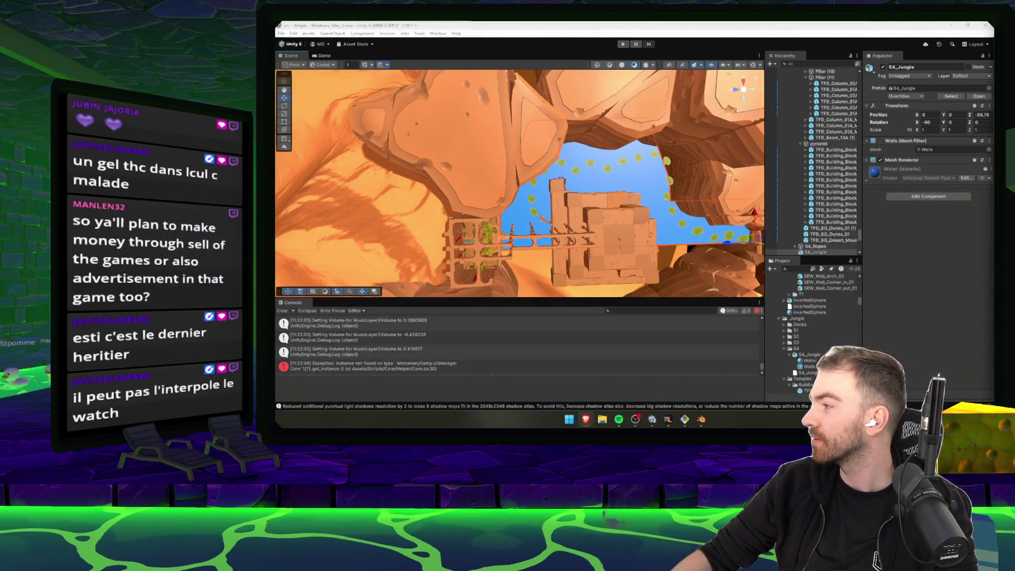
{"action": "left_click_drag", "start_coordinate": [648, 208], "coordinate": [528, 208]}
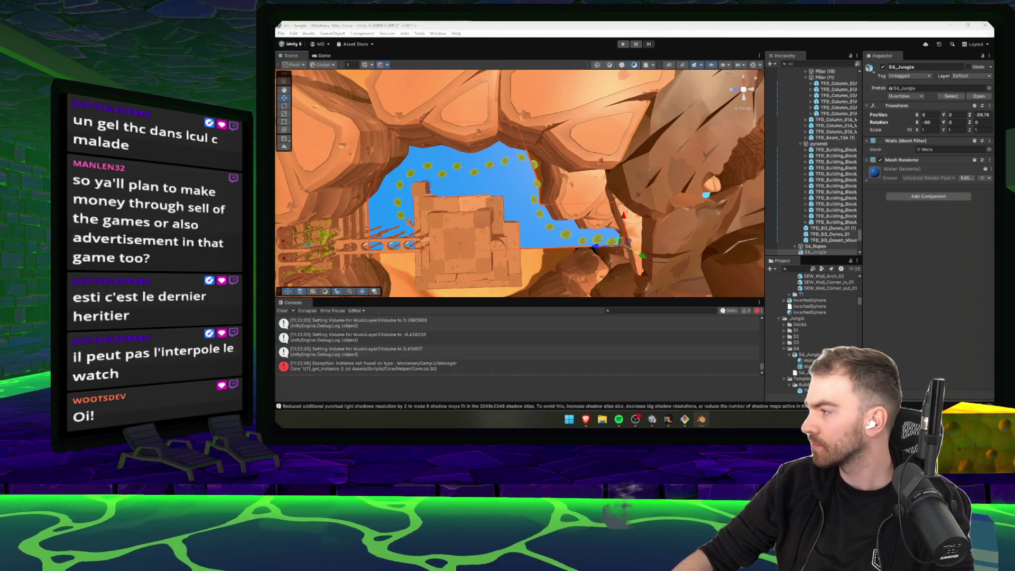
{"action": "mouse_move", "coordinate": [571, 172]}
{"action": "left_mouse_down"}
{"action": "mouse_move", "coordinate": [629, 162]}
{"action": "mouse_move", "coordinate": [655, 166]}
{"action": "mouse_move", "coordinate": [663, 179]}
{"action": "left_mouse_up"}
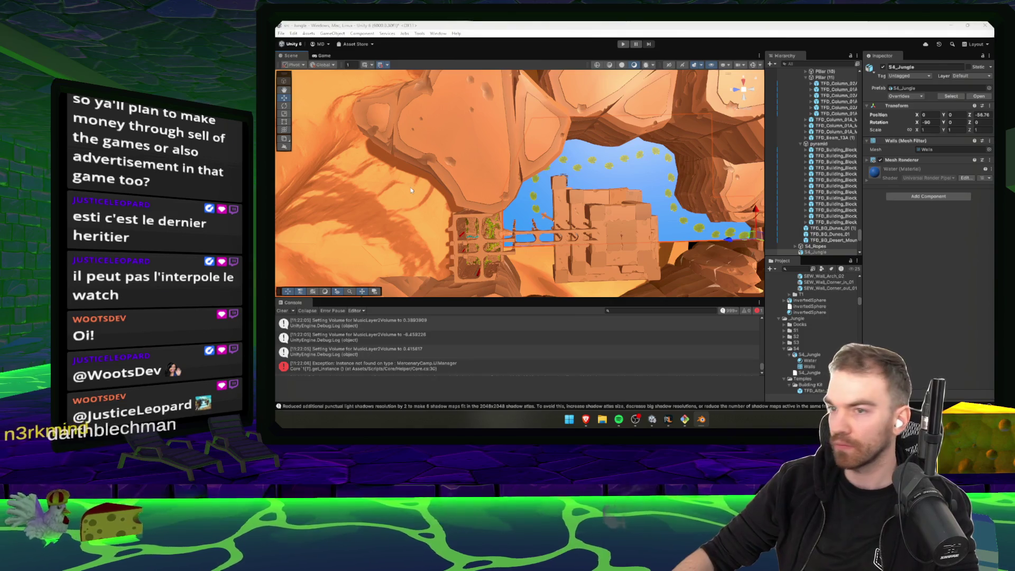
{"action": "left_click_drag", "start_coordinate": [475, 188], "coordinate": [514, 151]}
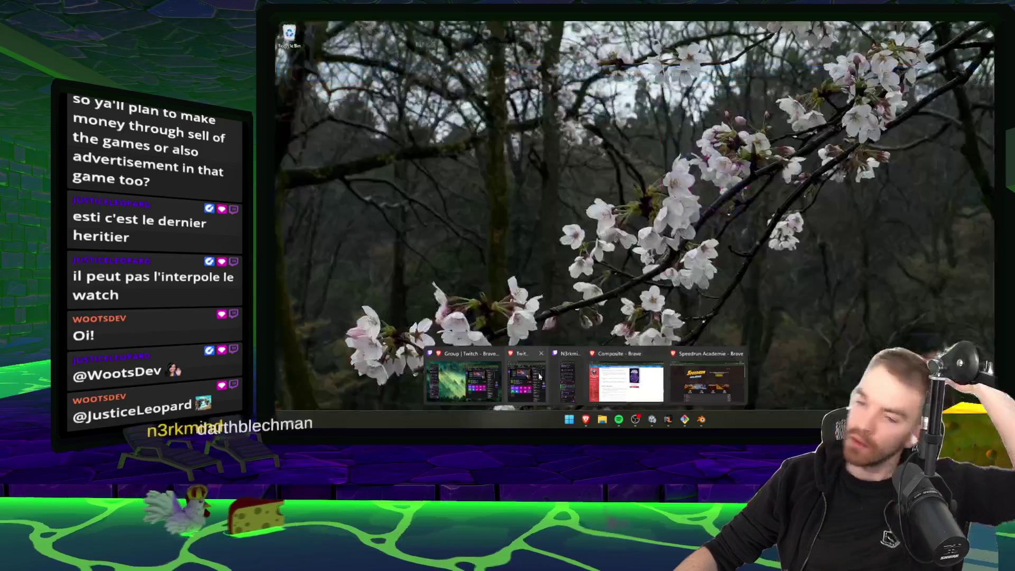
{"action": "left_click", "coordinate": [570, 375]}
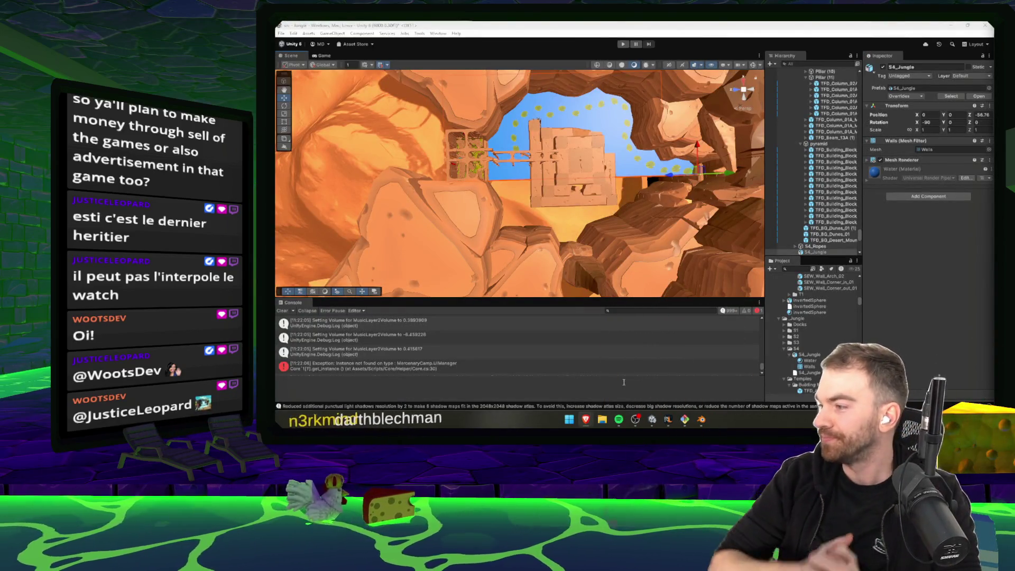
{"action": "key", "text": "Left"}
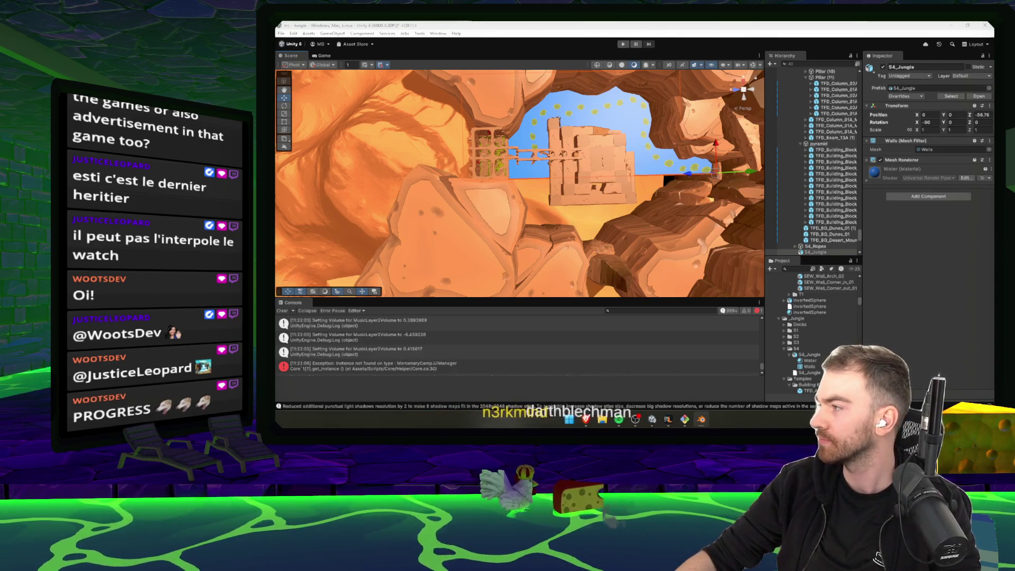
{"action": "mouse_move", "coordinate": [581, 281]}
{"action": "left_mouse_down"}
{"action": "mouse_move", "coordinate": [642, 200]}
{"action": "mouse_move", "coordinate": [592, 222]}
{"action": "left_mouse_up"}
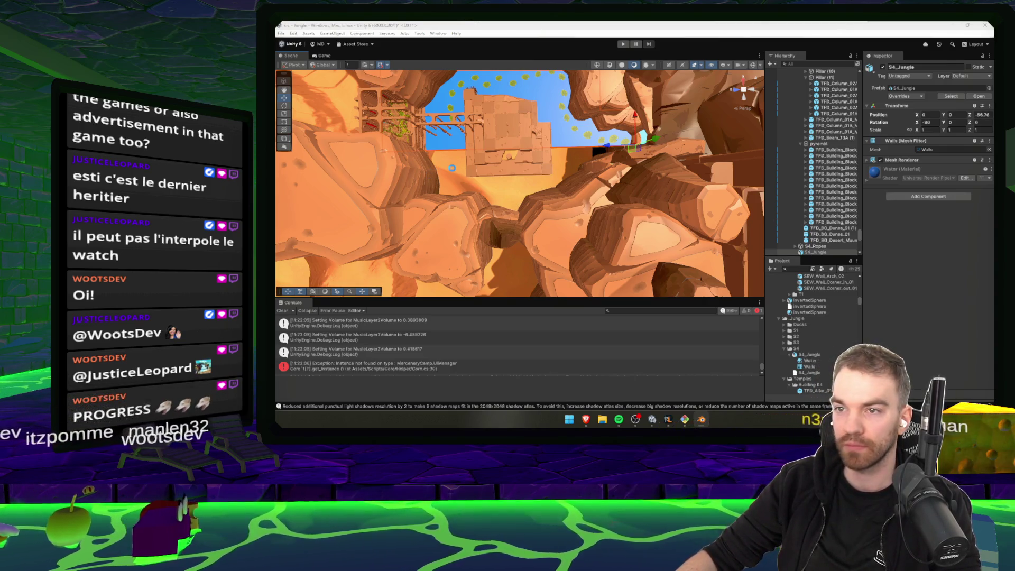
{"action": "mouse_move", "coordinate": [452, 168]}
{"action": "left_mouse_down"}
{"action": "mouse_move", "coordinate": [775, 141]}
{"action": "mouse_move", "coordinate": [776, 133]}
{"action": "mouse_move", "coordinate": [737, 159]}
{"action": "mouse_move", "coordinate": [615, 127]}
{"action": "mouse_move", "coordinate": [546, 125]}
{"action": "mouse_move", "coordinate": [740, 139]}
{"action": "left_mouse_up"}
{"action": "mouse_move", "coordinate": [976, 142]}
{"action": "left_mouse_down"}
{"action": "mouse_move", "coordinate": [655, 196]}
{"action": "mouse_move", "coordinate": [364, 145]}
{"action": "mouse_move", "coordinate": [297, 150]}
{"action": "left_mouse_up"}
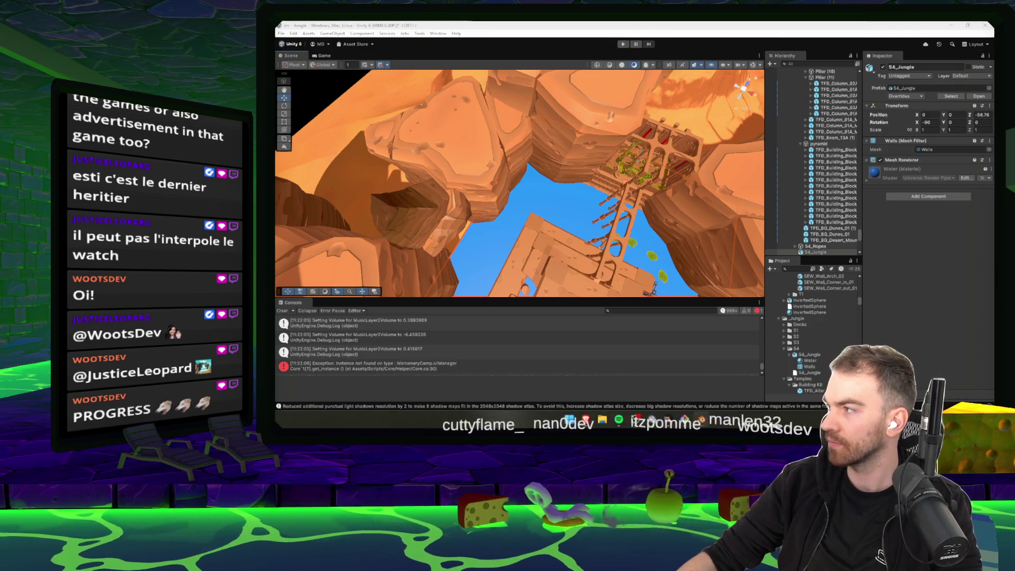
{"action": "left_click", "coordinate": [986, 27]}
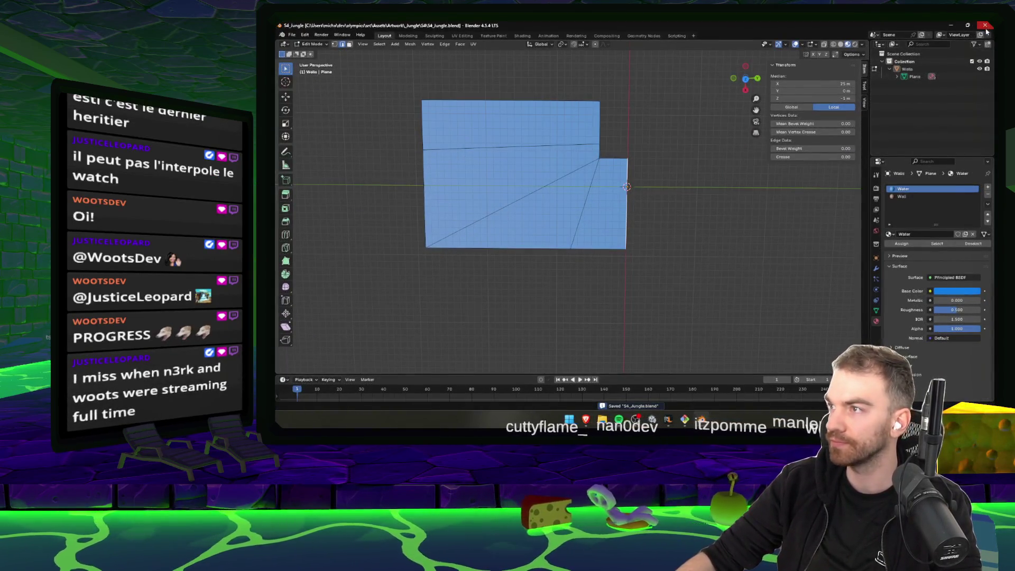
{"action": "left_click", "coordinate": [952, 25]}
{"action": "mouse_move", "coordinate": [508, 217]}
{"action": "left_mouse_down"}
{"action": "mouse_move", "coordinate": [588, 164]}
{"action": "mouse_move", "coordinate": [633, 189]}
{"action": "mouse_move", "coordinate": [622, 157]}
{"action": "mouse_move", "coordinate": [605, 146]}
{"action": "left_mouse_up"}
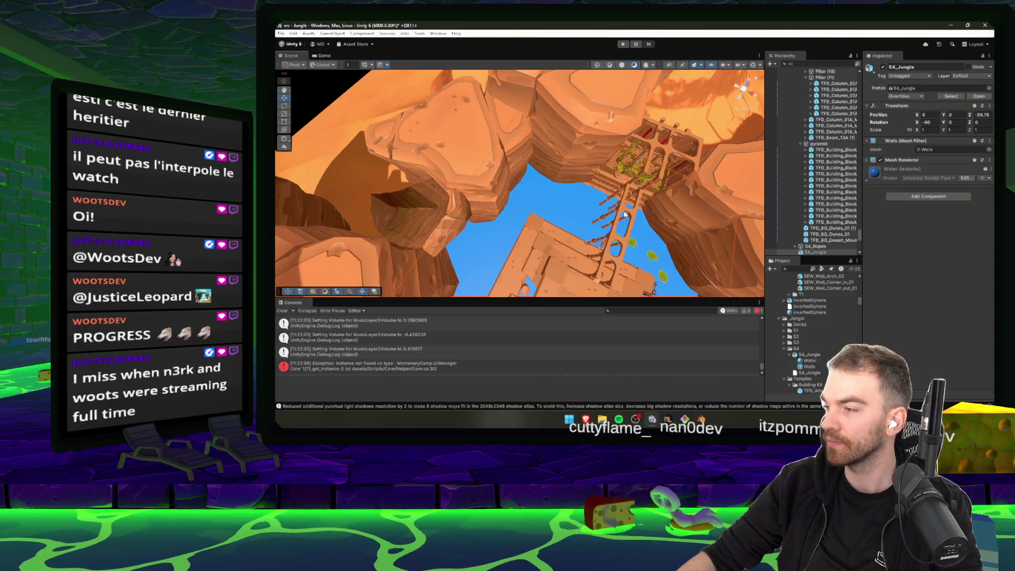
{"action": "left_click", "coordinate": [669, 419]}
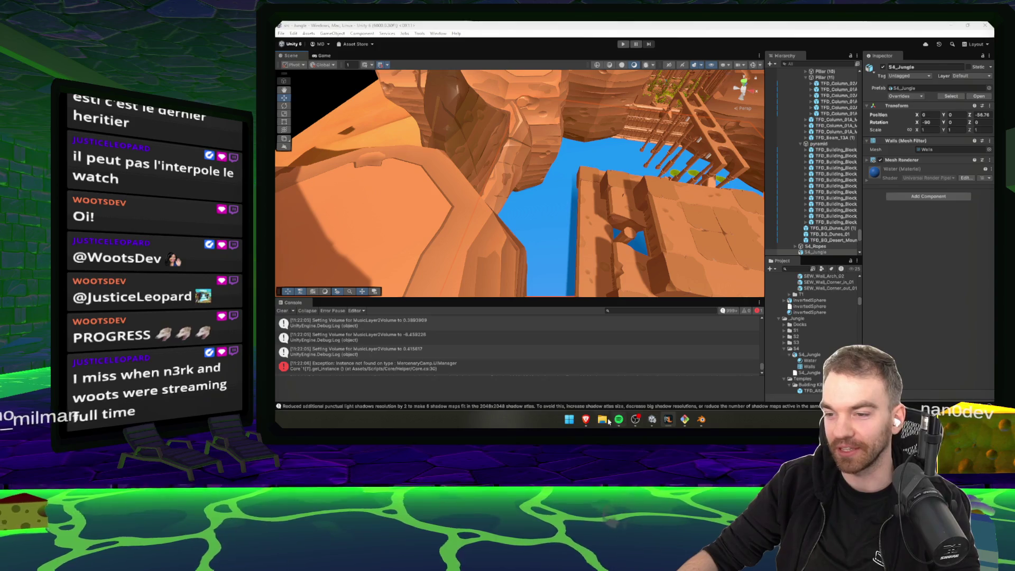
{"action": "mouse_move", "coordinate": [586, 420]}
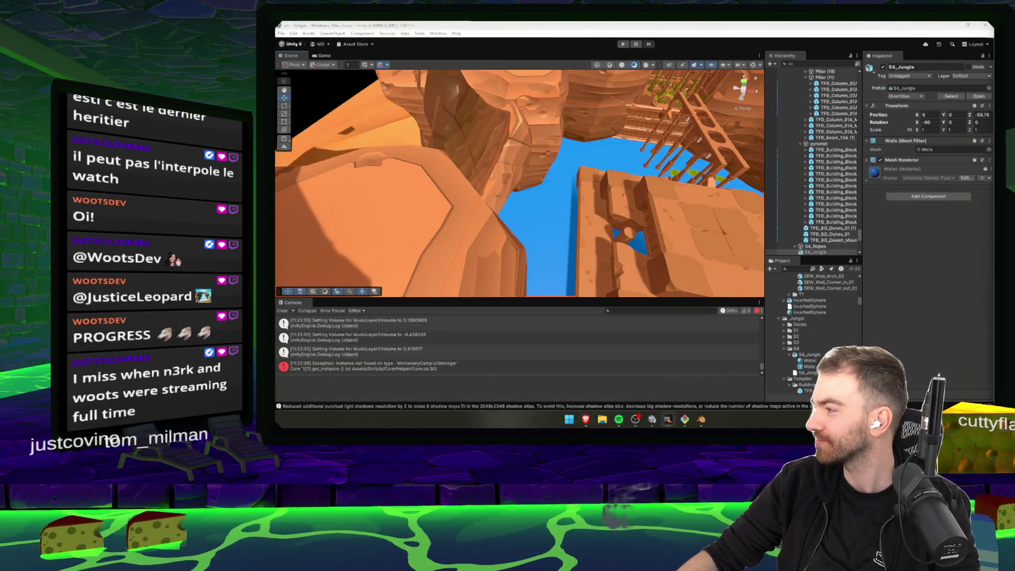
{"action": "left_click", "coordinate": [710, 233]}
{"action": "key", "text": "f"}
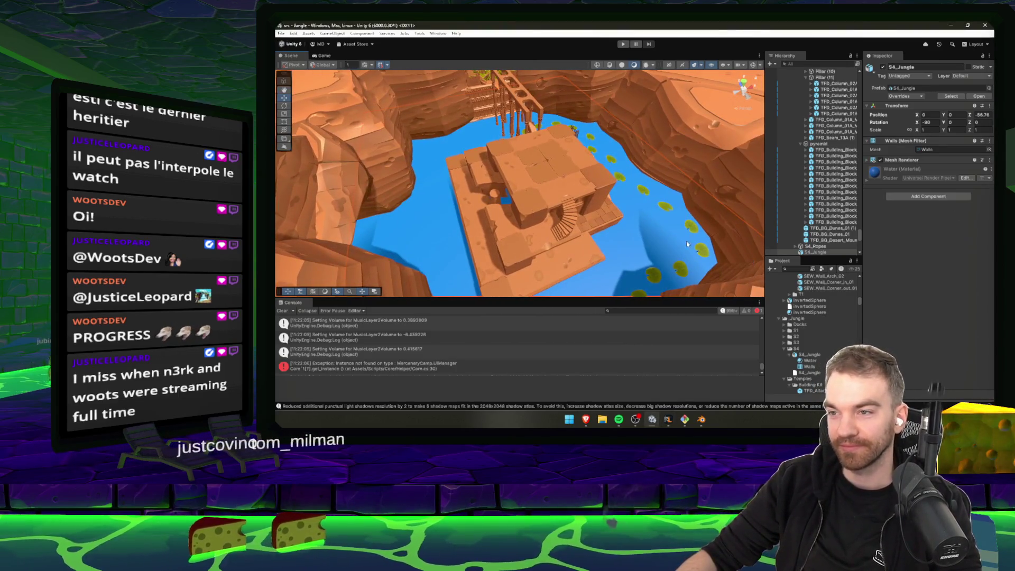
{"action": "scroll", "coordinate": [688, 245], "scroll_direction": "up", "scroll_amount": 10}
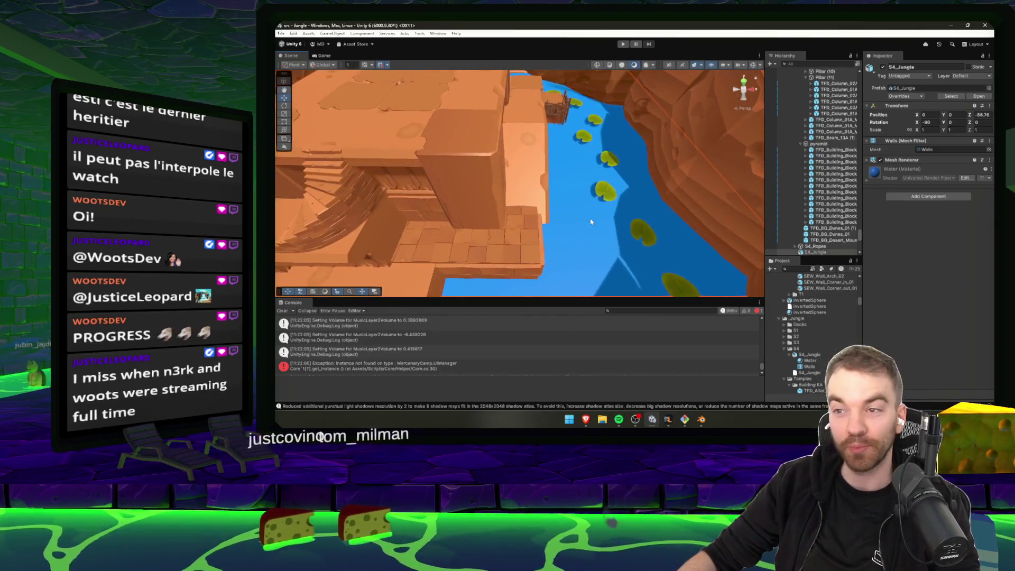
{"action": "mouse_move", "coordinate": [635, 213]}
{"action": "left_mouse_down"}
{"action": "mouse_move", "coordinate": [613, 200]}
{"action": "mouse_move", "coordinate": [634, 214]}
{"action": "mouse_move", "coordinate": [914, 212]}
{"action": "mouse_move", "coordinate": [574, 228]}
{"action": "mouse_move", "coordinate": [502, 181]}
{"action": "mouse_move", "coordinate": [509, 178]}
{"action": "left_mouse_up"}
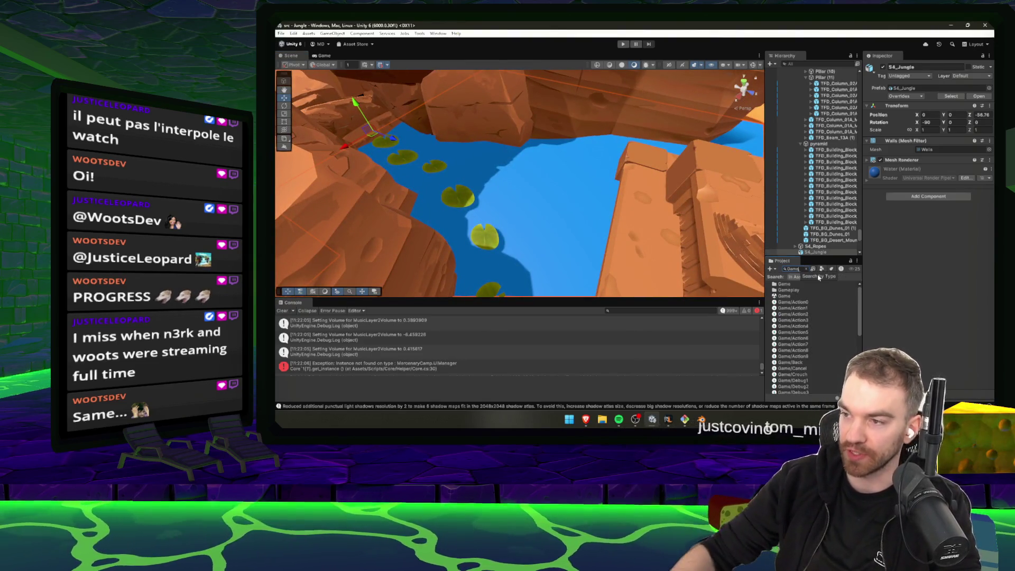
{"action": "double_click", "coordinate": [800, 296]}
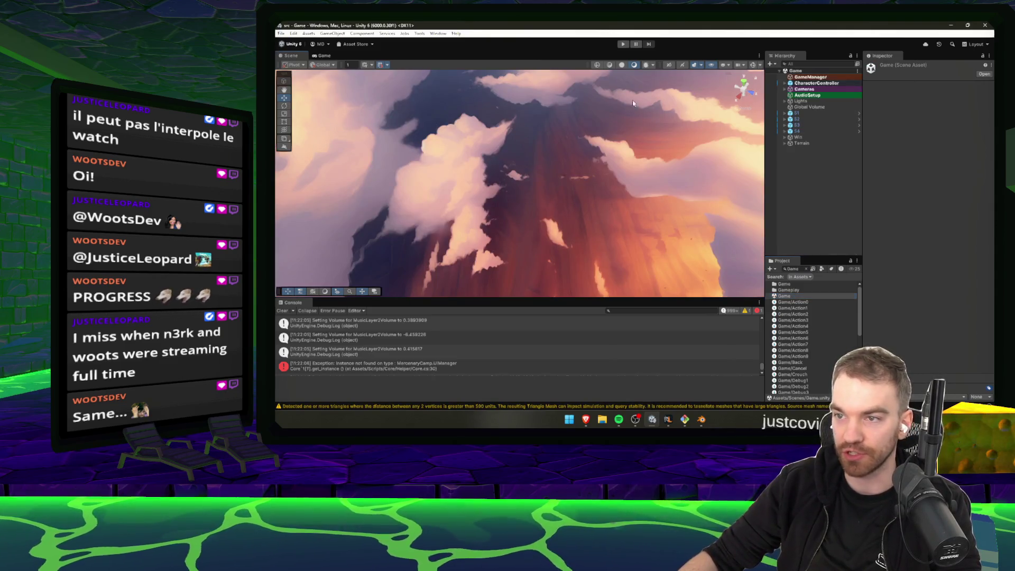
- Select the S1_WaterPlane in the Scene view to inspect its water material
{"action": "left_click", "coordinate": [528, 172]}
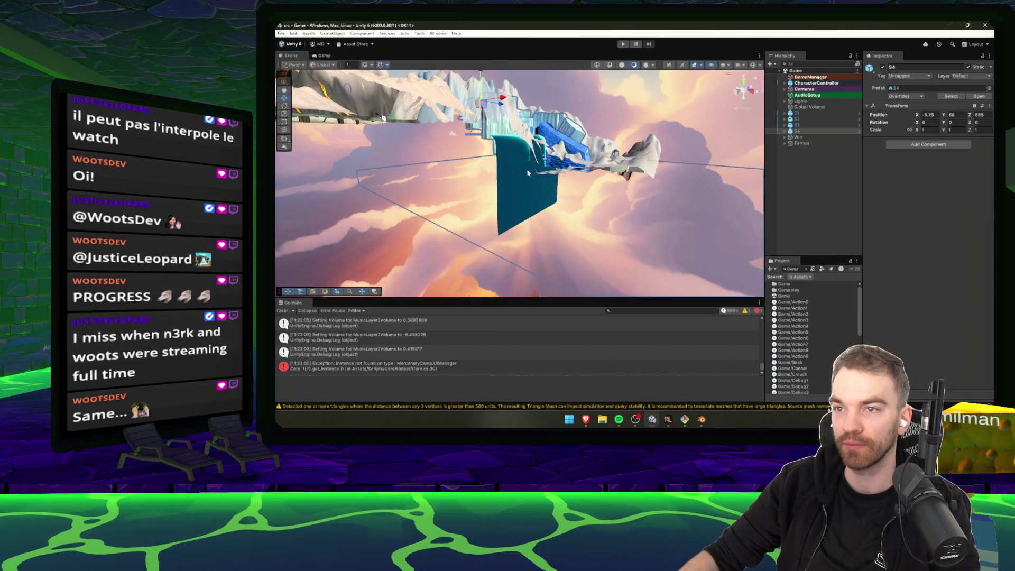
{"action": "left_click", "coordinate": [518, 177]}
{"action": "mouse_move", "coordinate": [497, 112]}
{"action": "left_mouse_down"}
{"action": "mouse_move", "coordinate": [383, 37]}
{"action": "mouse_move", "coordinate": [460, 170]}
{"action": "left_mouse_up"}
{"action": "left_click", "coordinate": [460, 170]}
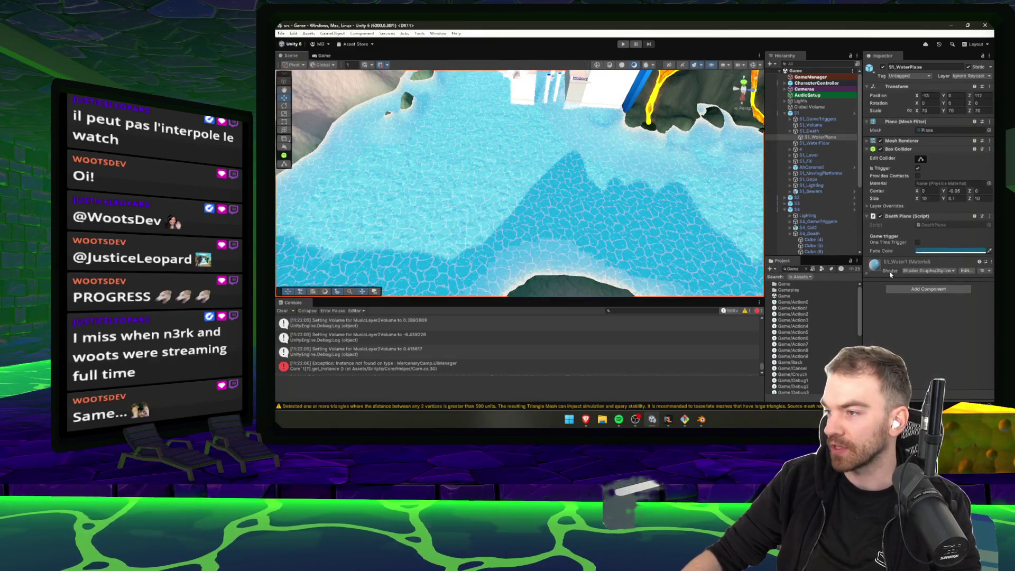
- Open the Jungle scene, then duplicate the S1_Water material as Jungle_S4_Water
{"action": "left_click", "coordinate": [804, 269]}
{"action": "type", "text": "s1_w"}
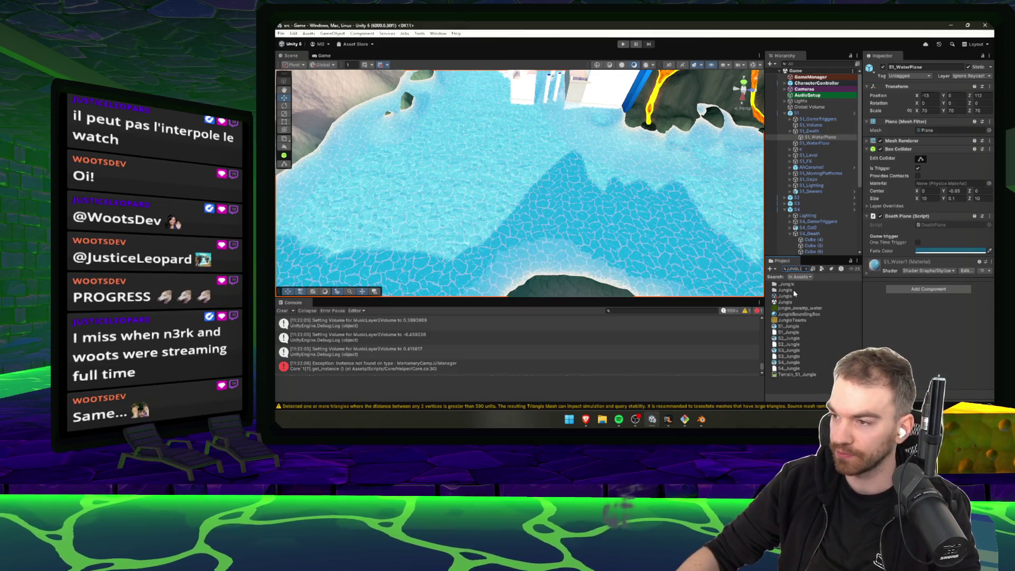
{"action": "left_click", "coordinate": [787, 303]}
{"action": "type", "text": "s1"}
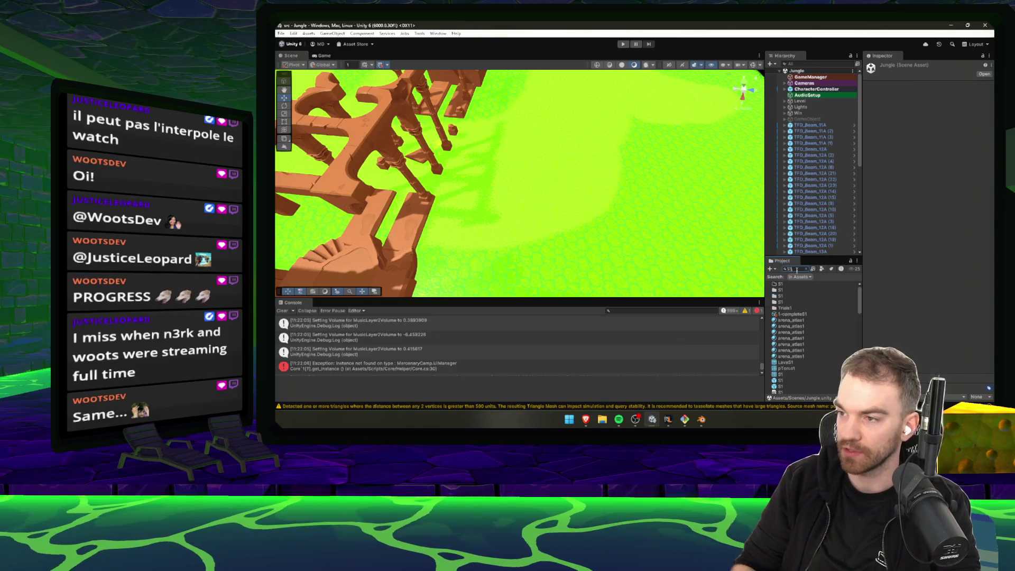
{"action": "left_click", "coordinate": [789, 285]}
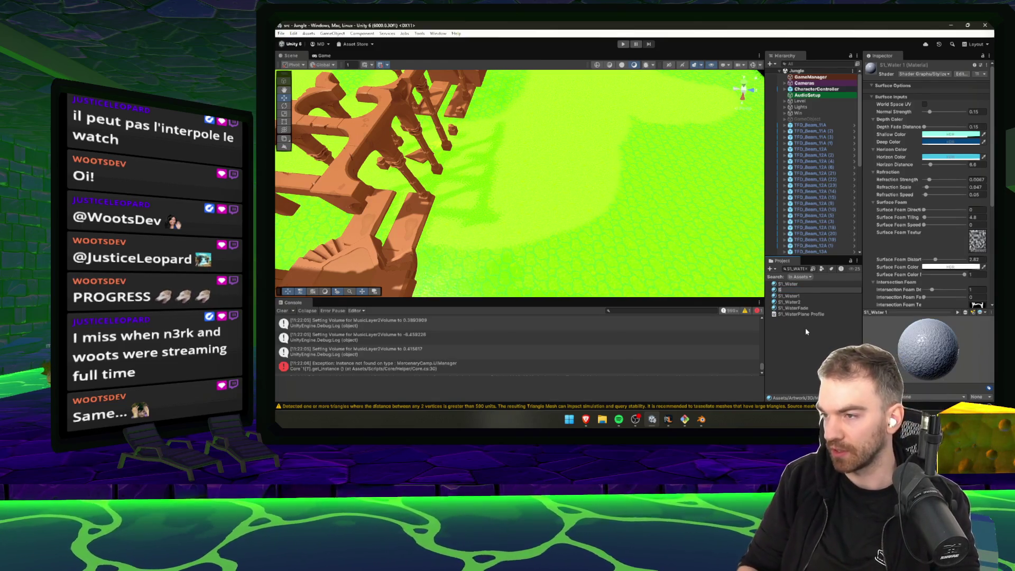
{"action": "type", "text": "Jungle_S4"}
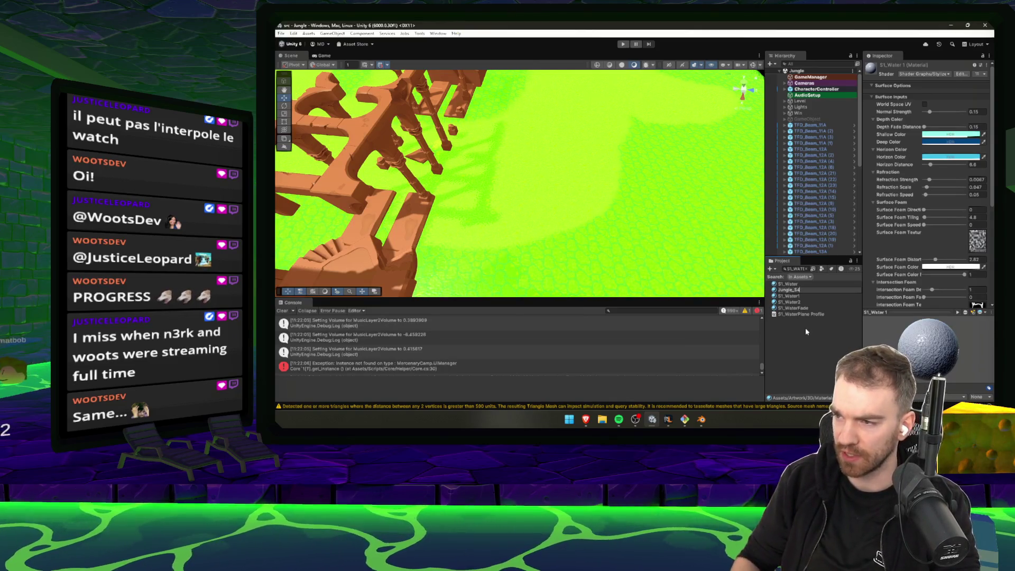
{"action": "type", "text": "_Water"}
{"action": "key", "text": "Return"}
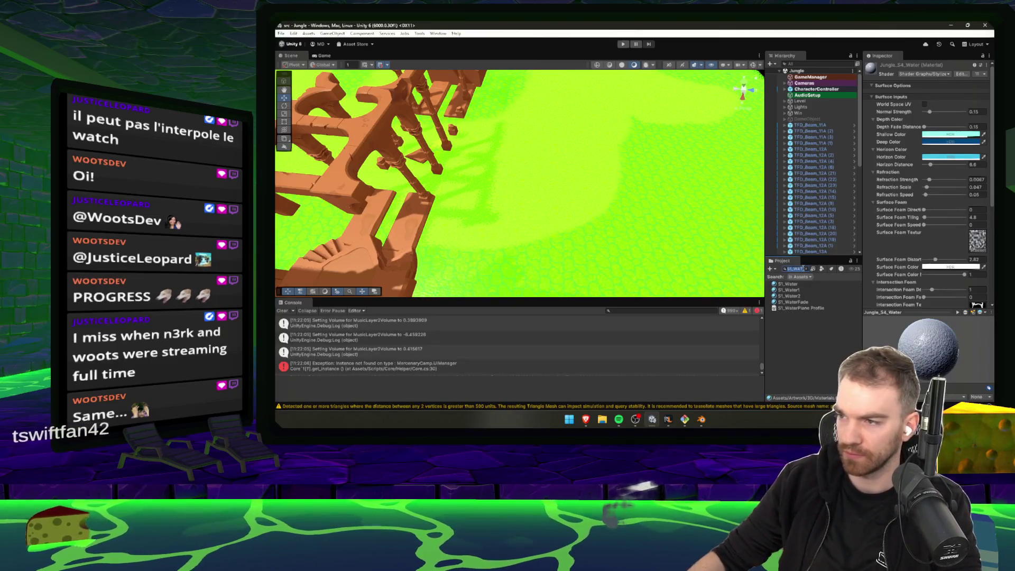
- Drag Jungle_S4_Water onto the jungle level's water plane and expand its material settings
{"action": "left_click", "coordinate": [805, 268]}
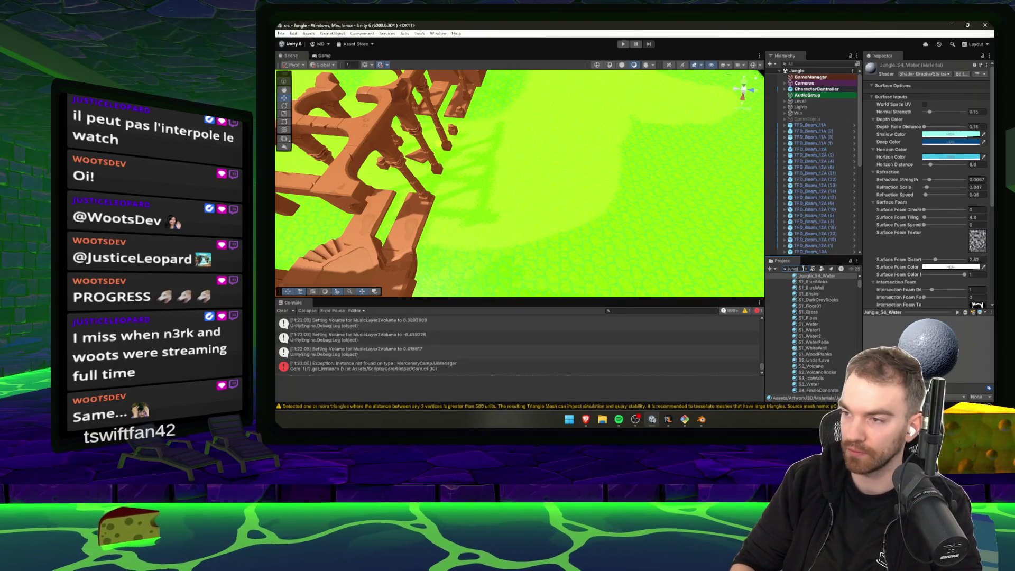
{"action": "type", "text": "_S4"}
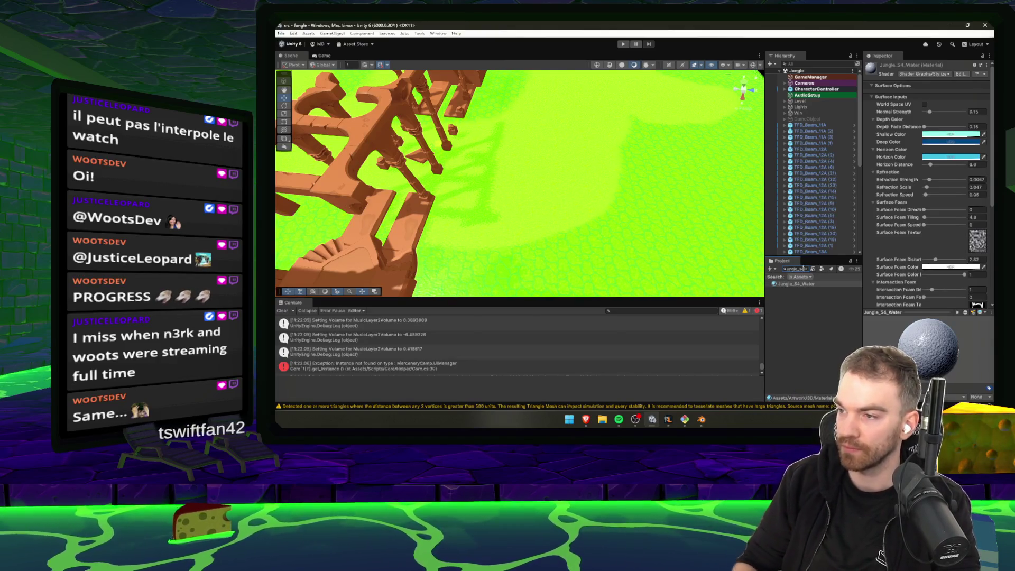
{"action": "mouse_move", "coordinate": [609, 201]}
{"action": "left_mouse_down"}
{"action": "mouse_move", "coordinate": [991, 181]}
{"action": "mouse_move", "coordinate": [799, 286]}
{"action": "mouse_move", "coordinate": [494, 192]}
{"action": "mouse_move", "coordinate": [529, 213]}
{"action": "left_mouse_up"}
{"action": "mouse_move", "coordinate": [530, 214]}
{"action": "left_mouse_down"}
{"action": "mouse_move", "coordinate": [641, 160]}
{"action": "mouse_move", "coordinate": [693, 167]}
{"action": "mouse_move", "coordinate": [719, 153]}
{"action": "mouse_move", "coordinate": [639, 136]}
{"action": "mouse_move", "coordinate": [600, 166]}
{"action": "mouse_move", "coordinate": [482, 131]}
{"action": "left_mouse_up"}
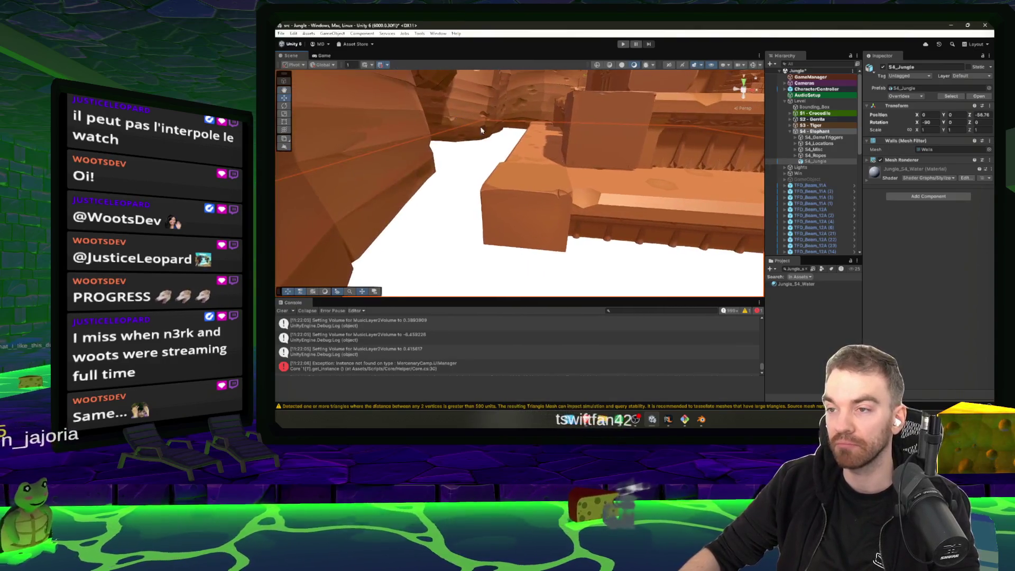
{"action": "left_click", "coordinate": [894, 180]}
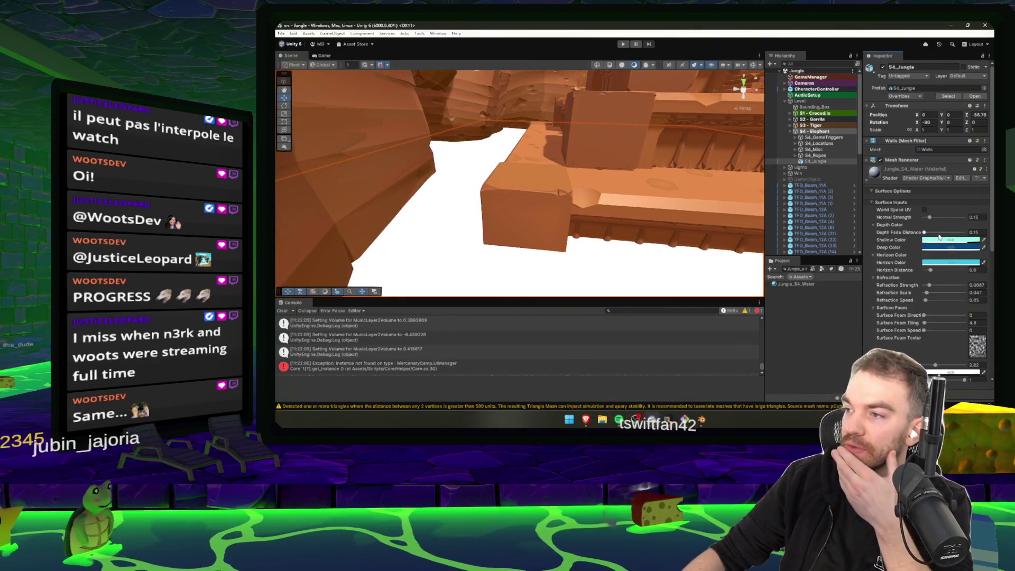
- Fly the Scene view toward the lily-pad water area, then switch over to Blender
{"action": "mouse_move", "coordinate": [603, 175]}
{"action": "left_mouse_down"}
{"action": "mouse_move", "coordinate": [580, 191]}
{"action": "mouse_move", "coordinate": [627, 247]}
{"action": "mouse_move", "coordinate": [519, 186]}
{"action": "mouse_move", "coordinate": [601, 147]}
{"action": "mouse_move", "coordinate": [657, 197]}
{"action": "mouse_move", "coordinate": [555, 197]}
{"action": "mouse_move", "coordinate": [610, 245]}
{"action": "mouse_move", "coordinate": [683, 241]}
{"action": "left_mouse_up"}
{"action": "left_click_drag", "start_coordinate": [749, 222], "coordinate": [681, 182]}
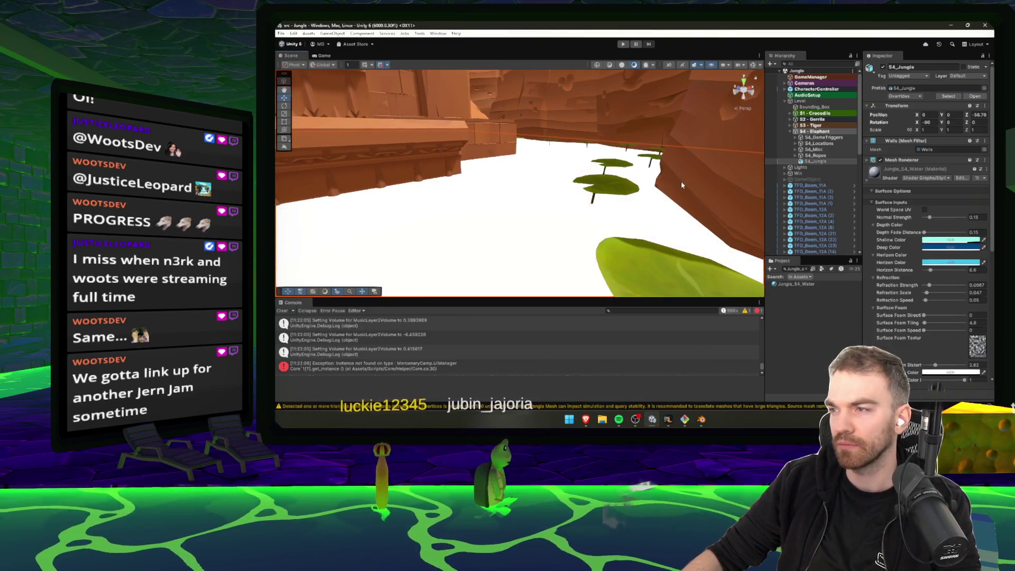
{"action": "key", "text": "alt+Tab"}
- Select the water plane and enter UV Editing with the whole plane selected
{"action": "key", "text": "Tab"}
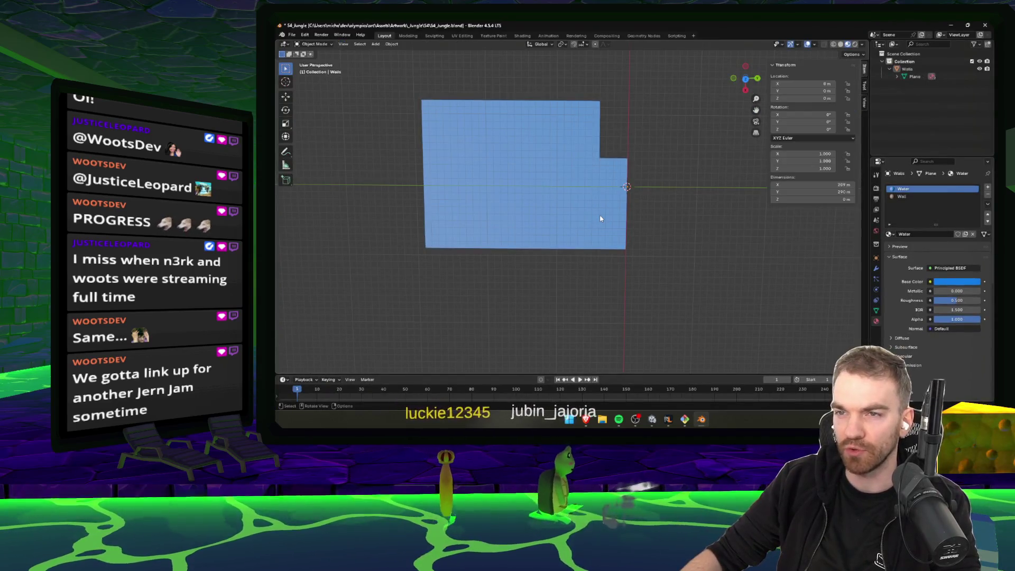
{"action": "left_click", "coordinate": [538, 130]}
{"action": "key", "text": "ctrl+s"}
{"action": "left_click", "coordinate": [462, 36]}
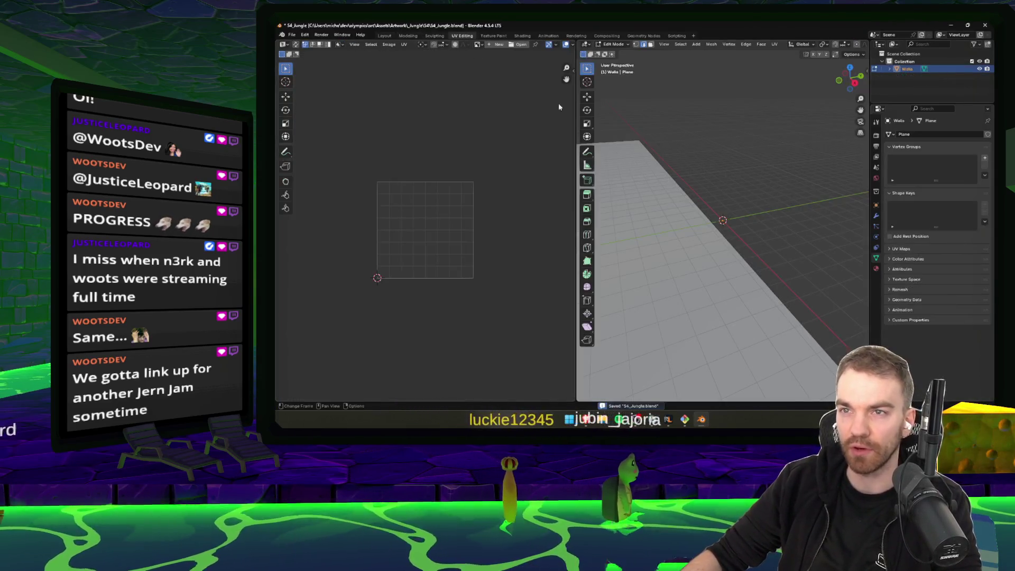
{"action": "key", "text": "a"}
{"action": "key", "text": "u"}
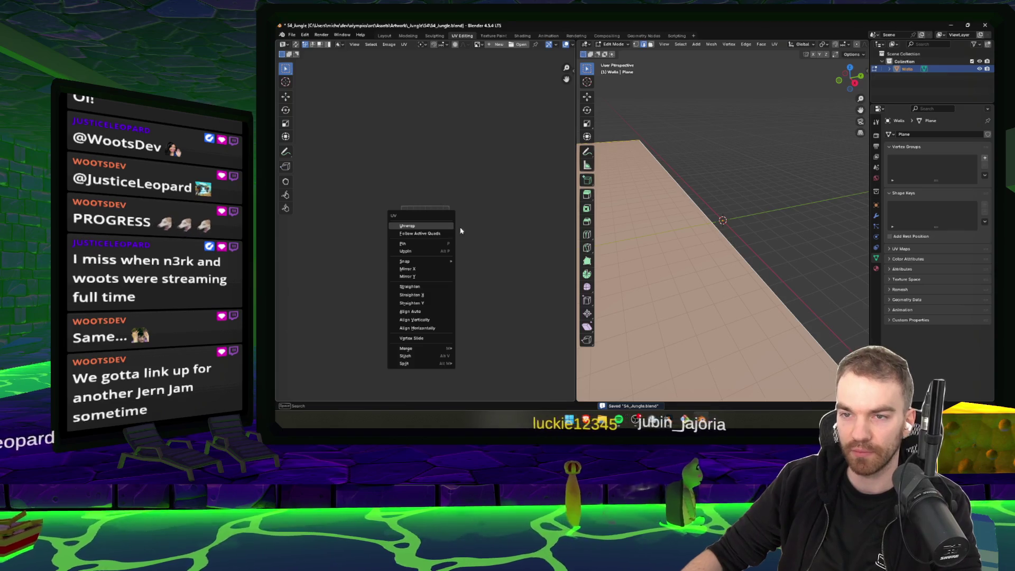
{"action": "left_click", "coordinate": [442, 229]}
- Unwrap the water plane's mesh and save S4_Jungle.blend
{"action": "scroll", "coordinate": [442, 229], "scroll_direction": "down", "scroll_amount": 3}
{"action": "key", "text": "u"}
{"action": "key", "text": "u"}
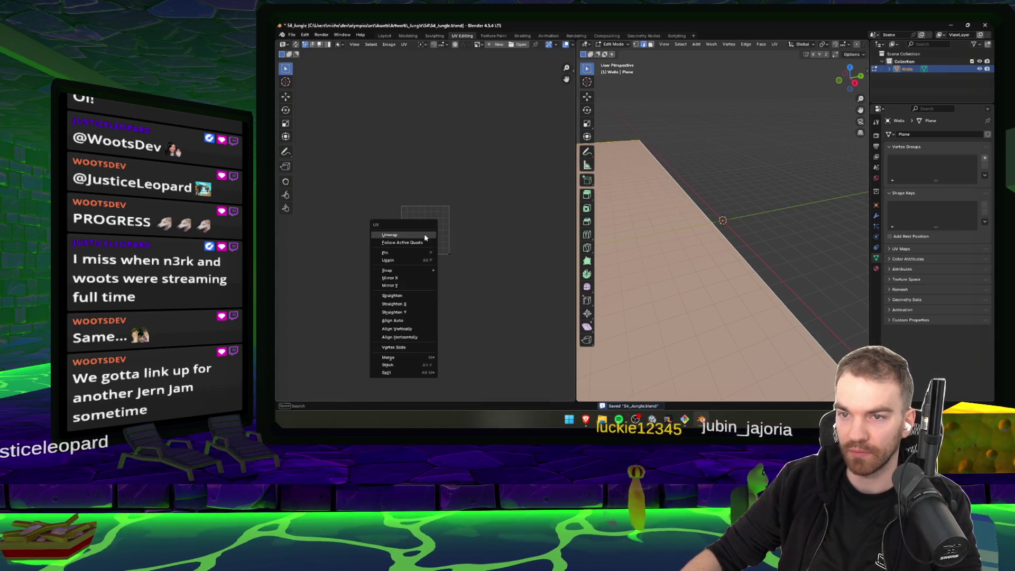
{"action": "left_click_drag", "start_coordinate": [677, 228], "coordinate": [690, 212]}
{"action": "key", "text": "u"}
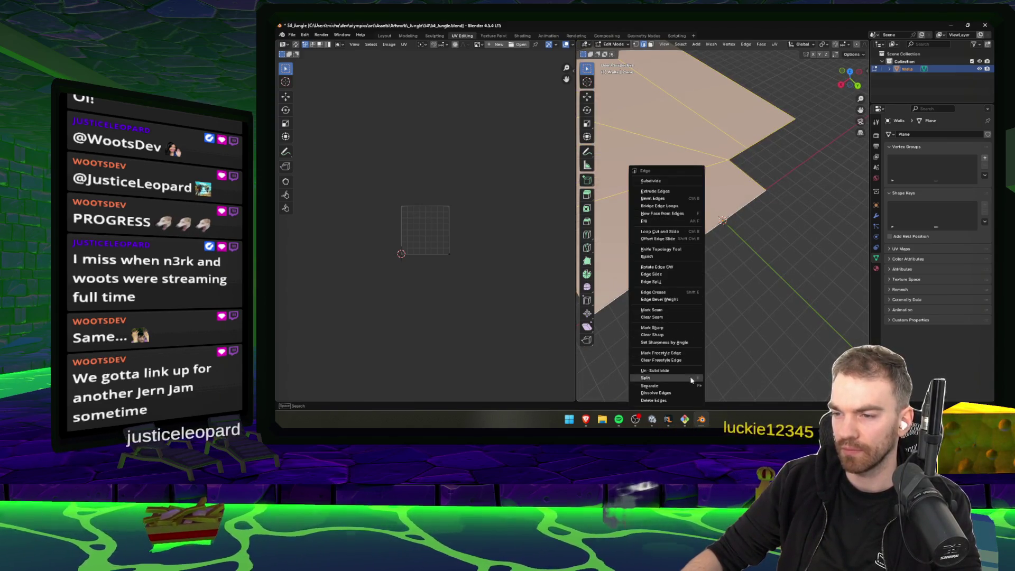
{"action": "key", "text": "u"}
{"action": "left_click", "coordinate": [788, 290]}
{"action": "key", "text": "u"}
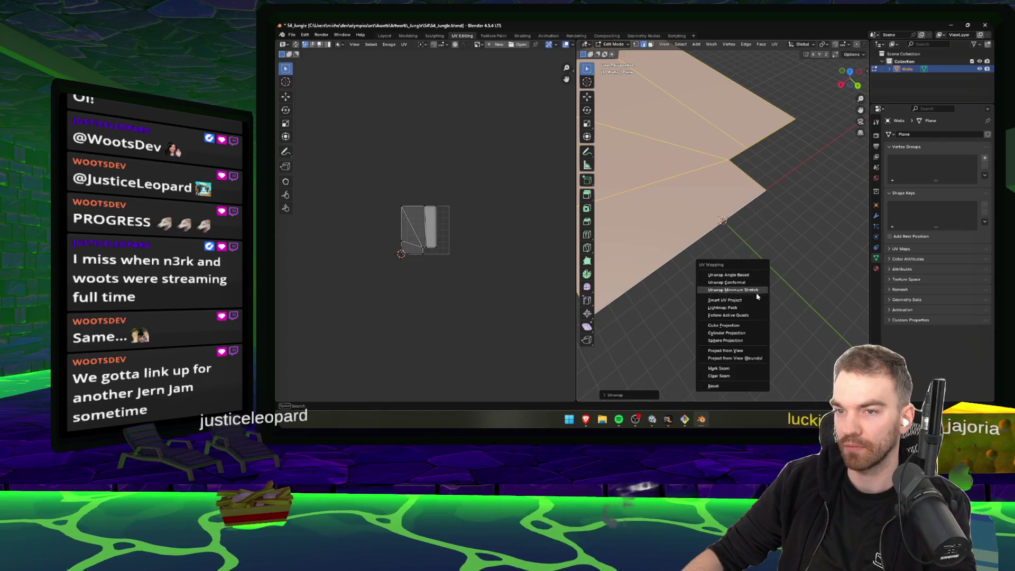
{"action": "key", "text": "alt+a"}
{"action": "key", "text": "ctrl+s"}
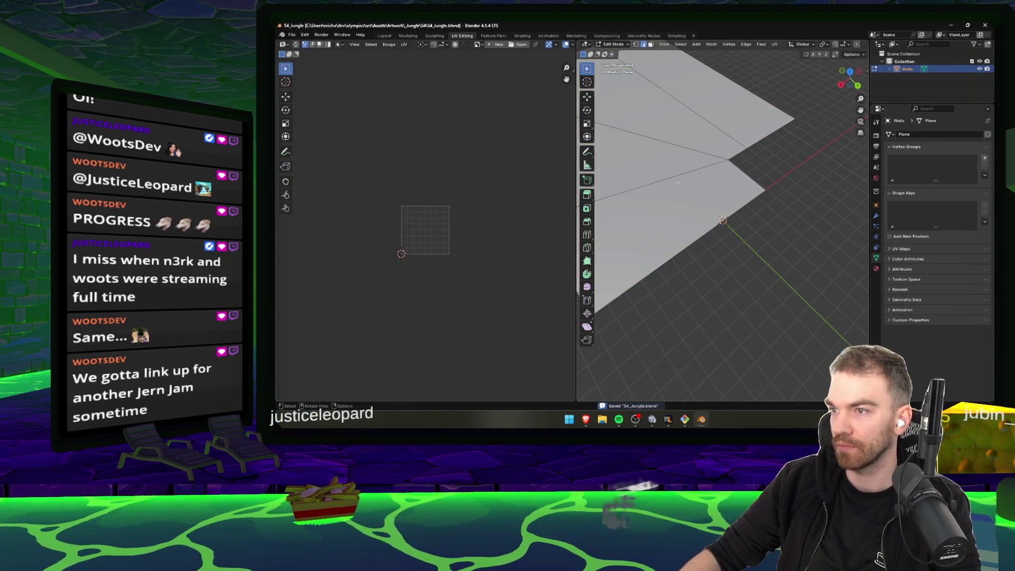
{"action": "key", "text": "a"}
{"action": "key", "text": "ctrl+s"}
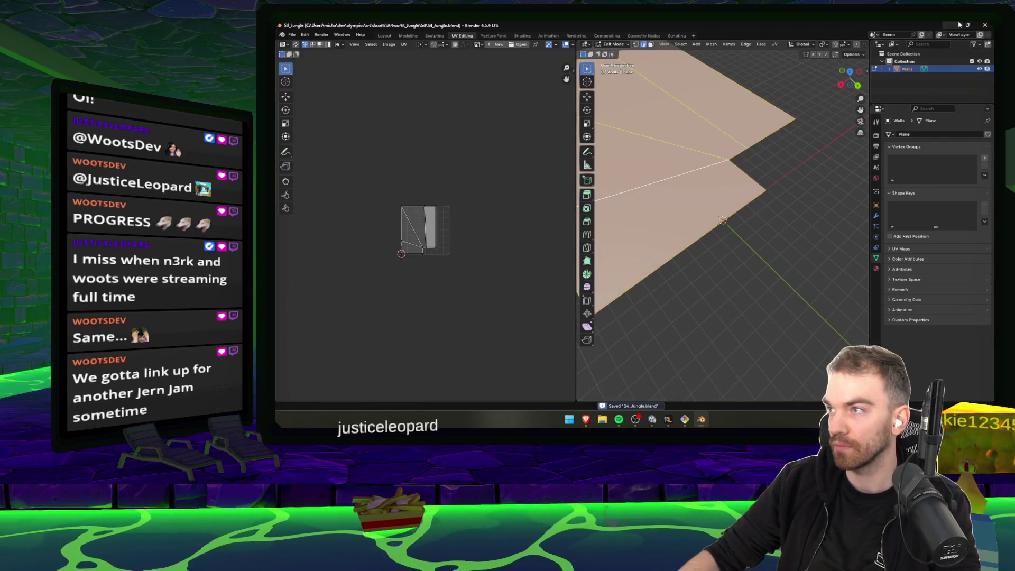
- Check the temple water in Unity, then bring the Blender file back to the front
{"action": "left_click", "coordinate": [959, 25]}
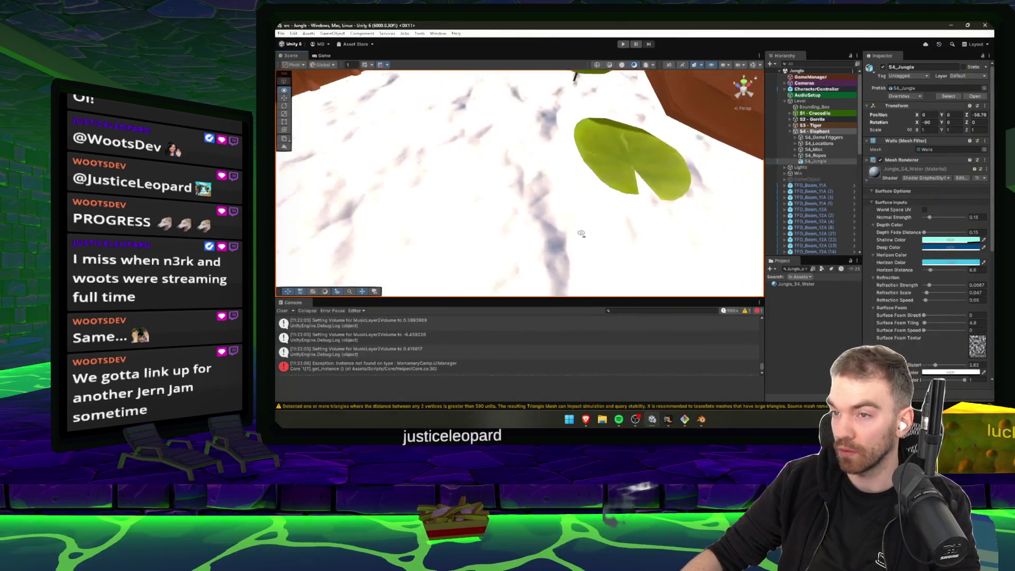
{"action": "scroll", "coordinate": [581, 233], "scroll_direction": "down", "scroll_amount": 10}
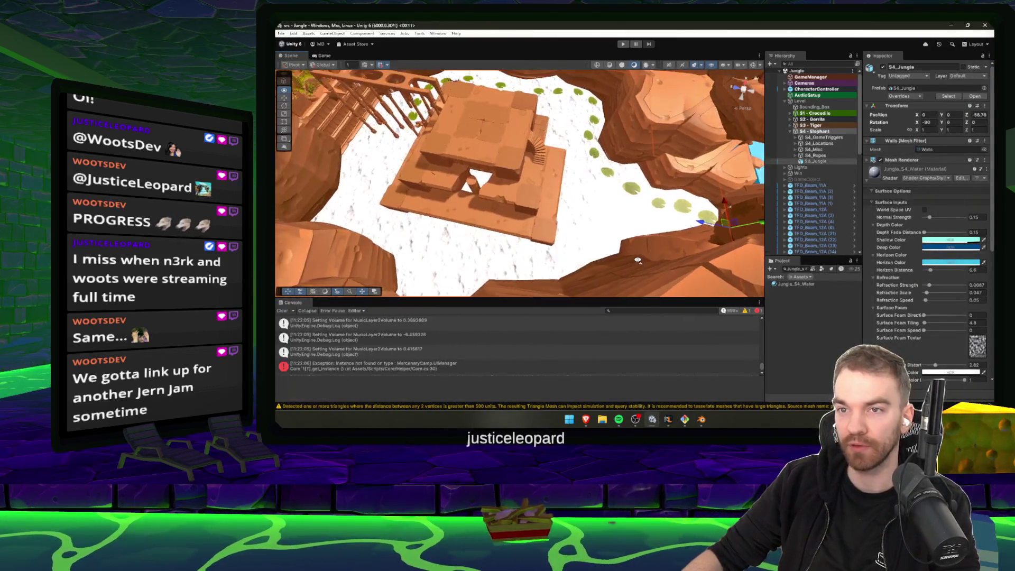
{"action": "left_click_drag", "start_coordinate": [637, 260], "coordinate": [666, 339]}
{"action": "mouse_move", "coordinate": [702, 420]}
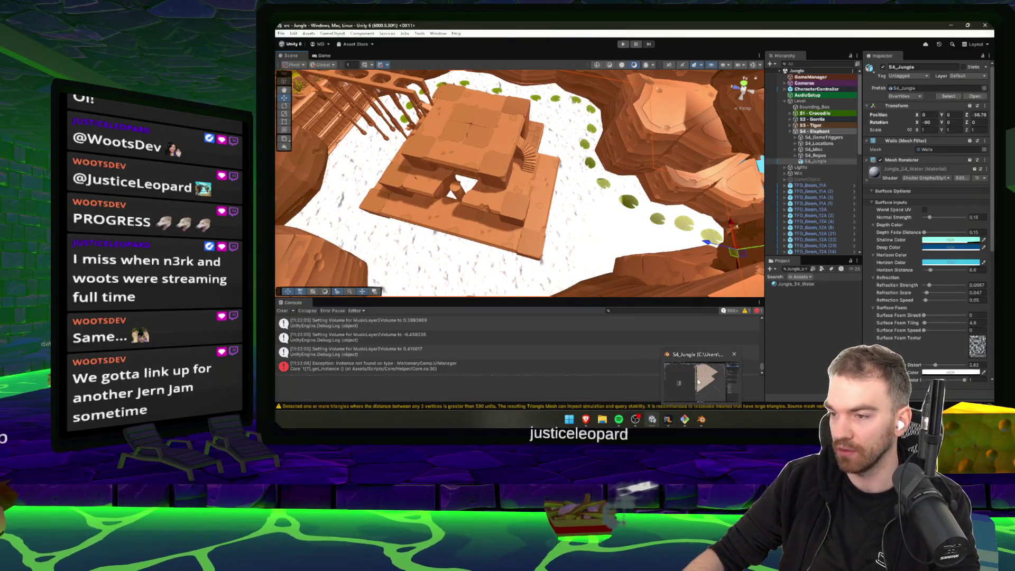
{"action": "left_click", "coordinate": [698, 381]}
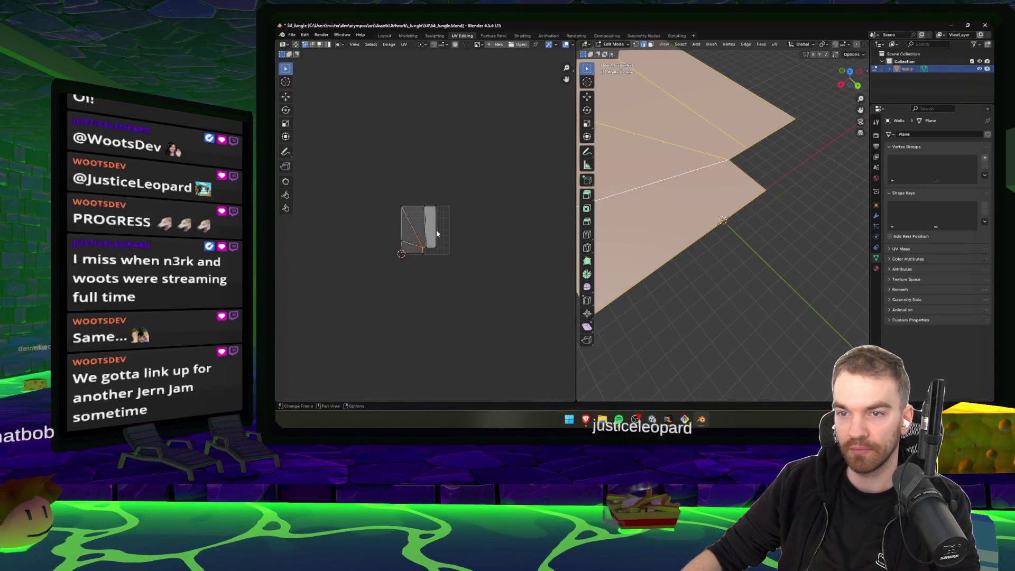
- Scale all water-plane UVs up to fill the UV space, save S4_Jungle.blend, and close Blender
{"action": "key", "text": "a"}
{"action": "key", "text": "s"}
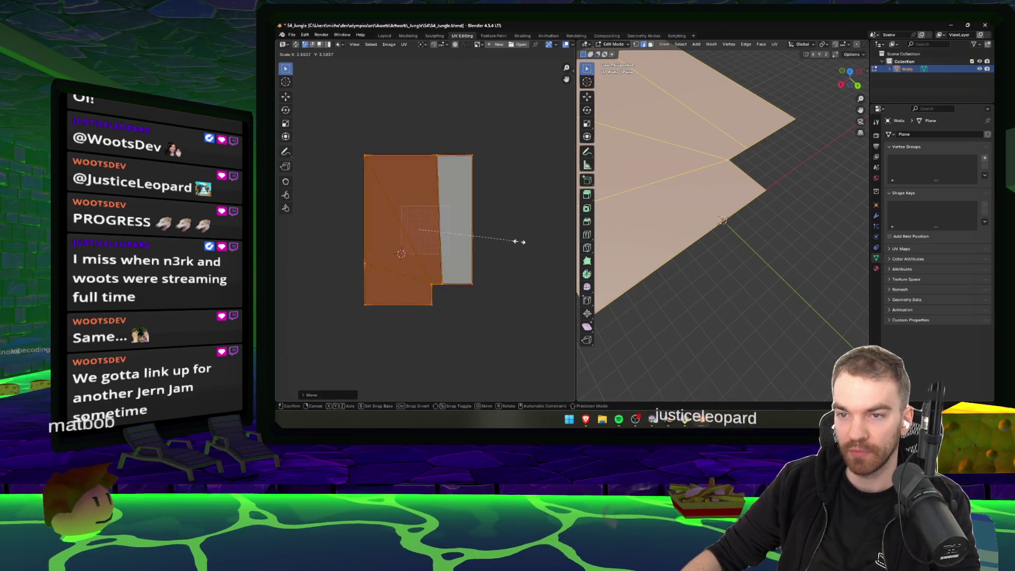
{"action": "left_click", "coordinate": [342, 284]}
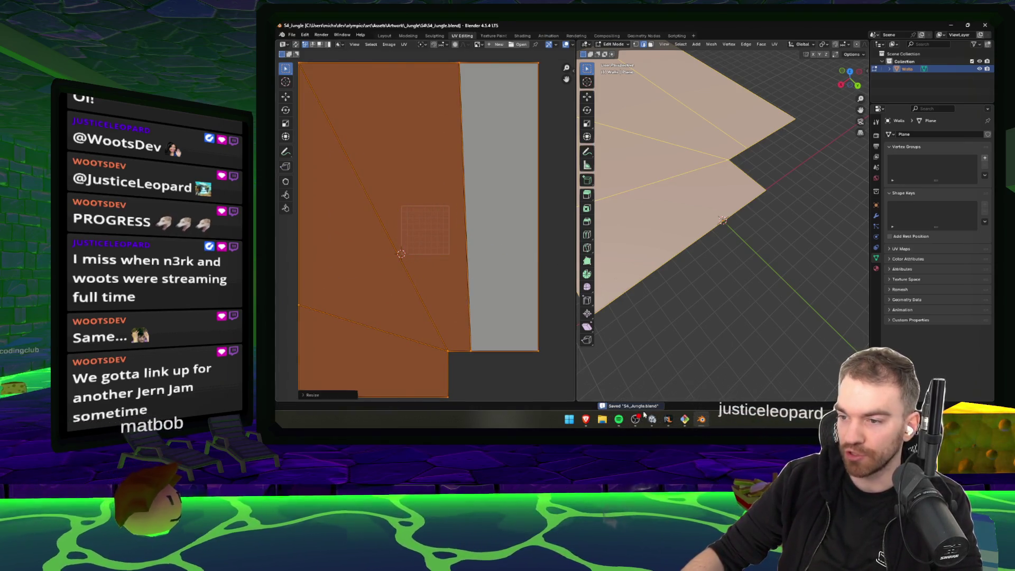
{"action": "key", "text": "ctrl+s"}
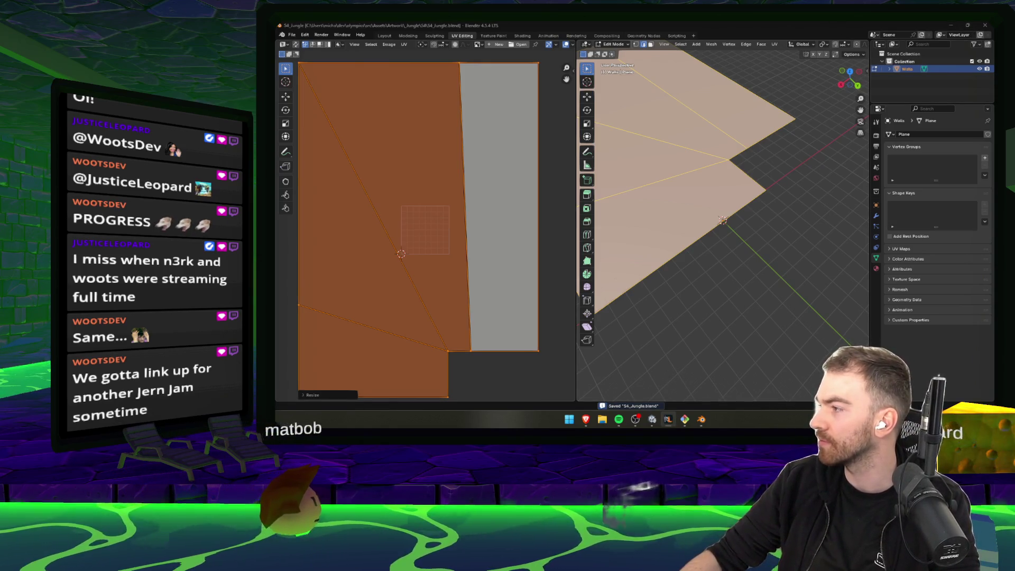
{"action": "left_click", "coordinate": [984, 29]}
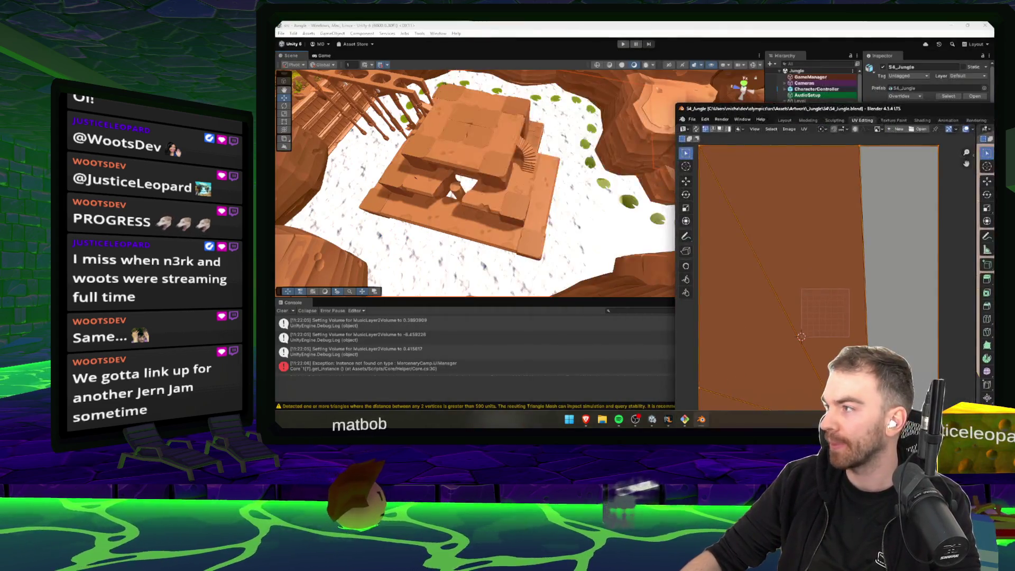
- Fly the camera back to the temple and check the water material's Shallow Color
{"action": "right_click", "coordinate": [608, 191]}
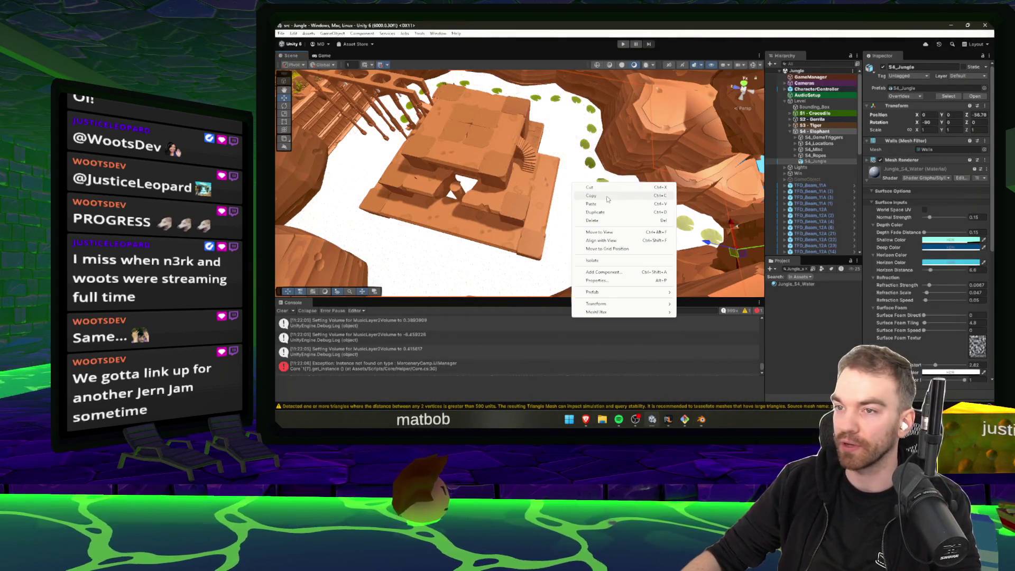
{"action": "scroll", "coordinate": [555, 154], "scroll_direction": "up", "scroll_amount": 5}
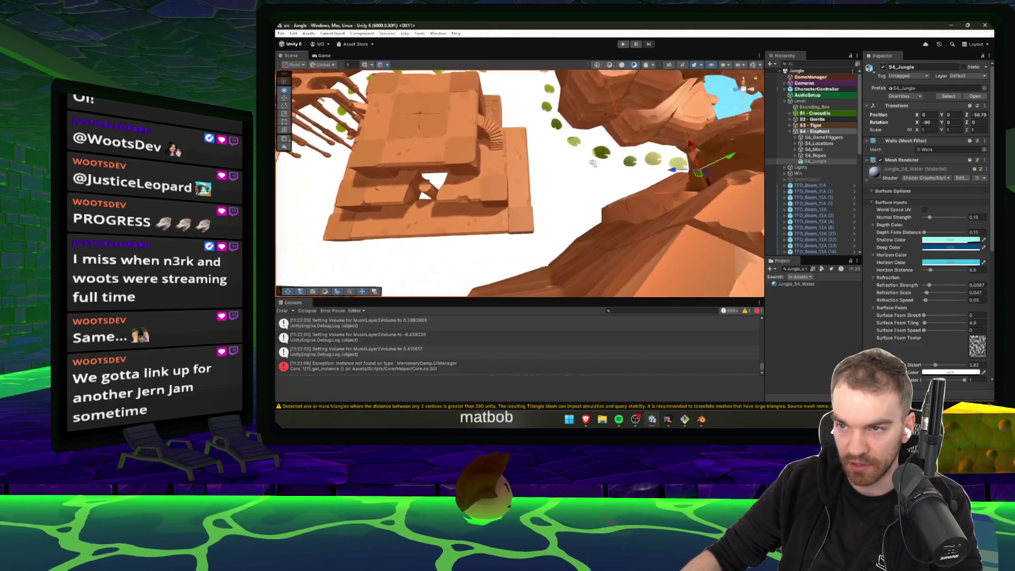
{"action": "mouse_move", "coordinate": [517, 141]}
{"action": "left_mouse_down"}
{"action": "mouse_move", "coordinate": [484, 111]}
{"action": "mouse_move", "coordinate": [508, 125]}
{"action": "left_mouse_up"}
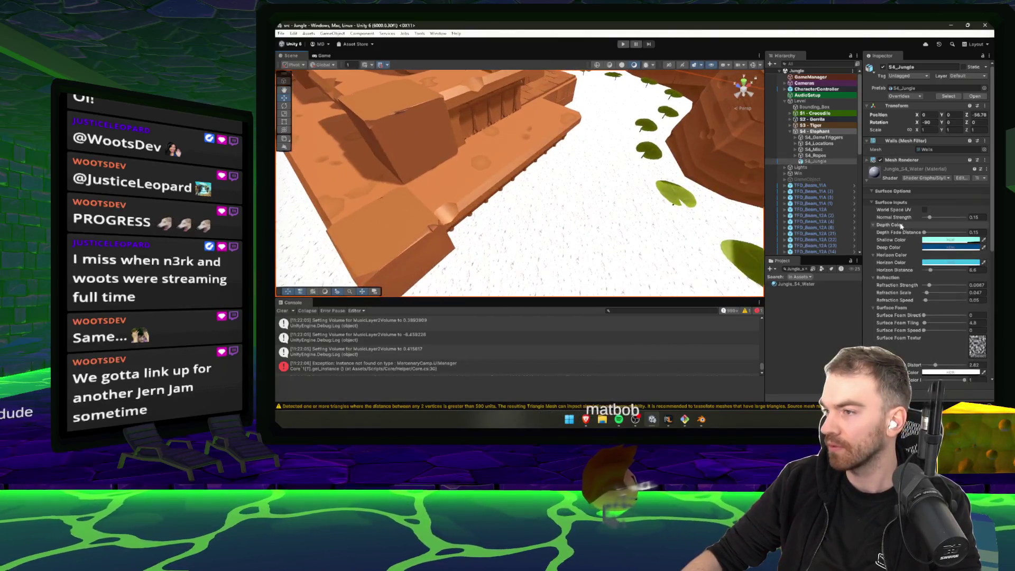
{"action": "left_click", "coordinate": [952, 239]}
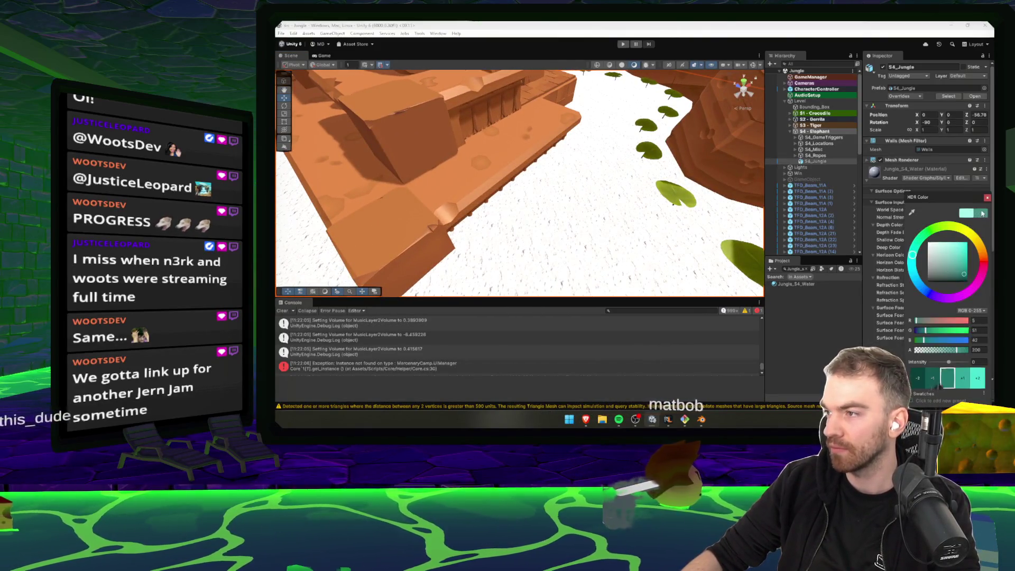
{"action": "left_click", "coordinate": [927, 229]}
- Clear the Console messages while flying the camera along the canyon channel
{"action": "scroll", "coordinate": [927, 230], "scroll_direction": "down", "scroll_amount": 5}
{"action": "scroll", "coordinate": [940, 272], "scroll_direction": "down", "scroll_amount": 4}
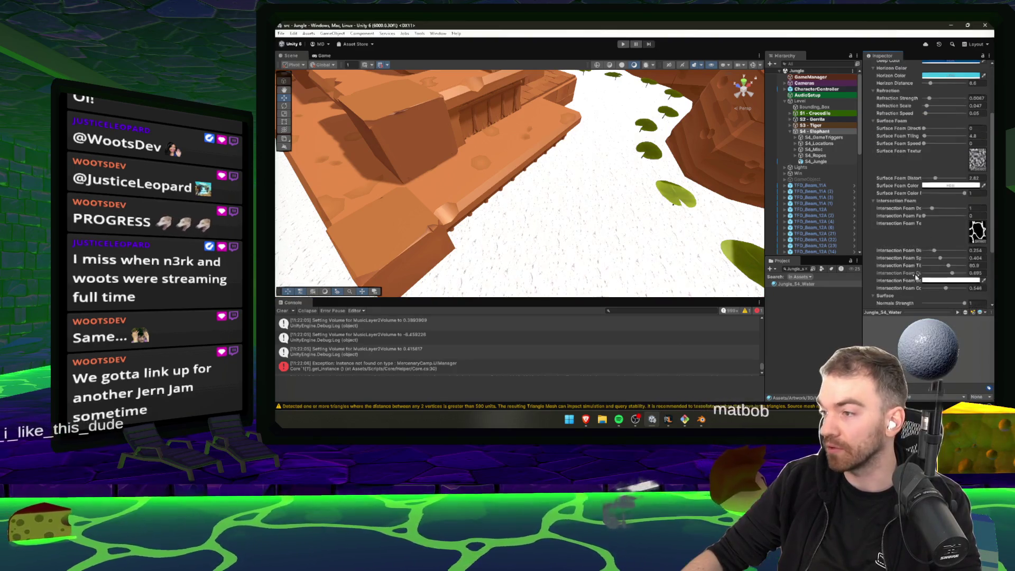
{"action": "mouse_move", "coordinate": [739, 220]}
{"action": "left_mouse_down"}
{"action": "mouse_move", "coordinate": [529, 222]}
{"action": "mouse_move", "coordinate": [423, 238]}
{"action": "mouse_move", "coordinate": [276, 310]}
{"action": "left_mouse_up"}
{"action": "left_click", "coordinate": [276, 311]}
{"action": "mouse_move", "coordinate": [402, 238]}
{"action": "left_mouse_down"}
{"action": "mouse_move", "coordinate": [536, 248]}
{"action": "mouse_move", "coordinate": [469, 231]}
{"action": "mouse_move", "coordinate": [667, 210]}
{"action": "left_mouse_up"}
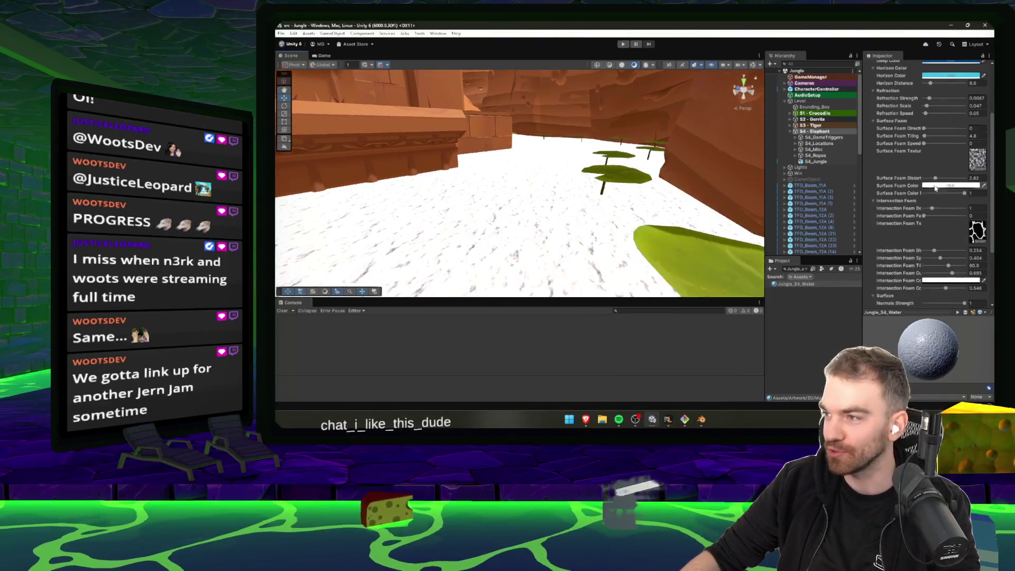
- Review the surface foam and intersection foam colours of the water material
{"action": "left_click", "coordinate": [951, 186]}
{"action": "left_click", "coordinate": [988, 182]}
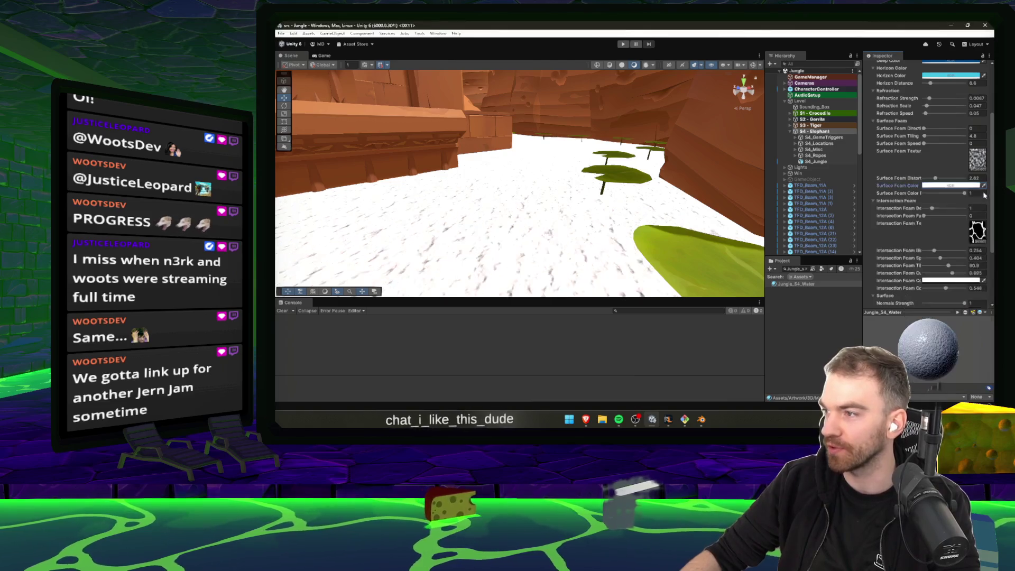
{"action": "left_click", "coordinate": [955, 280]}
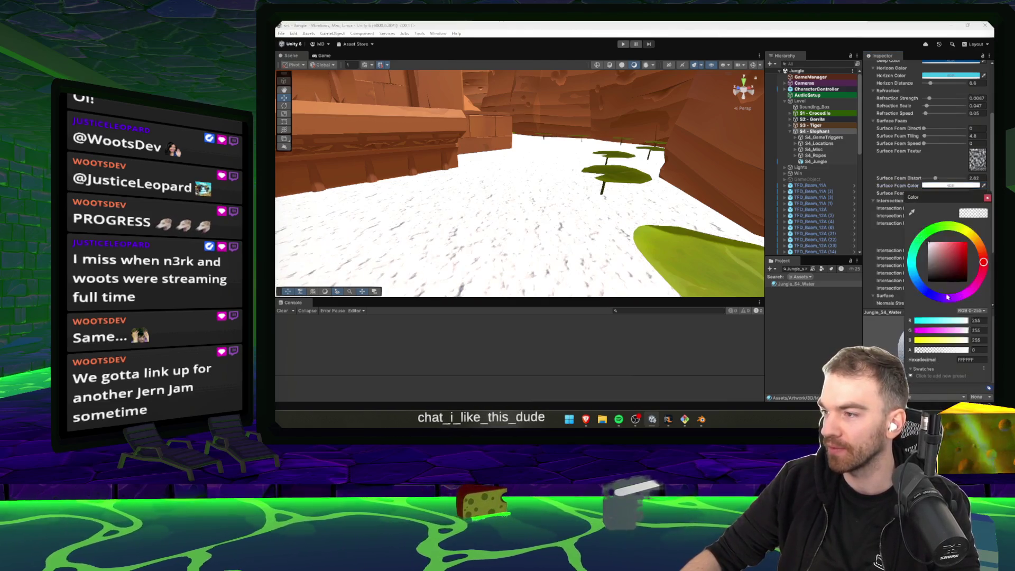
{"action": "left_click", "coordinate": [989, 199]}
{"action": "scroll", "coordinate": [954, 160], "scroll_direction": "up", "scroll_amount": 3}
- Set the shallow colour to cyan and the deep colour to darker blue, then zero surface foam speed
{"action": "left_click", "coordinate": [955, 157]}
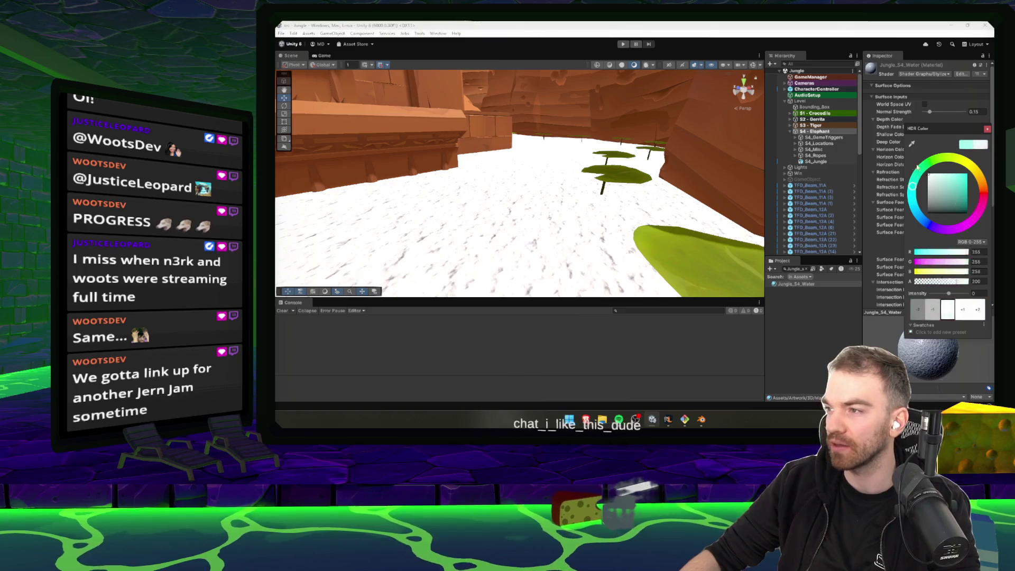
{"action": "left_click", "coordinate": [963, 174]}
{"action": "left_click", "coordinate": [988, 131]}
{"action": "left_click", "coordinate": [947, 141]}
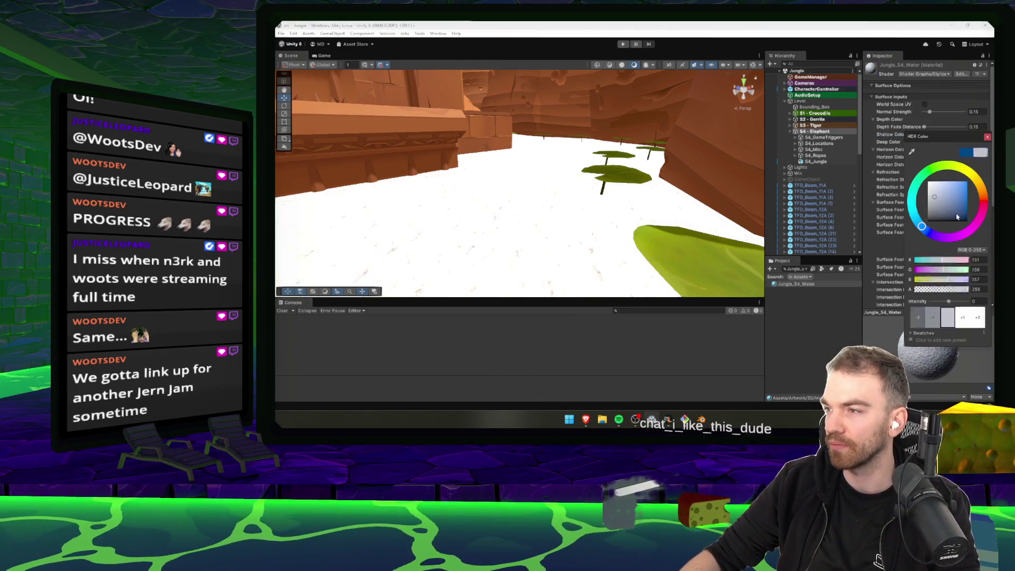
{"action": "left_click", "coordinate": [987, 137]}
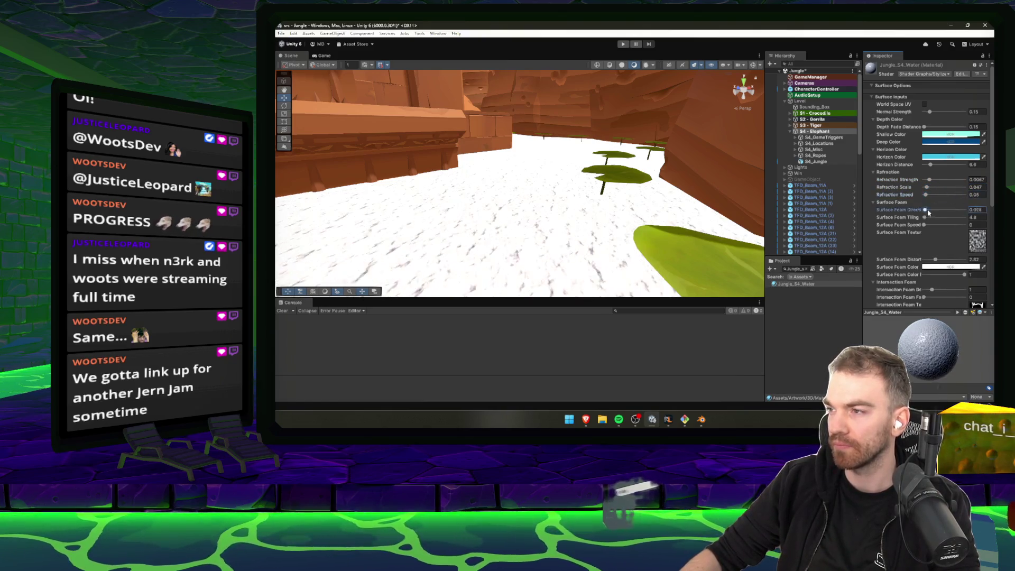
{"action": "left_click_drag", "start_coordinate": [931, 226], "coordinate": [924, 225]}
- Max the intersection foam speed, zero the normals strength and raise normals speed to 0.2
{"action": "left_click_drag", "start_coordinate": [930, 111], "coordinate": [946, 112]}
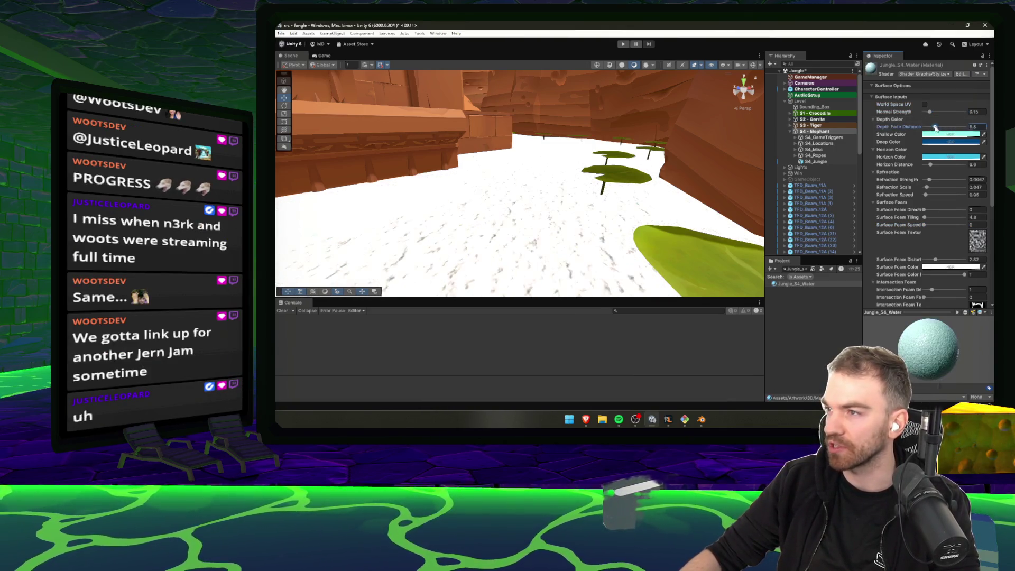
{"action": "scroll", "coordinate": [926, 257], "scroll_direction": "down", "scroll_amount": 5}
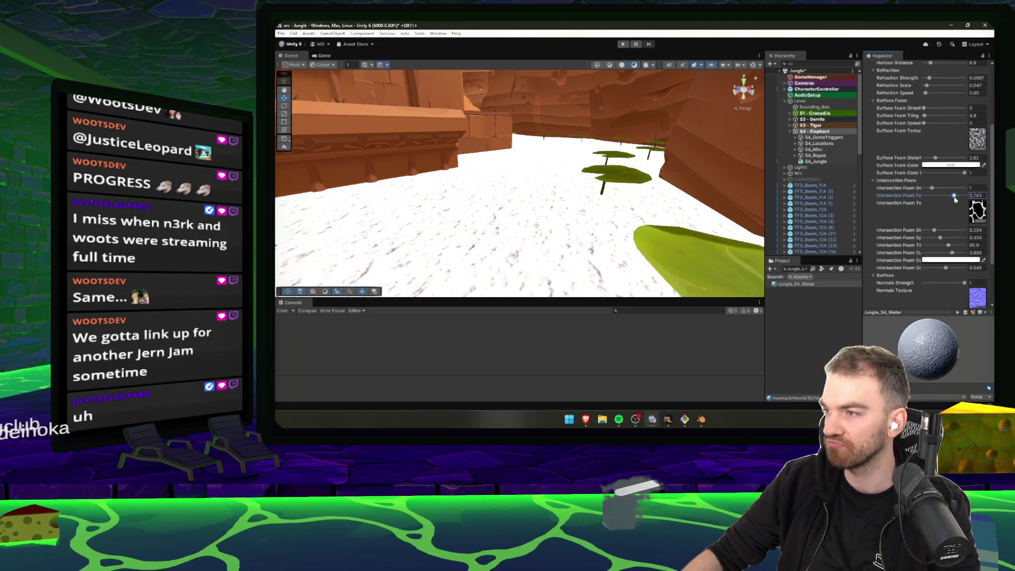
{"action": "left_click", "coordinate": [966, 237]}
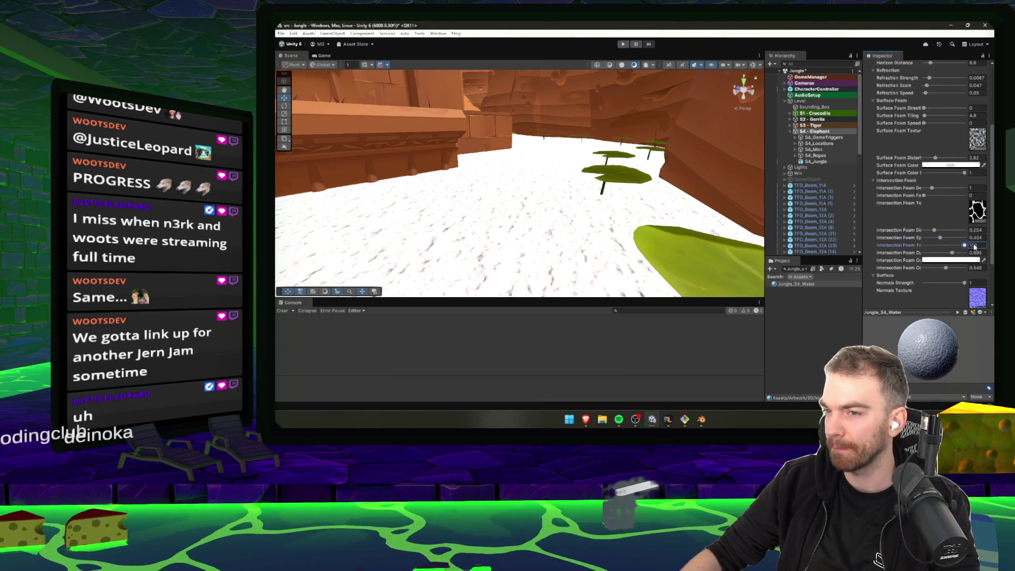
{"action": "left_click_drag", "start_coordinate": [965, 283], "coordinate": [911, 285]}
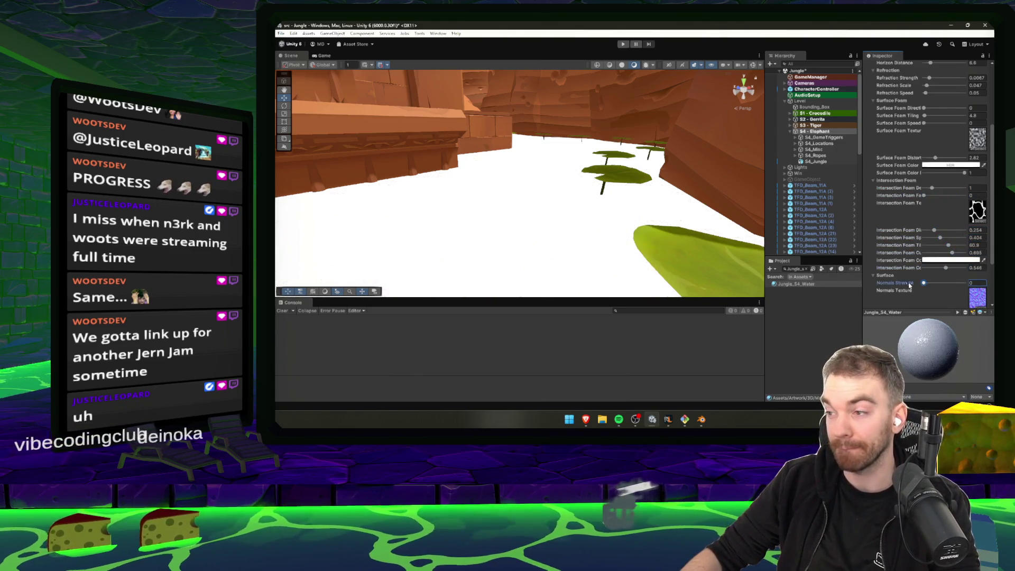
{"action": "scroll", "coordinate": [946, 269], "scroll_direction": "down", "scroll_amount": 3}
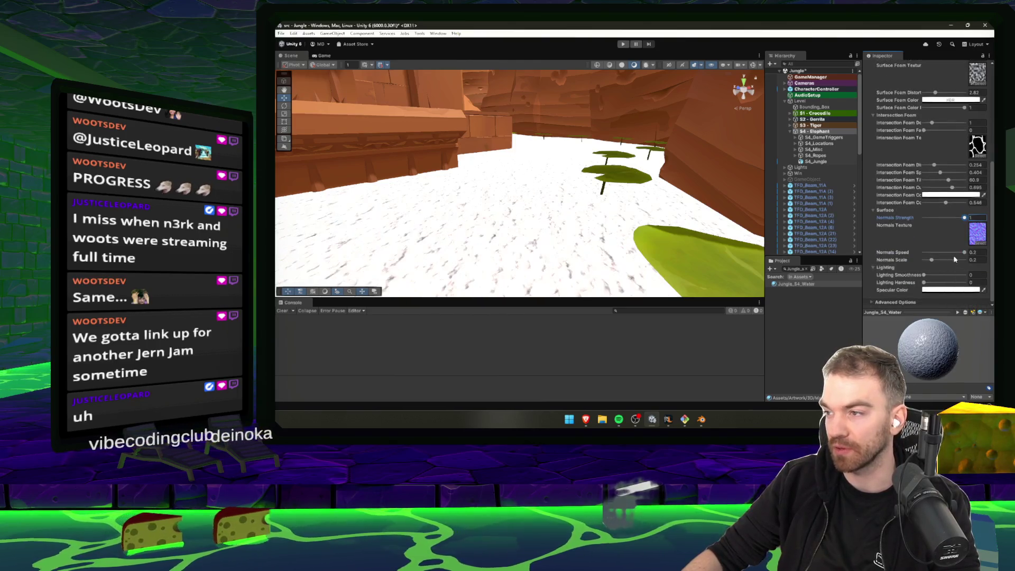
{"action": "mouse_move", "coordinate": [954, 253]}
{"action": "left_mouse_down"}
{"action": "mouse_move", "coordinate": [964, 260]}
{"action": "mouse_move", "coordinate": [932, 260]}
{"action": "mouse_move", "coordinate": [938, 277]}
{"action": "mouse_move", "coordinate": [965, 283]}
{"action": "left_mouse_up"}
- Review the water over the lily pads in the Scene view and start Play mode
{"action": "left_click_drag", "start_coordinate": [736, 197], "coordinate": [600, 232]}
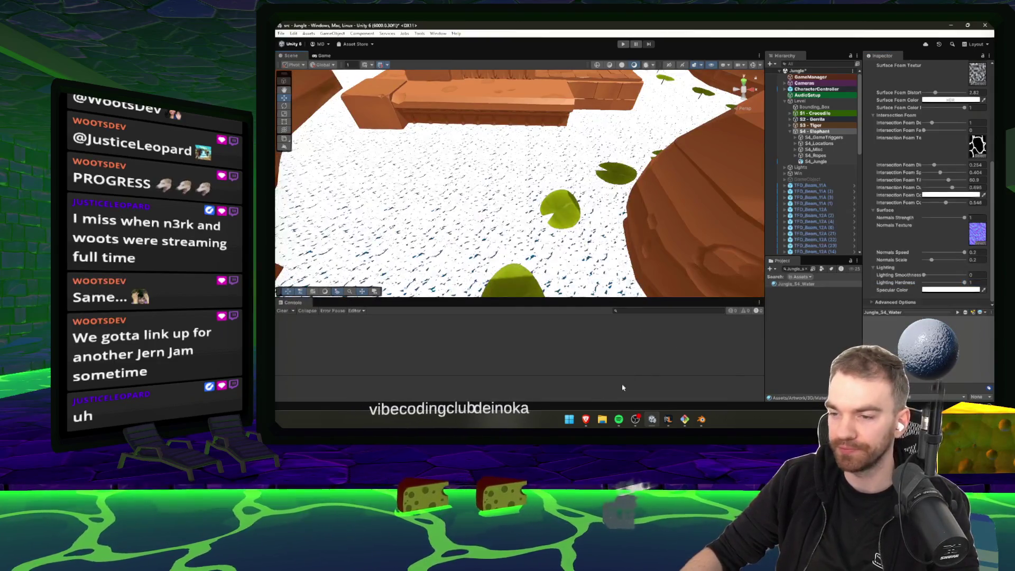
{"action": "mouse_move", "coordinate": [586, 419]}
{"action": "left_click", "coordinate": [466, 381]}
{"action": "key", "text": "alt+Tab"}
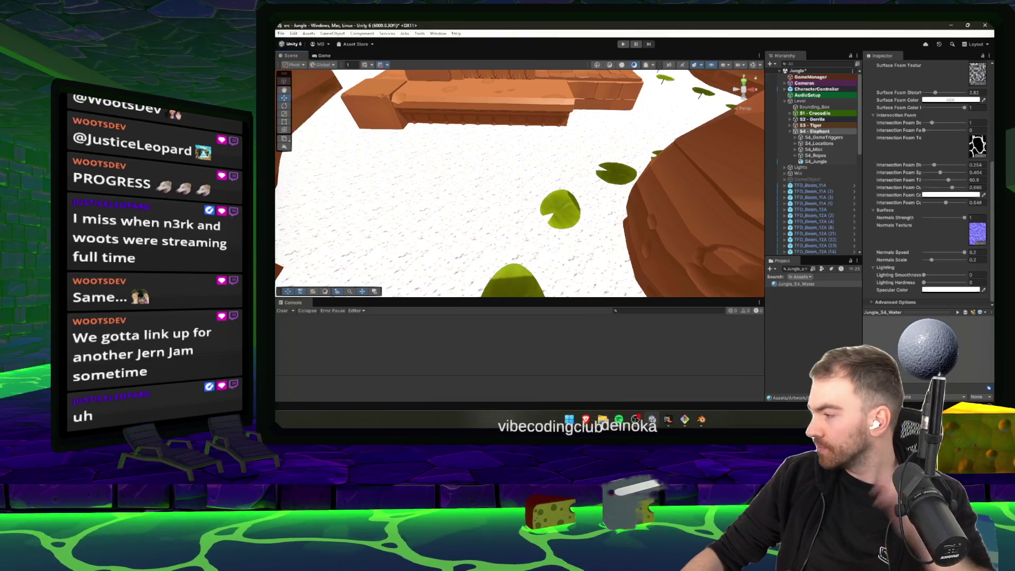
{"action": "key", "text": "alt+Tab"}
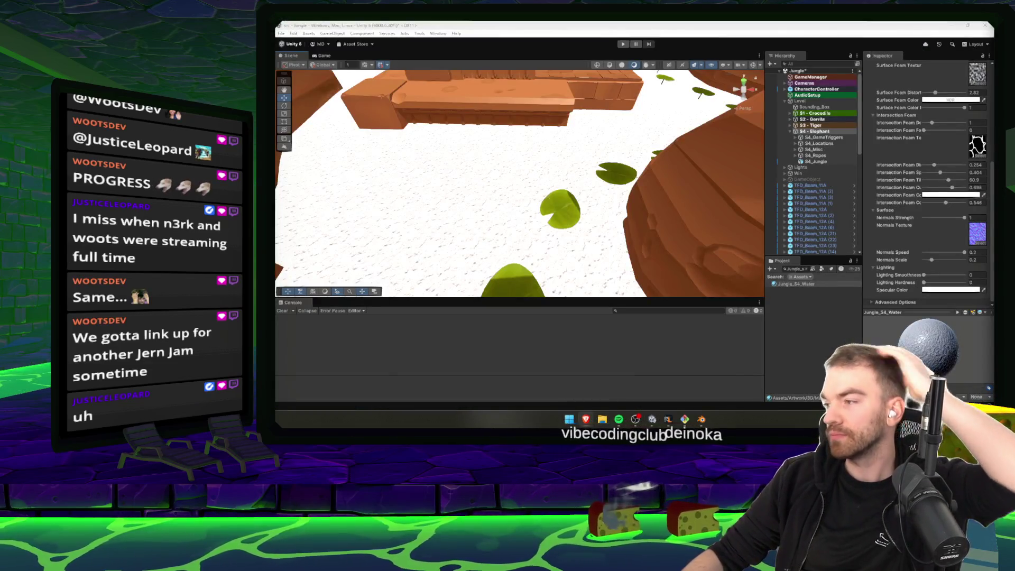
{"action": "mouse_move", "coordinate": [529, 185]}
{"action": "left_mouse_down"}
{"action": "mouse_move", "coordinate": [433, 183]}
{"action": "mouse_move", "coordinate": [420, 152]}
{"action": "mouse_move", "coordinate": [544, 147]}
{"action": "mouse_move", "coordinate": [670, 109]}
{"action": "mouse_move", "coordinate": [656, 63]}
{"action": "left_mouse_up"}
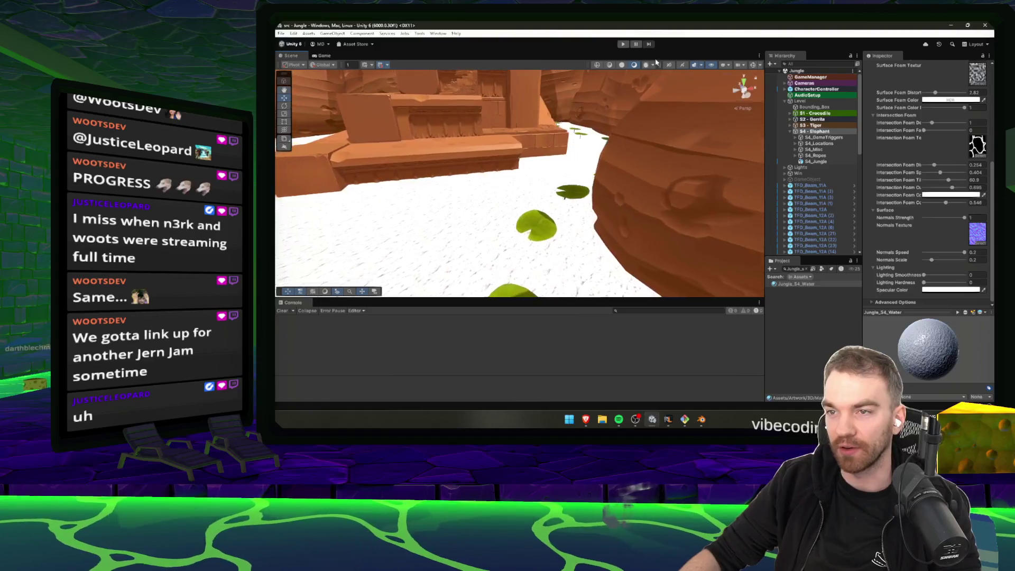
{"action": "left_click", "coordinate": [623, 44]}
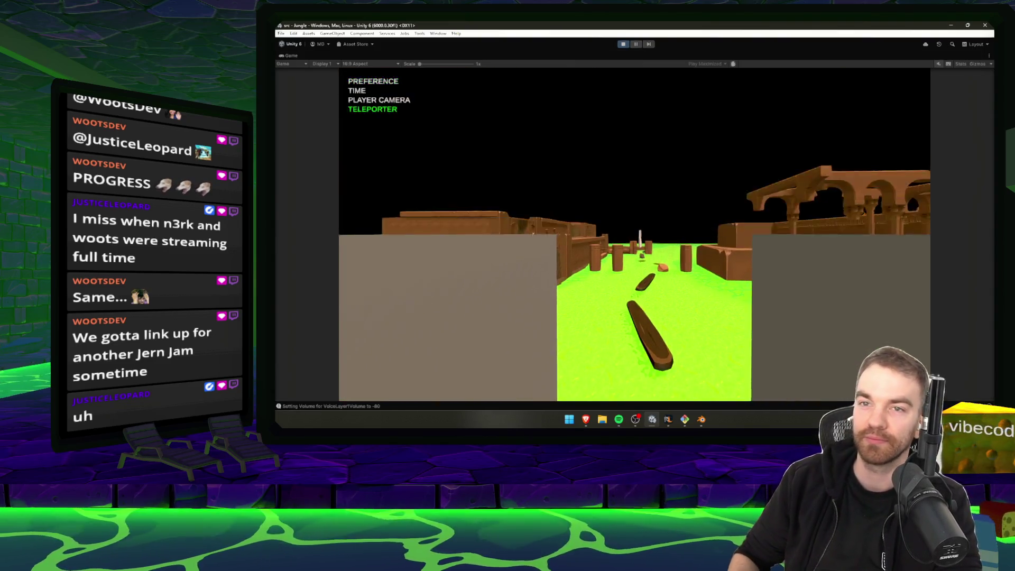
- Confirm the Teleporter choice to send the player into the jungle temple level
{"action": "key", "text": "Return"}
{"action": "key", "text": "Return"}
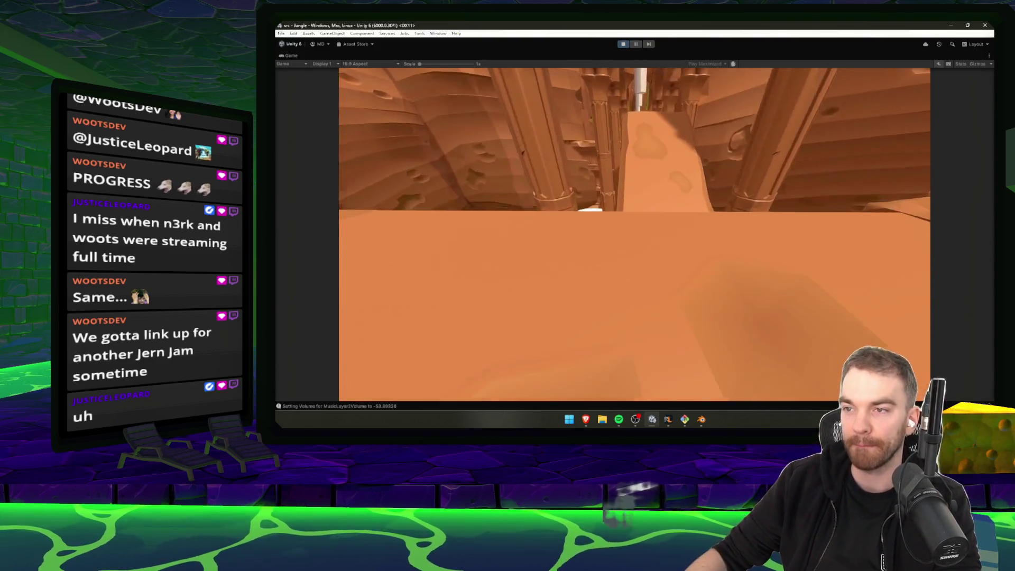
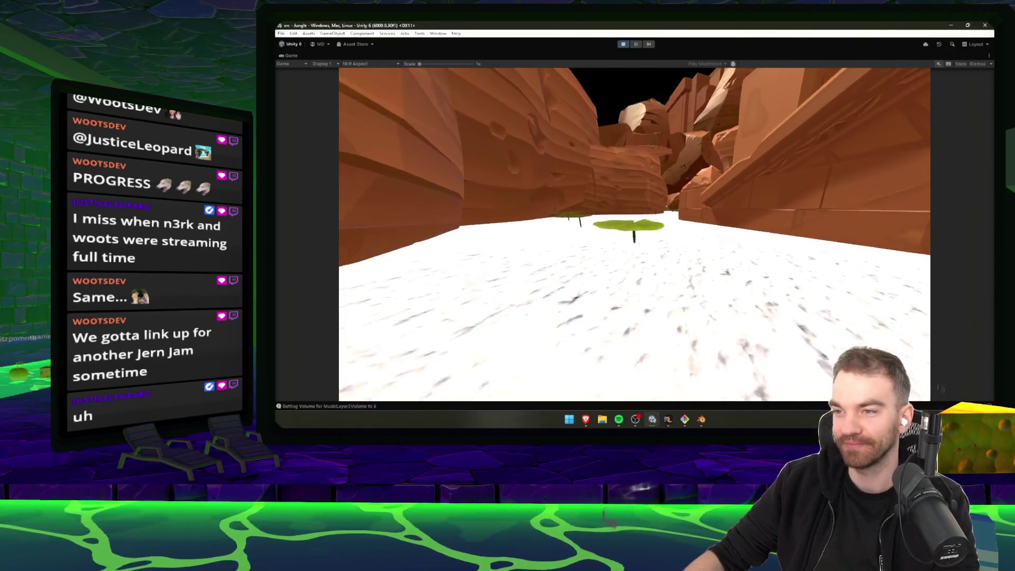
- Stop the jungle playtest, confirm git status shows nothing to commit, then switch to RuneLite
{"action": "key", "text": "Escape"}
{"action": "left_click", "coordinate": [623, 44]}
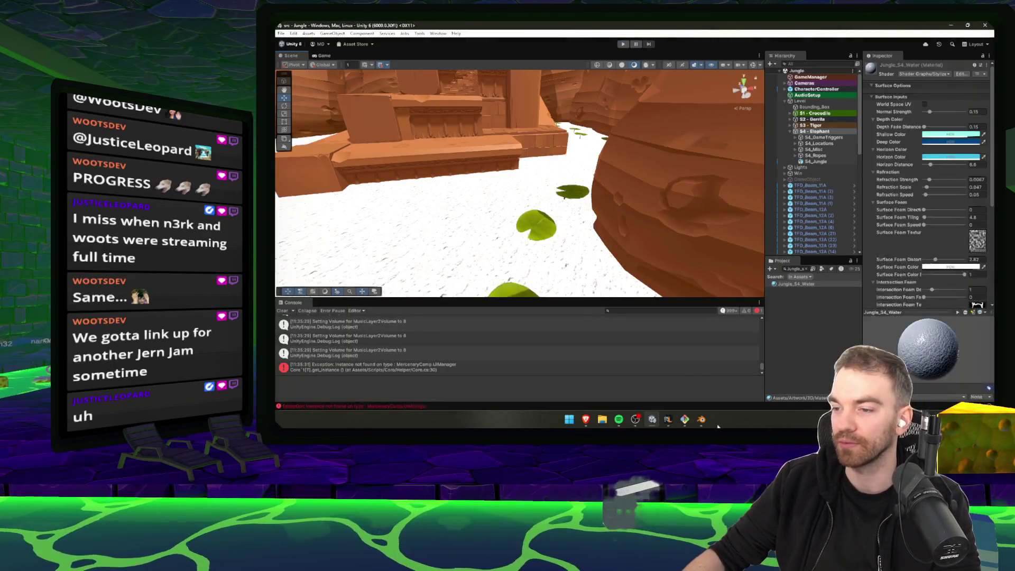
{"action": "left_click", "coordinate": [691, 420]}
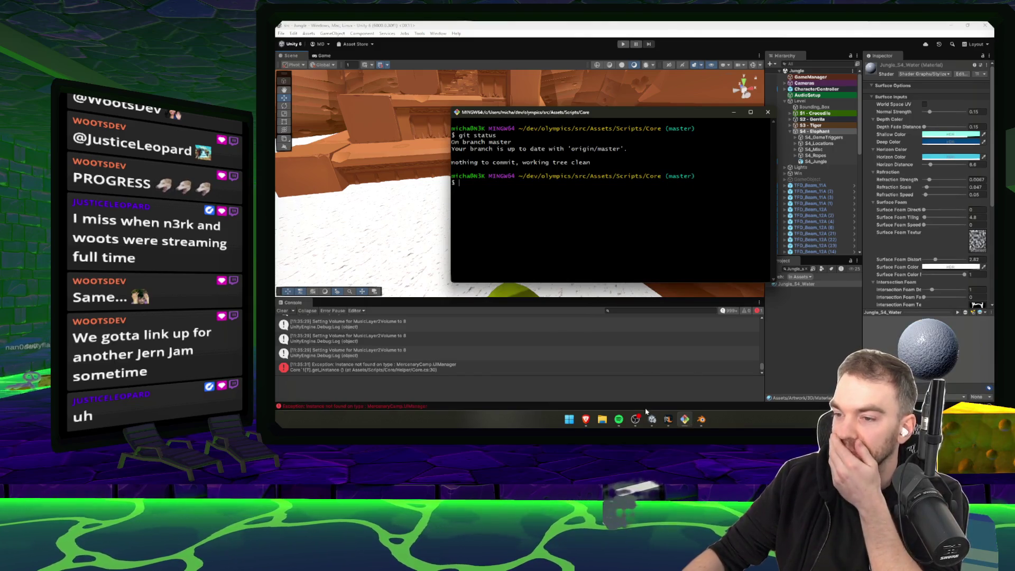
{"action": "left_click", "coordinate": [652, 420]}
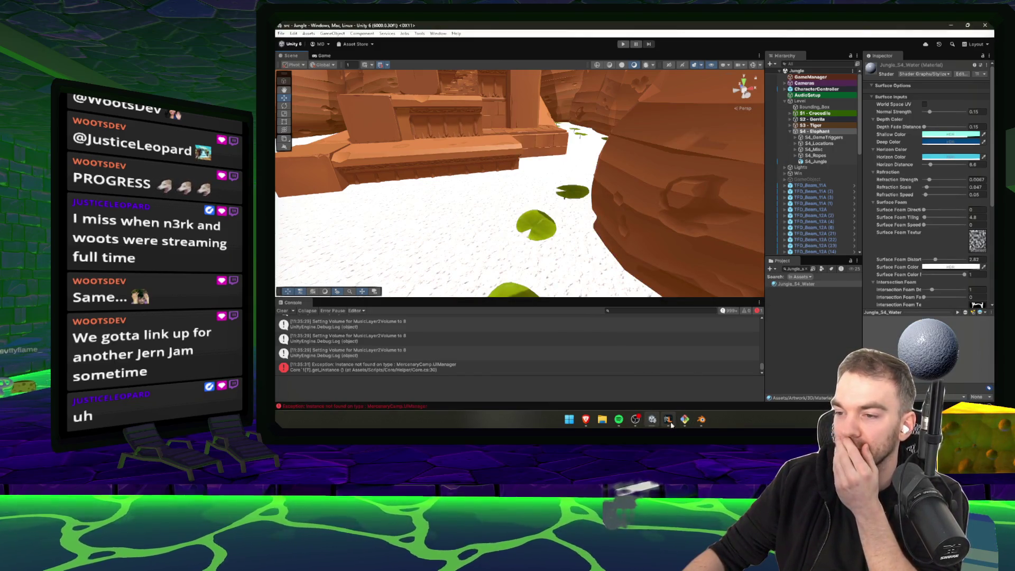
{"action": "left_click", "coordinate": [669, 422]}
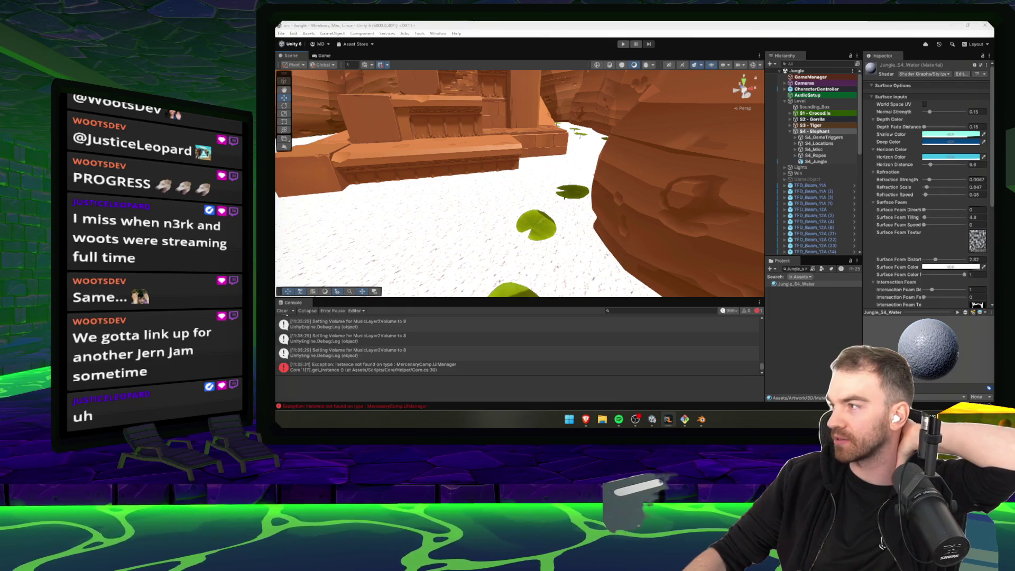
{"action": "key", "text": "alt+Tab"}
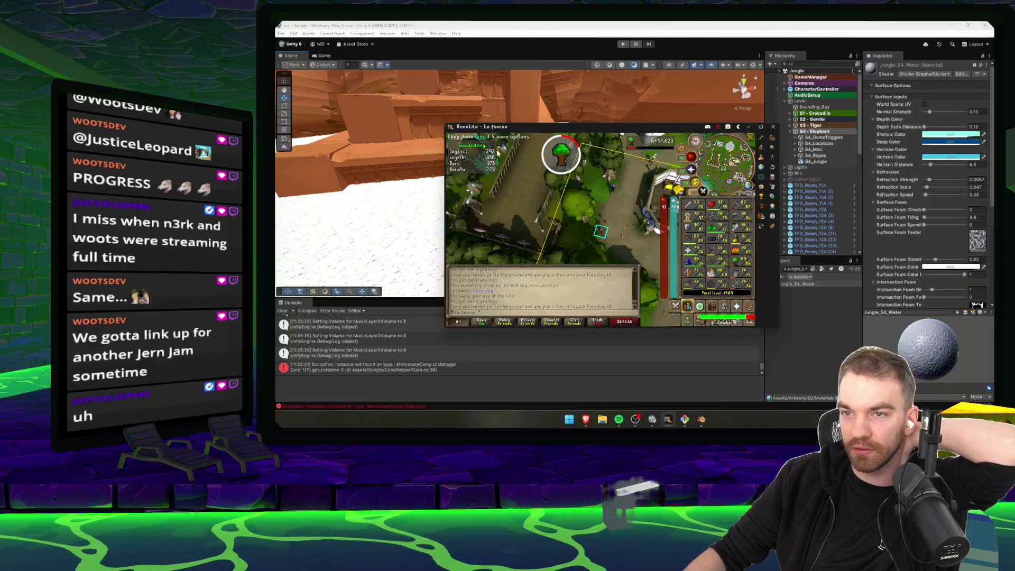
- Hide RuneLite and move the Unity scene camera down toward the white floor
{"action": "mouse_move", "coordinate": [570, 155]}
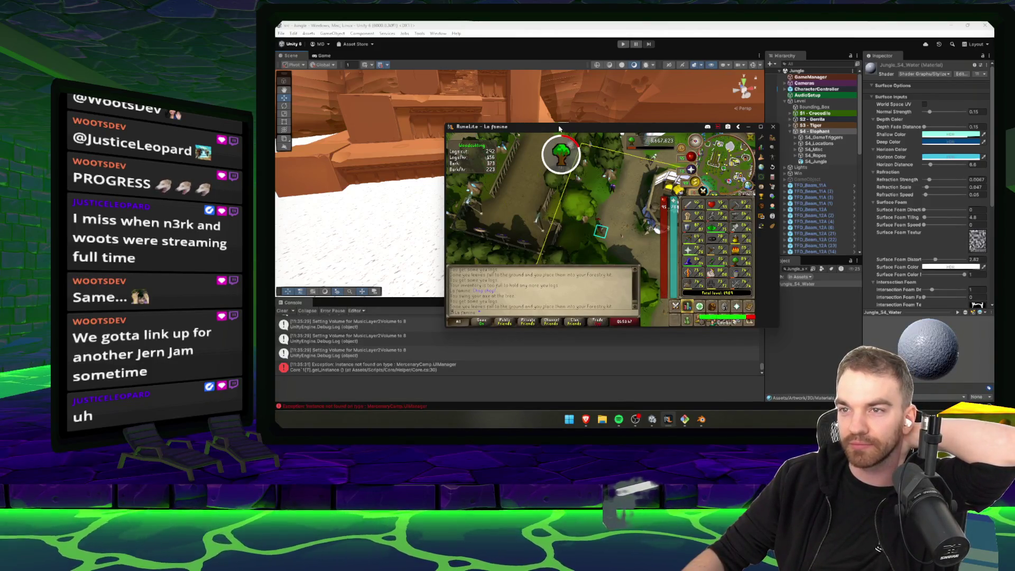
{"action": "key", "text": "alt+Tab"}
{"action": "mouse_move", "coordinate": [582, 211]}
{"action": "left_mouse_down"}
{"action": "mouse_move", "coordinate": [553, 188]}
{"action": "mouse_move", "coordinate": [620, 222]}
{"action": "mouse_move", "coordinate": [520, 181]}
{"action": "mouse_move", "coordinate": [568, 224]}
{"action": "left_mouse_up"}
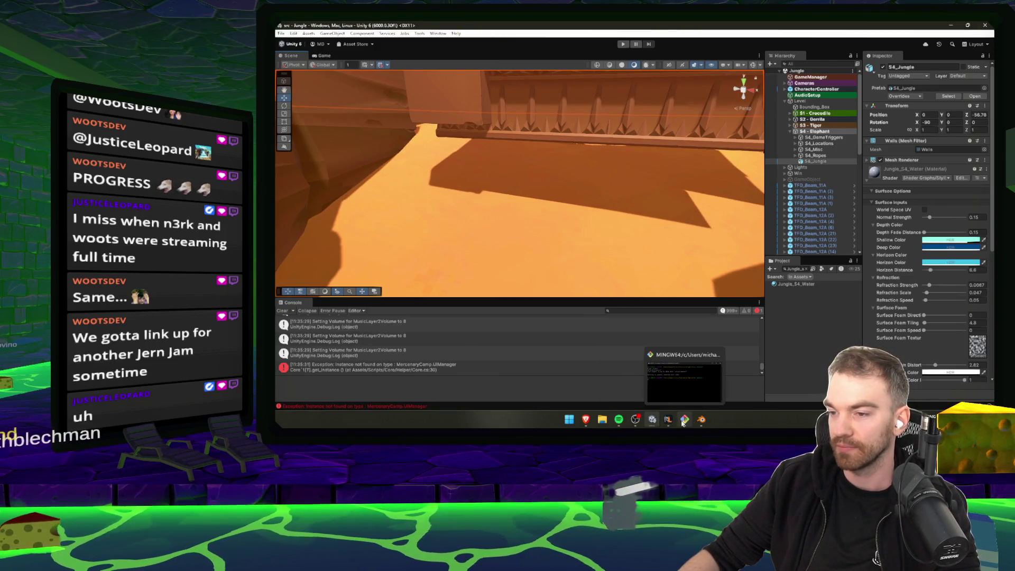
- In Blender, rename the Walls object to Surface
{"action": "left_click", "coordinate": [701, 419]}
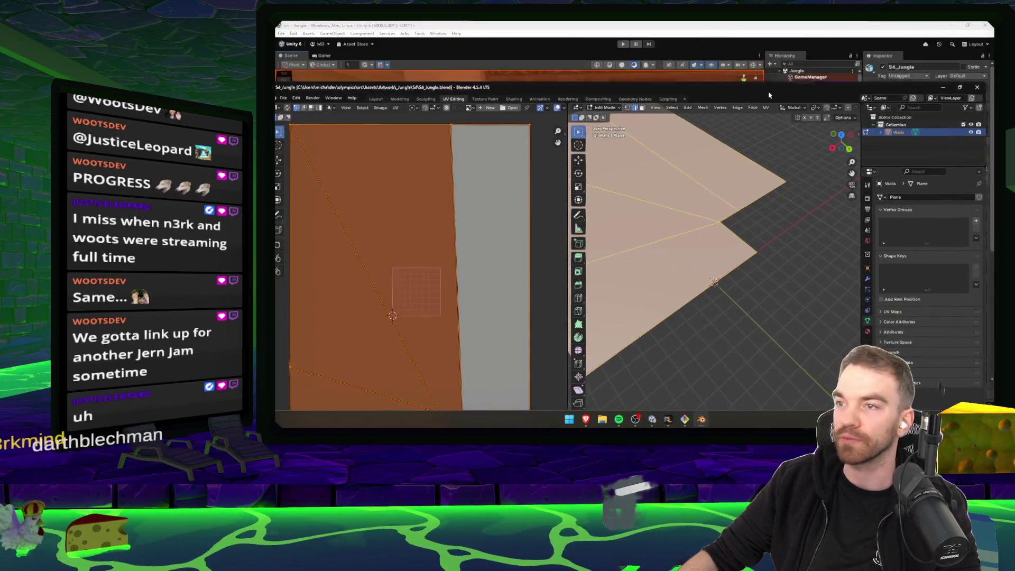
{"action": "key", "text": "ctrl+e"}
{"action": "left_click", "coordinate": [786, 132]}
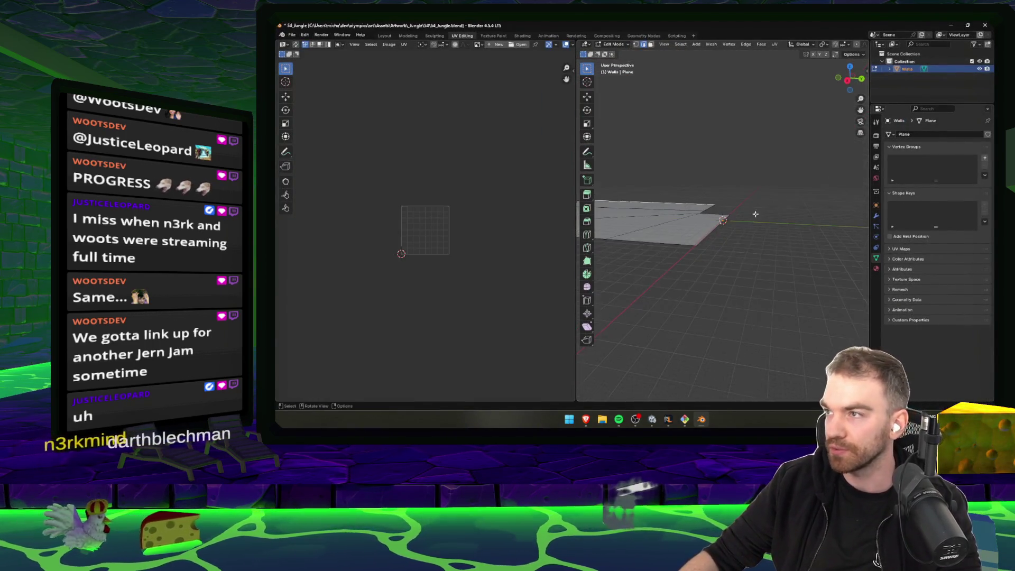
{"action": "scroll", "coordinate": [757, 175], "scroll_direction": "down", "scroll_amount": 3}
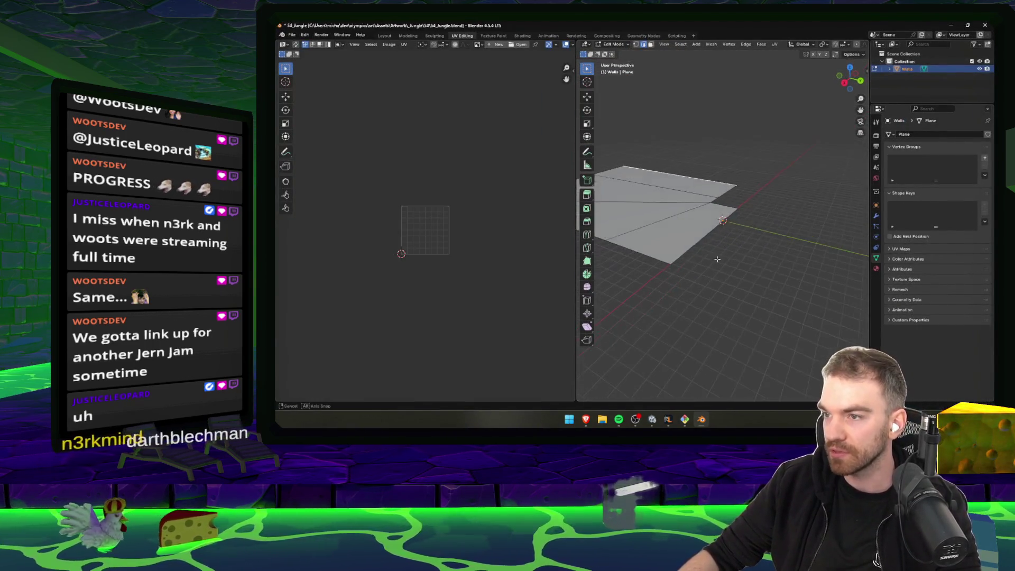
{"action": "double_click", "coordinate": [908, 69]}
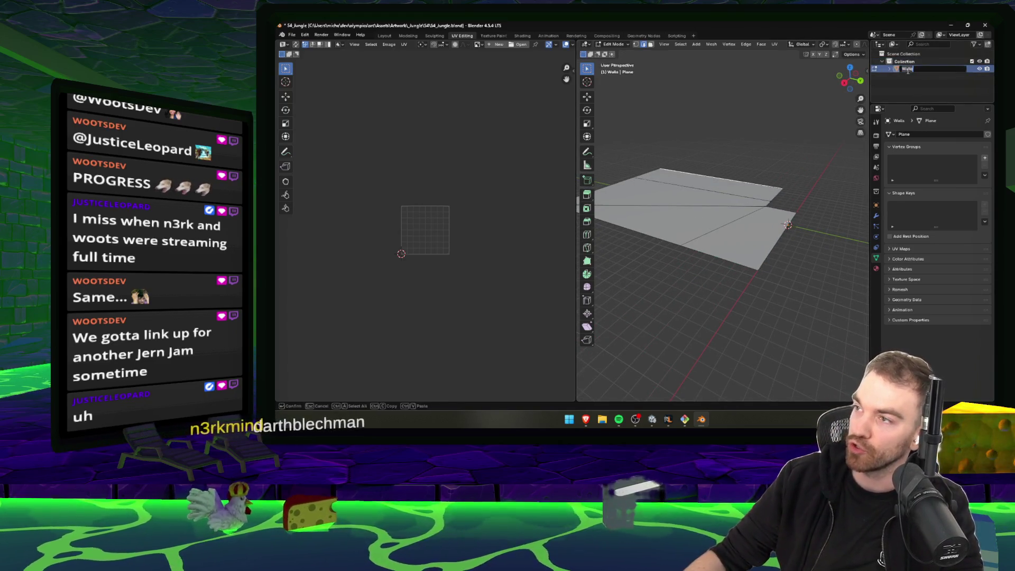
{"action": "key", "text": "BackSpace"}
{"action": "key", "text": "BackSpace"}
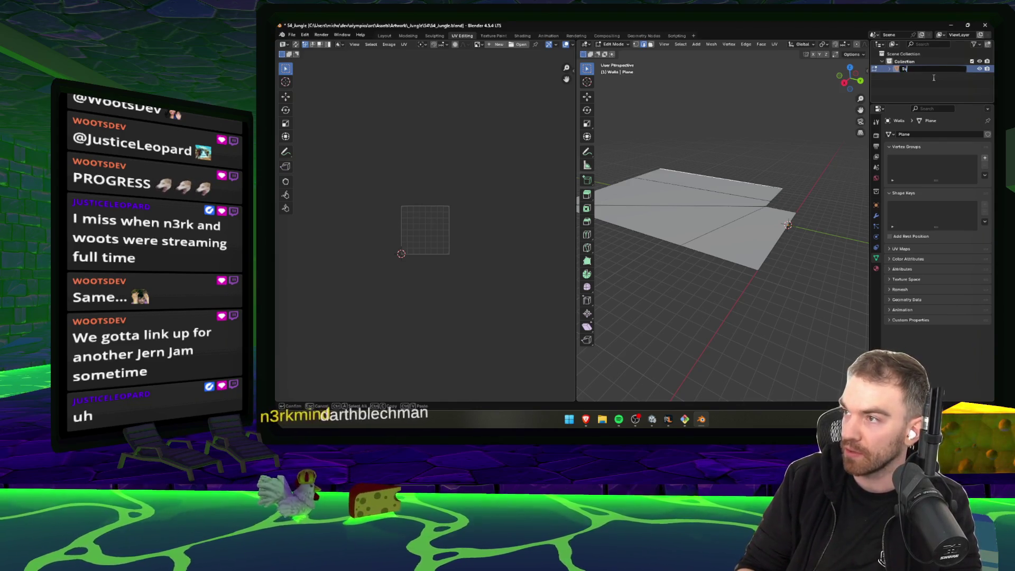
{"action": "type", "text": "rface"}
{"action": "key", "text": "Return"}
- Duplicate Surface and extrude the copy downward along Z into a slab
{"action": "key", "text": "ctrl+c"}
{"action": "key", "text": "ctrl+v"}
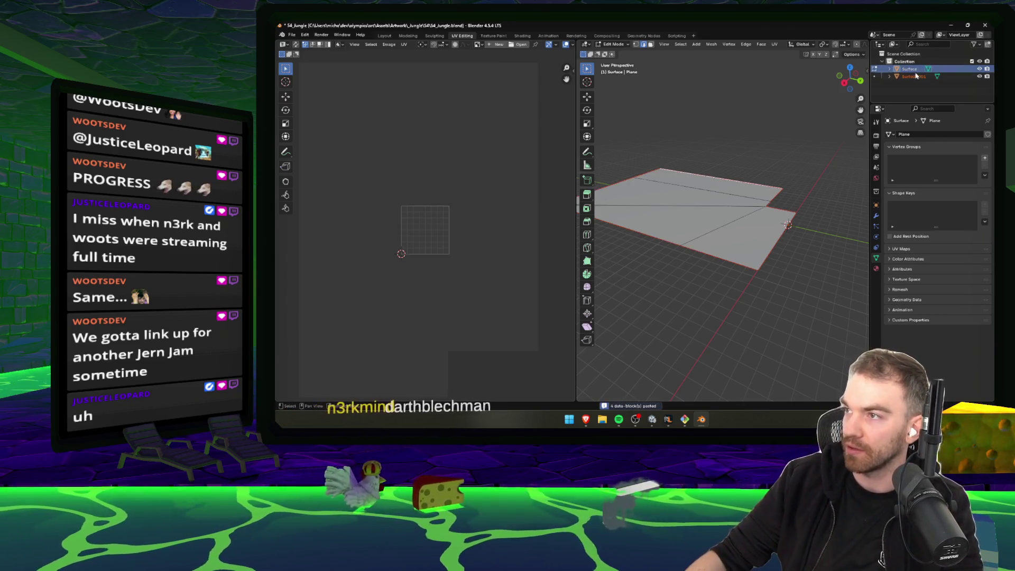
{"action": "left_click", "coordinate": [915, 78]}
{"action": "key", "text": "a"}
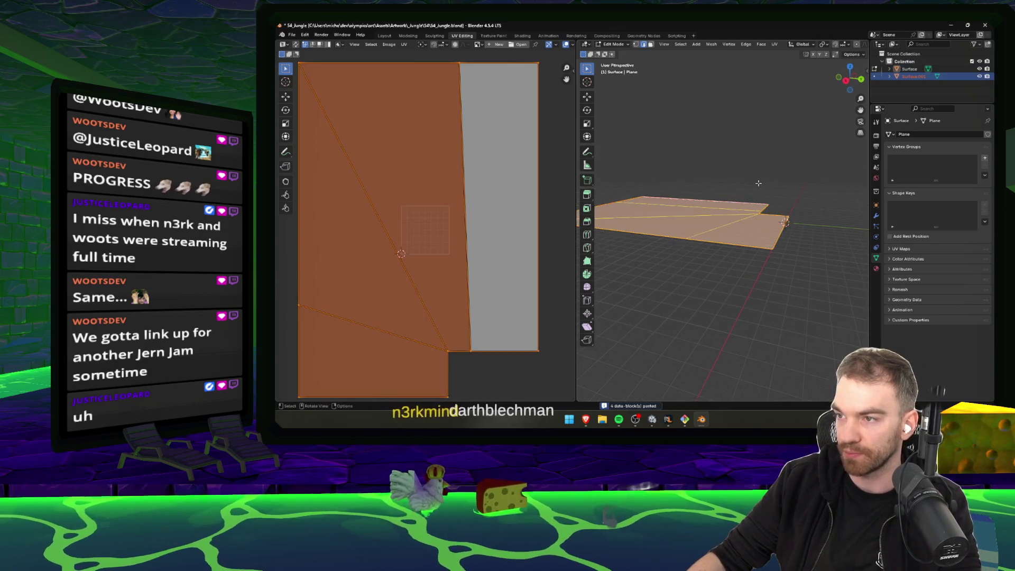
{"action": "key", "text": "g"}
{"action": "key", "text": "z"}
{"action": "key", "text": "z"}
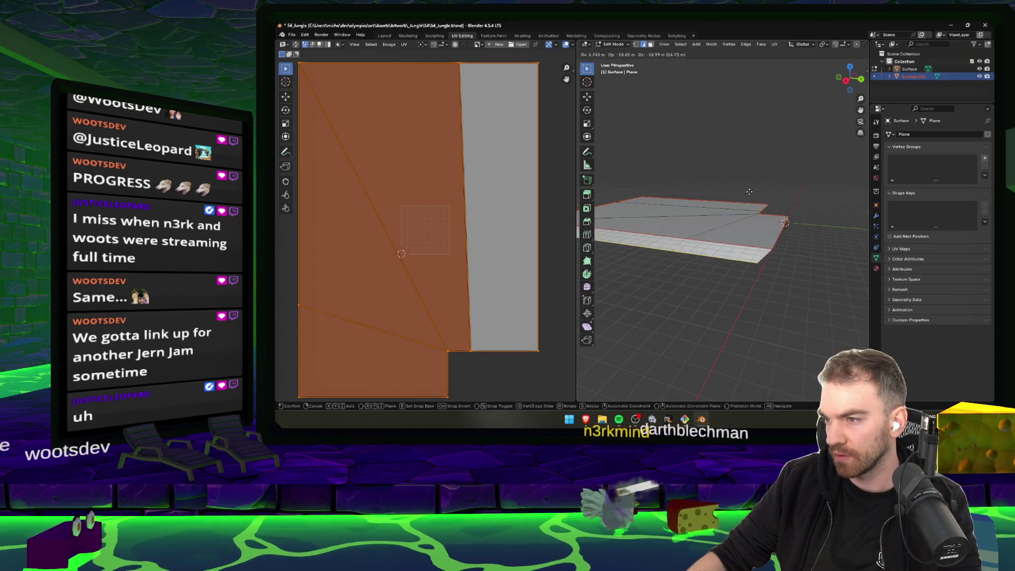
{"action": "left_click", "coordinate": [754, 189]}
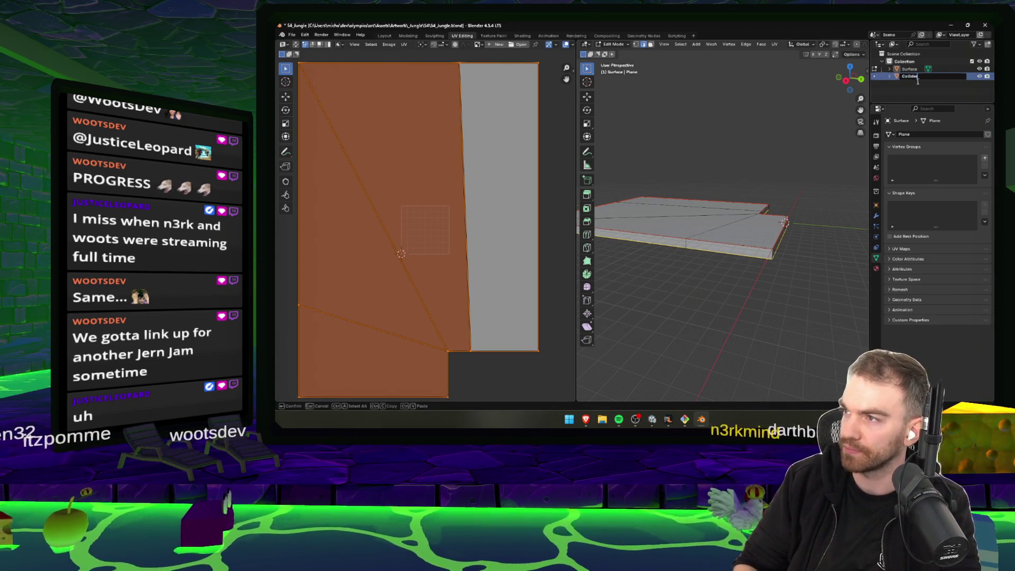
{"action": "left_click", "coordinate": [805, 171]}
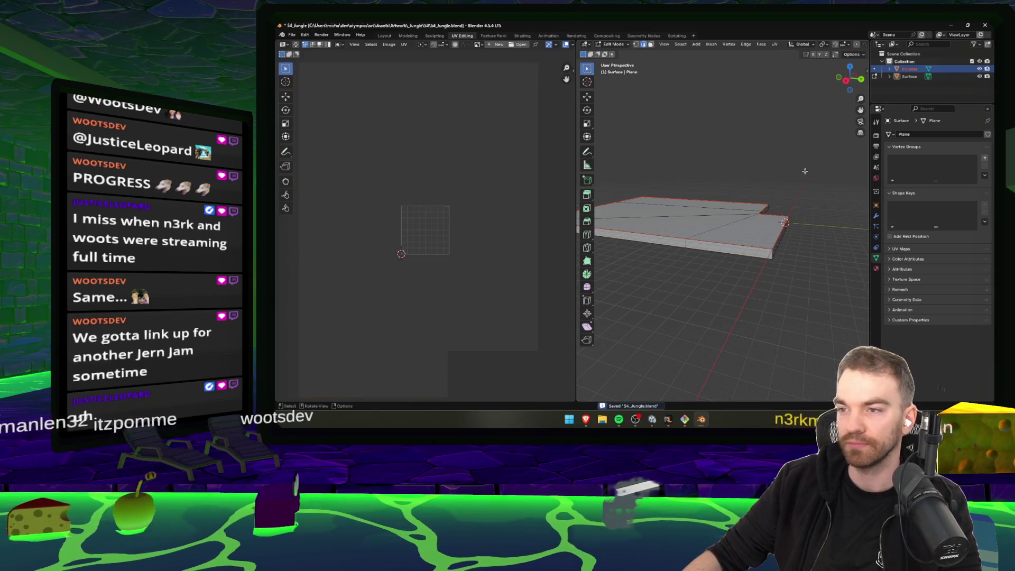
{"action": "left_click", "coordinate": [670, 419]}
{"action": "left_click", "coordinate": [651, 421]}
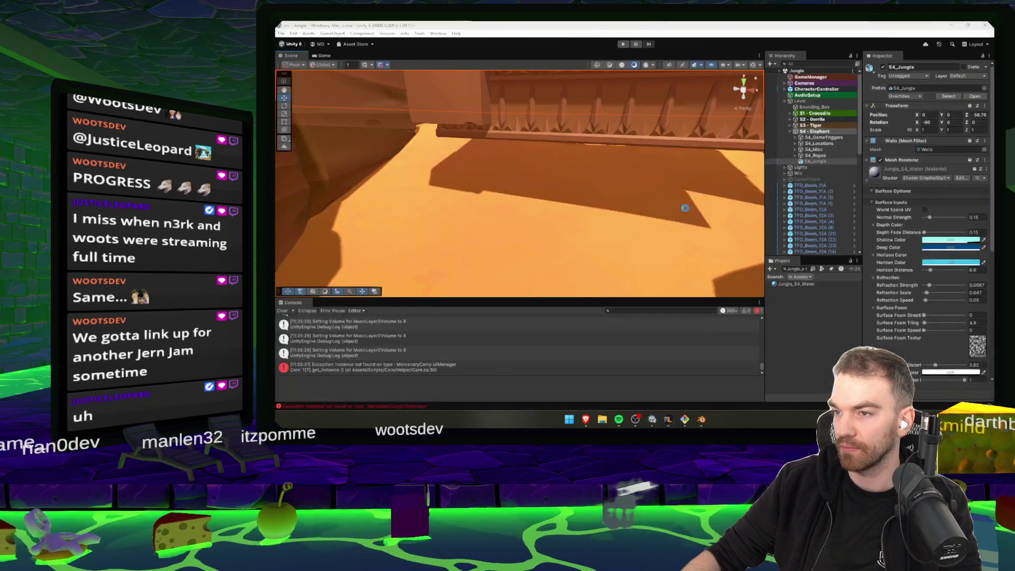
- Add a Box Collider component to the Collider child of S4_Jungle
{"action": "mouse_move", "coordinate": [621, 204]}
{"action": "left_mouse_down"}
{"action": "mouse_move", "coordinate": [869, 236]}
{"action": "mouse_move", "coordinate": [513, 205]}
{"action": "left_mouse_up"}
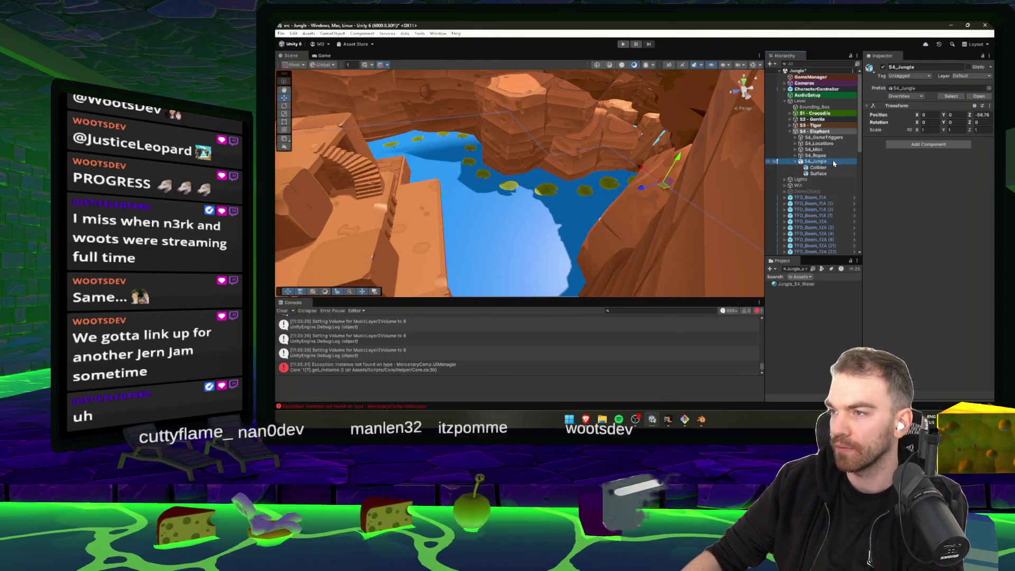
{"action": "left_click", "coordinate": [801, 162]}
{"action": "left_click", "coordinate": [818, 167]}
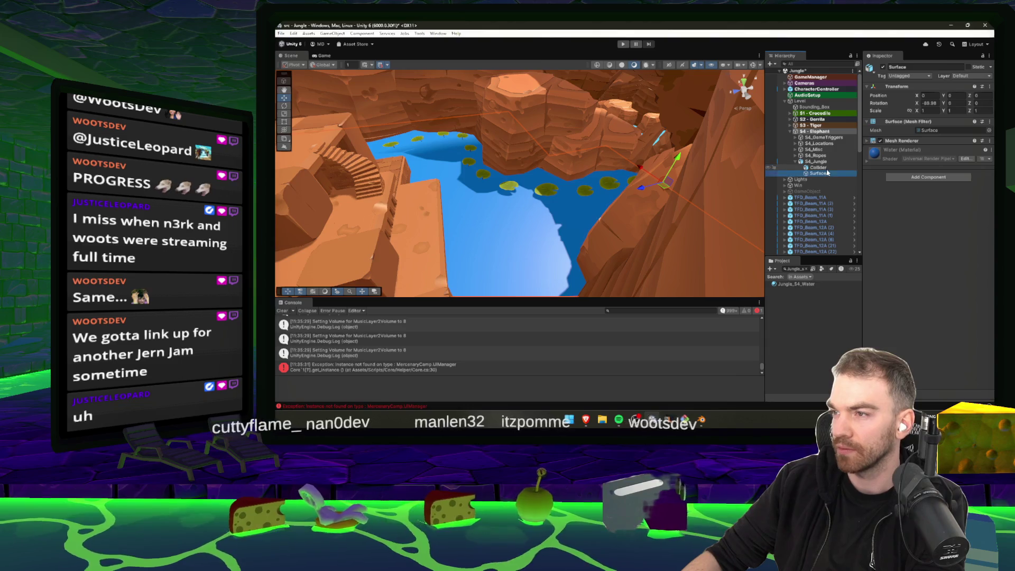
{"action": "left_click", "coordinate": [917, 179]}
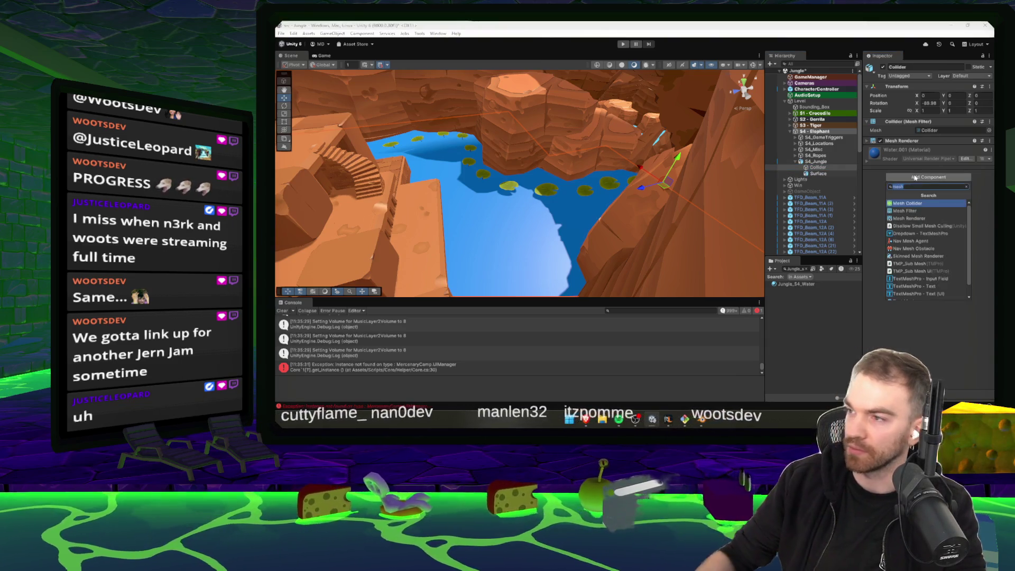
{"action": "type", "text": "box"}
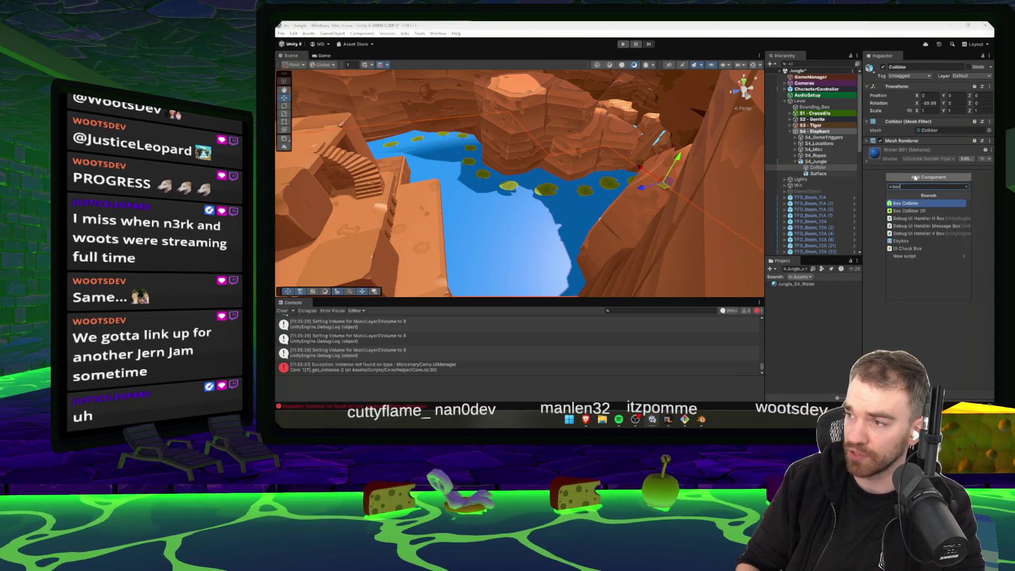
{"action": "key", "text": "Return"}
- Inspect the new Box Collider around the canyon, then check the Surface and Collider objects
{"action": "scroll", "coordinate": [497, 159], "scroll_direction": "up", "scroll_amount": 5}
{"action": "mouse_move", "coordinate": [497, 159]}
{"action": "left_mouse_down"}
{"action": "mouse_move", "coordinate": [456, 186]}
{"action": "mouse_move", "coordinate": [480, 208]}
{"action": "mouse_move", "coordinate": [387, 152]}
{"action": "mouse_move", "coordinate": [292, 154]}
{"action": "left_mouse_up"}
{"action": "scroll", "coordinate": [497, 159], "scroll_direction": "down", "scroll_amount": 5}
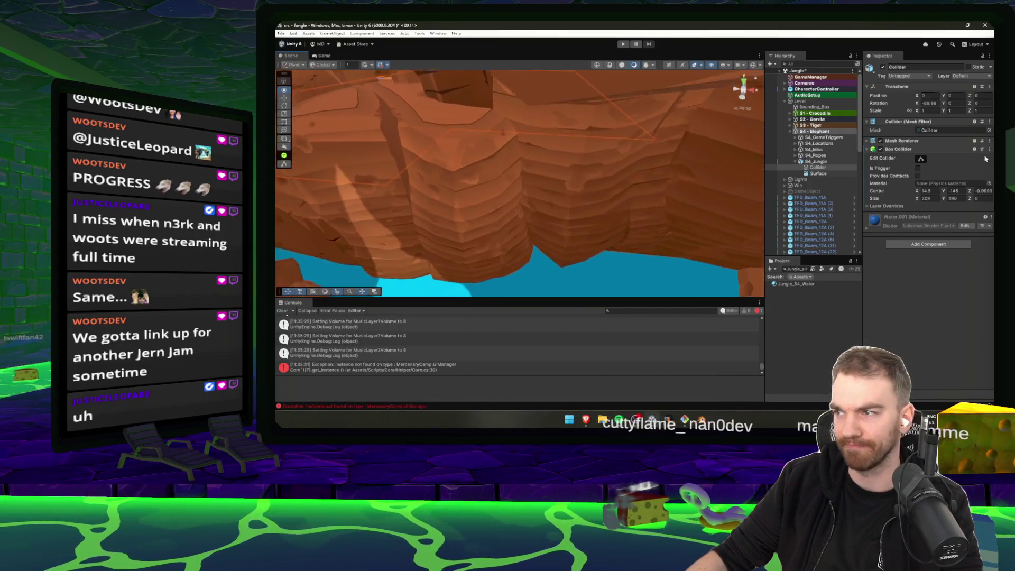
{"action": "left_click", "coordinate": [908, 151]}
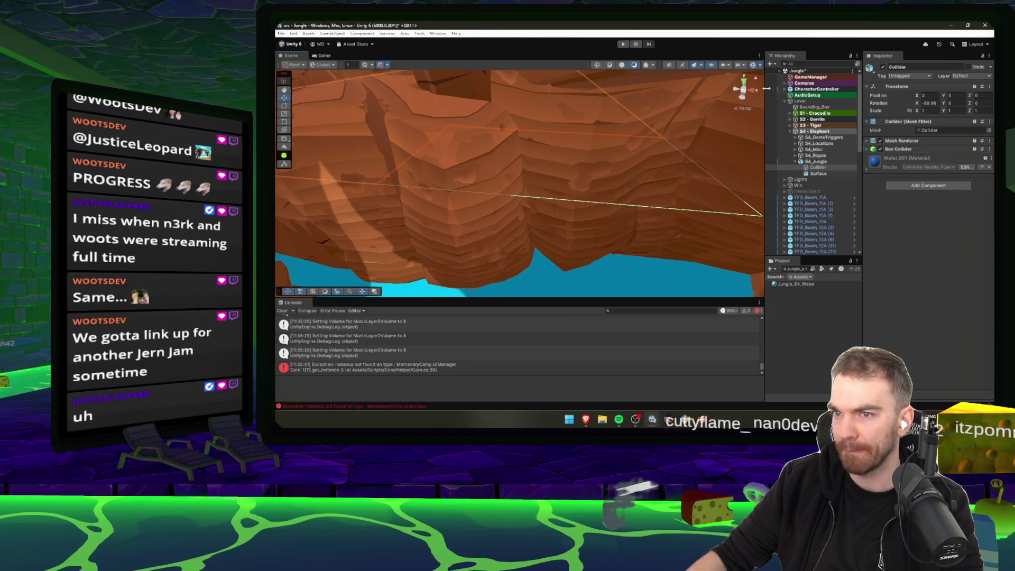
{"action": "left_click", "coordinate": [898, 150]}
{"action": "mouse_move", "coordinate": [730, 233]}
{"action": "left_mouse_down"}
{"action": "mouse_move", "coordinate": [719, 222]}
{"action": "mouse_move", "coordinate": [709, 136]}
{"action": "mouse_move", "coordinate": [603, 154]}
{"action": "mouse_move", "coordinate": [566, 146]}
{"action": "mouse_move", "coordinate": [534, 104]}
{"action": "mouse_move", "coordinate": [513, 111]}
{"action": "mouse_move", "coordinate": [509, 143]}
{"action": "left_mouse_up"}
{"action": "left_click", "coordinate": [818, 174]}
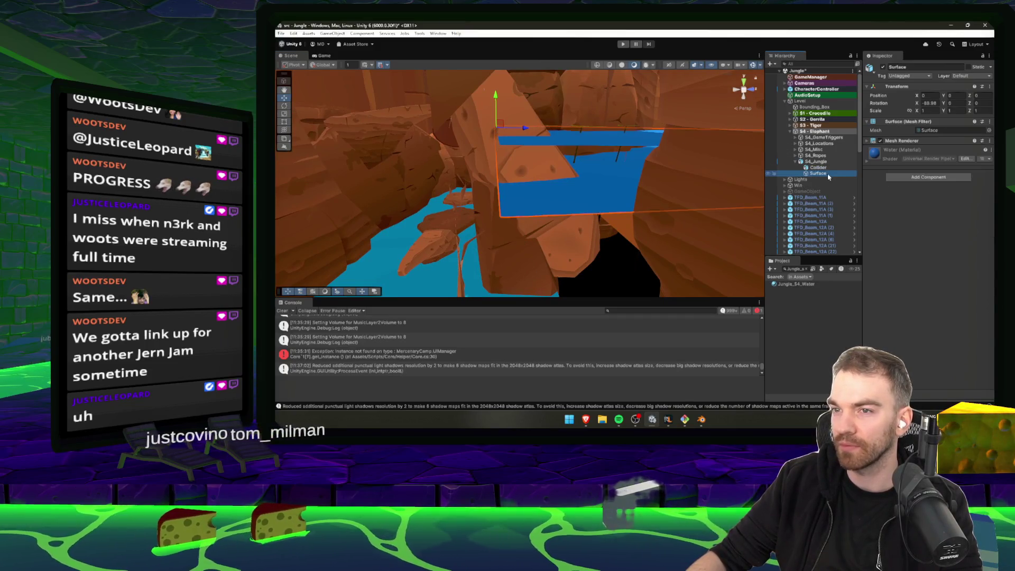
{"action": "right_click", "coordinate": [828, 168]}
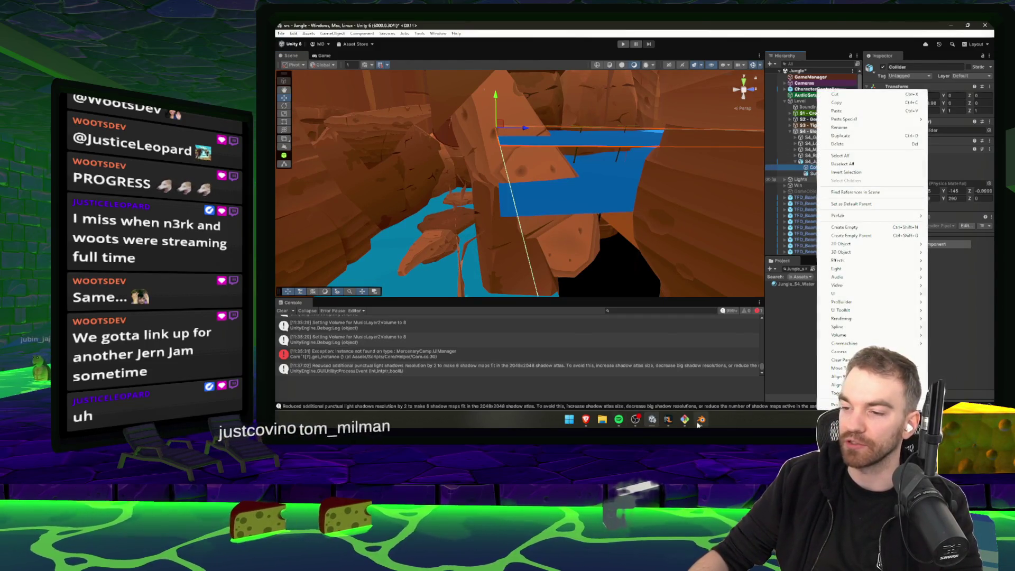
- Swap the Blender names so the extruded slab is Collider and the plane Surface, saving S4_Jungle.blend
{"action": "left_click", "coordinate": [700, 421]}
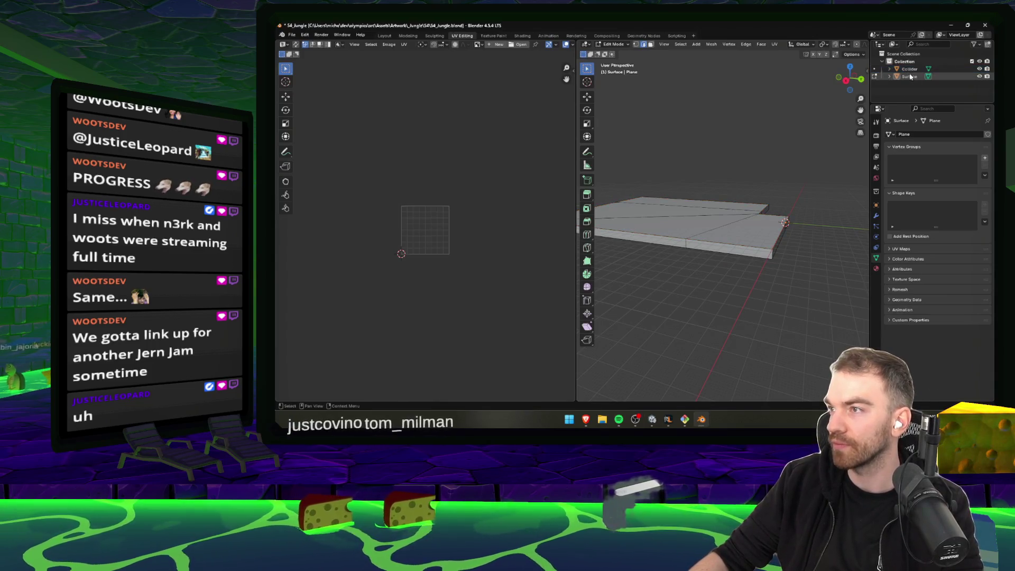
{"action": "key", "text": "Tab"}
{"action": "double_click", "coordinate": [910, 69]}
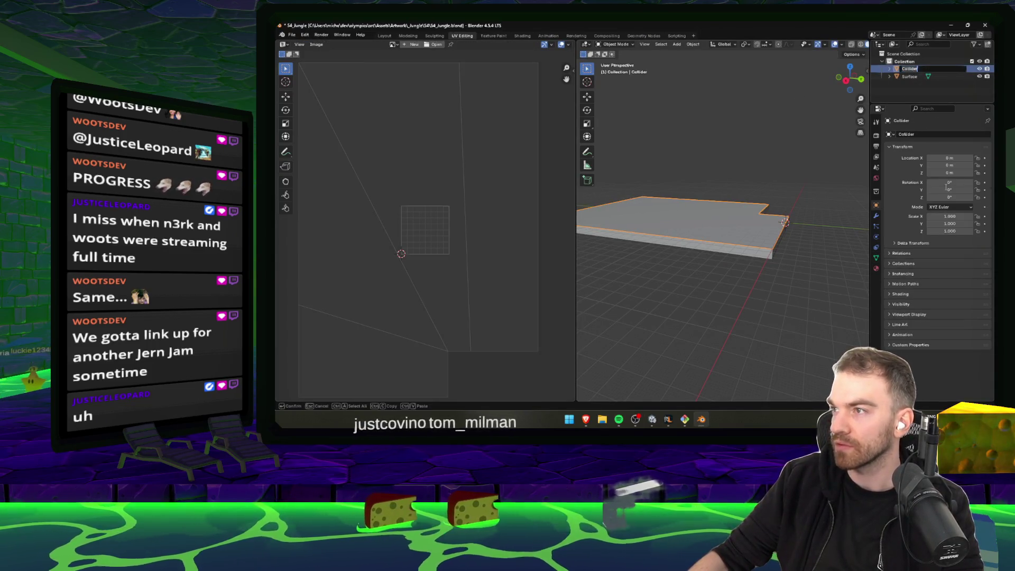
{"action": "type", "text": "e"}
{"action": "key", "text": "Return"}
{"action": "double_click", "coordinate": [910, 69]}
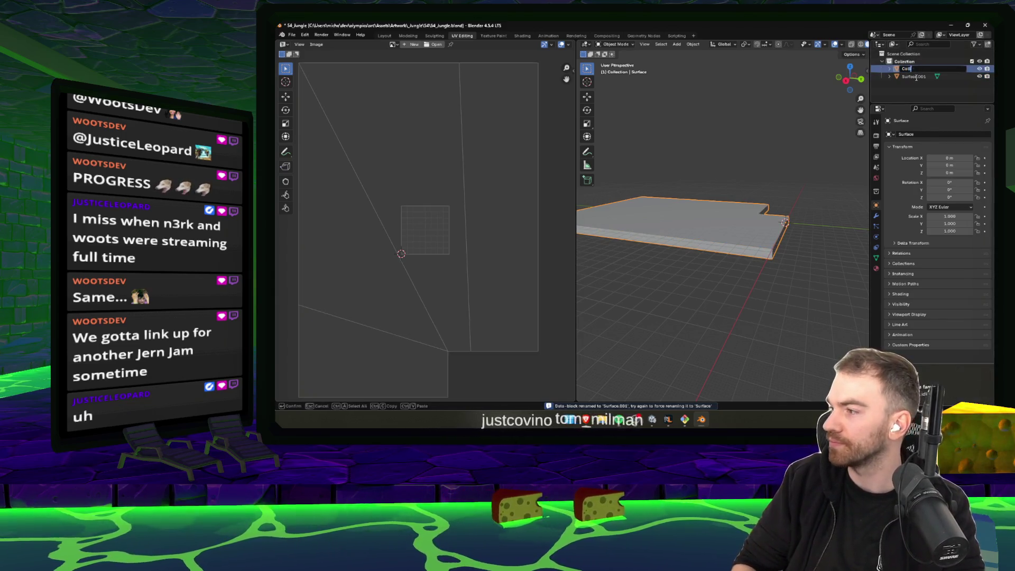
{"action": "type", "text": "ider"}
{"action": "key", "text": "Return"}
{"action": "key", "text": "ctrl+s"}
{"action": "double_click", "coordinate": [915, 76]}
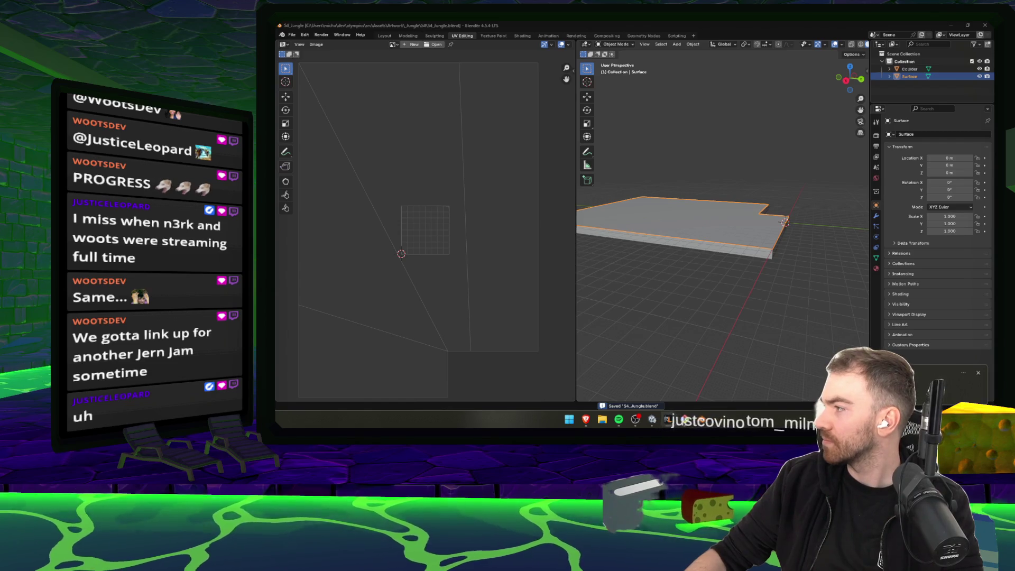
{"action": "left_click_drag", "start_coordinate": [584, 245], "coordinate": [746, 259]}
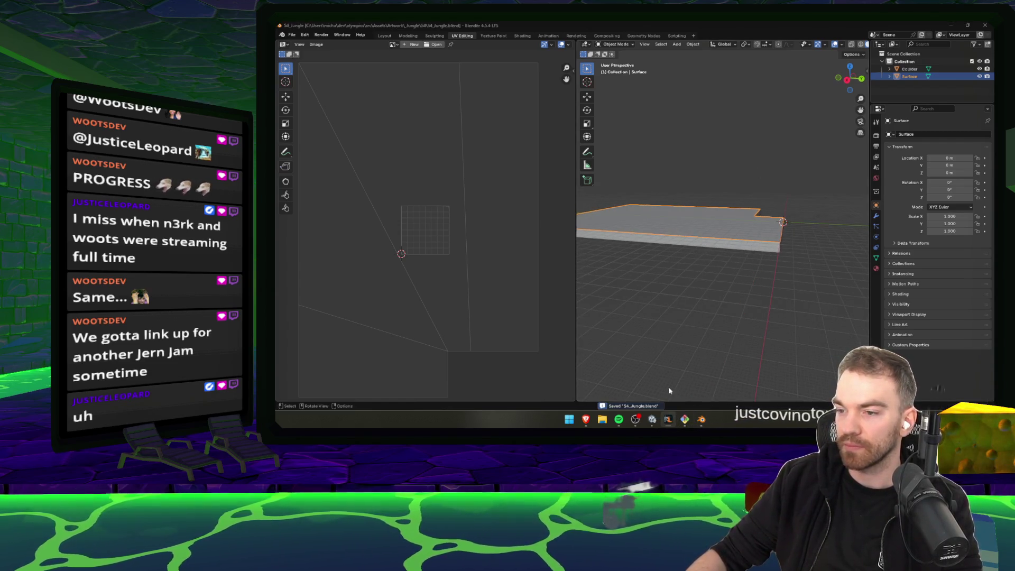
{"action": "left_click", "coordinate": [653, 419]}
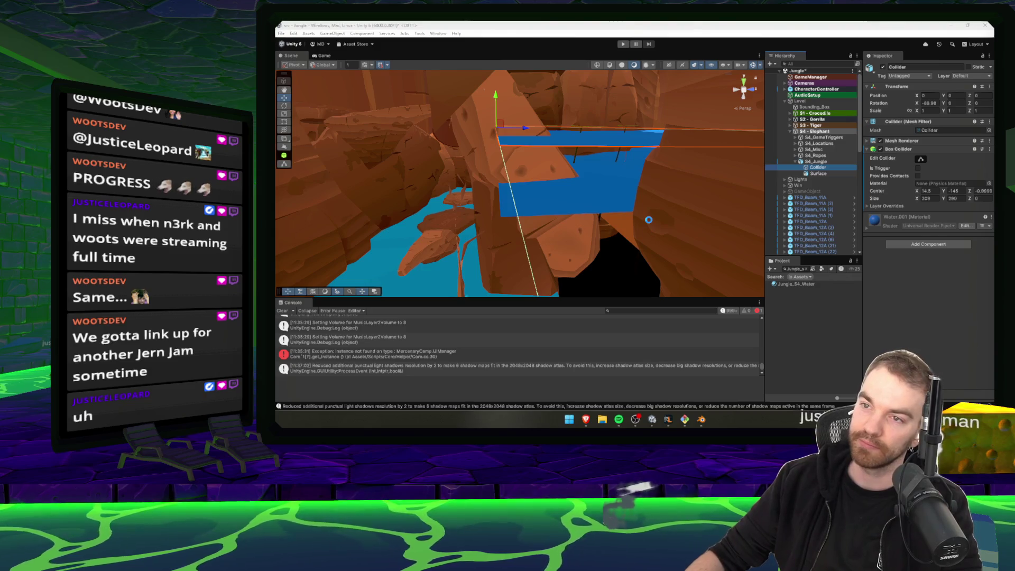
- Remove Collider's Box Collider and add the Death Plane script to it
{"action": "left_click", "coordinate": [824, 173]}
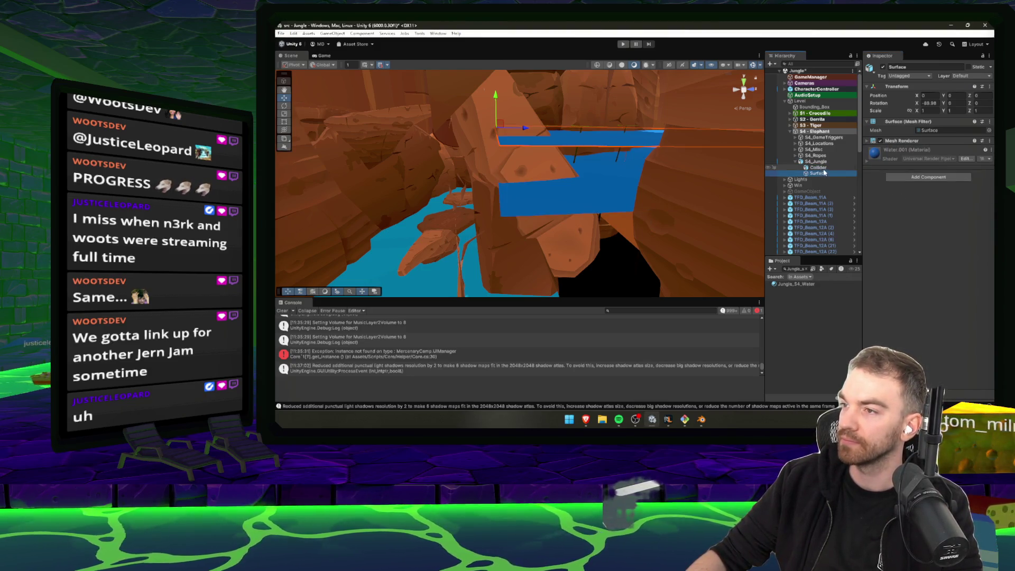
{"action": "left_click", "coordinate": [818, 168]}
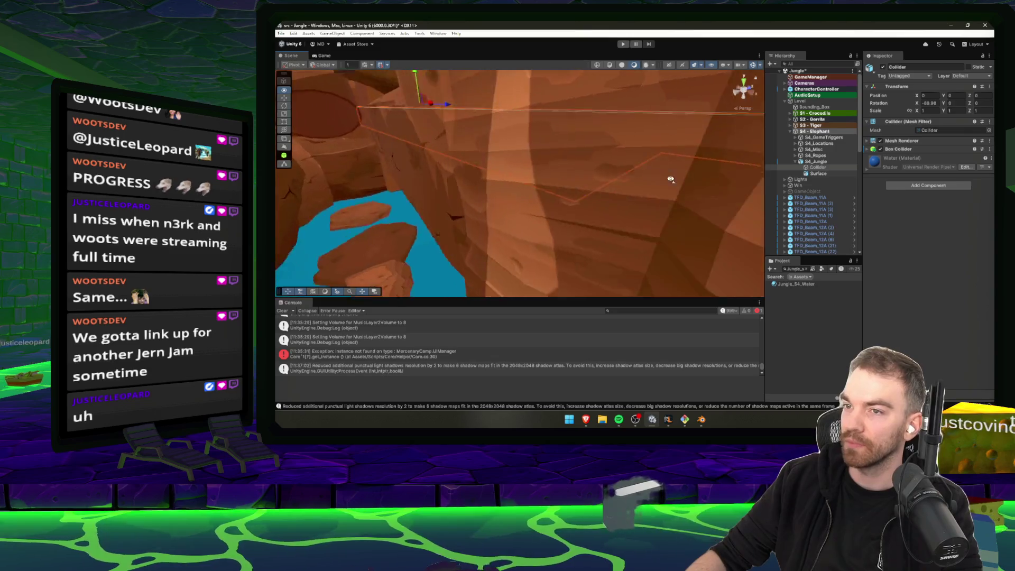
{"action": "right_click", "coordinate": [900, 149]}
{"action": "left_click", "coordinate": [940, 192]}
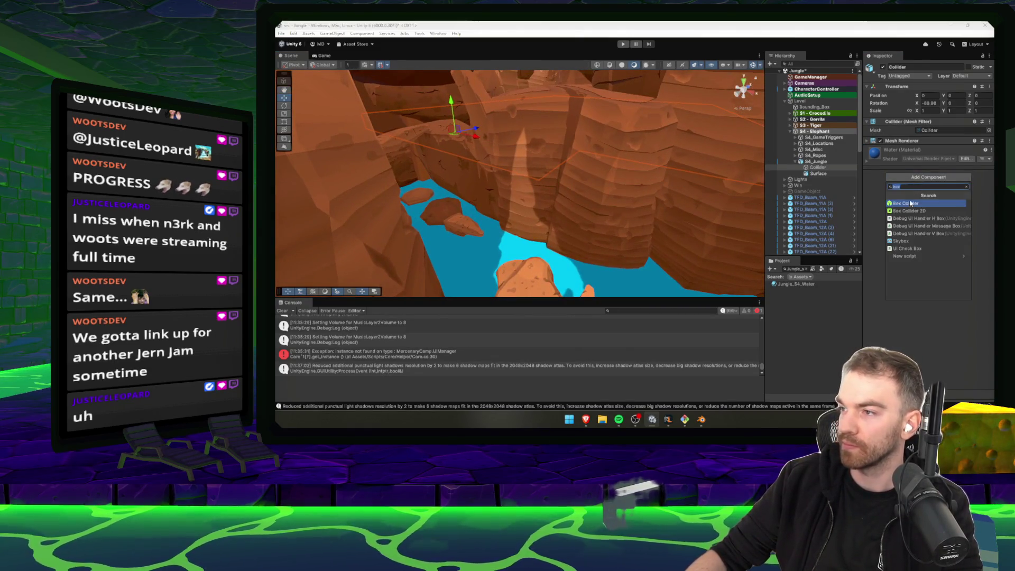
{"action": "left_click", "coordinate": [915, 186]}
{"action": "type", "text": "Dea"}
{"action": "key", "text": "Return"}
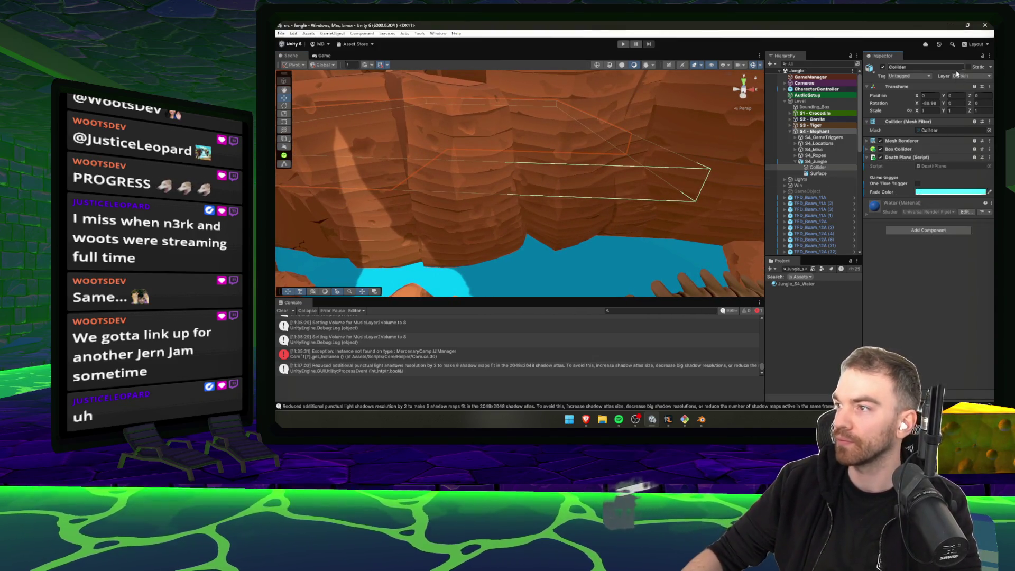
- Put Collider on the Ignore Raycast layer, make its collider a trigger, and pick a fade colour
{"action": "left_click", "coordinate": [957, 74]}
{"action": "left_click", "coordinate": [964, 104]}
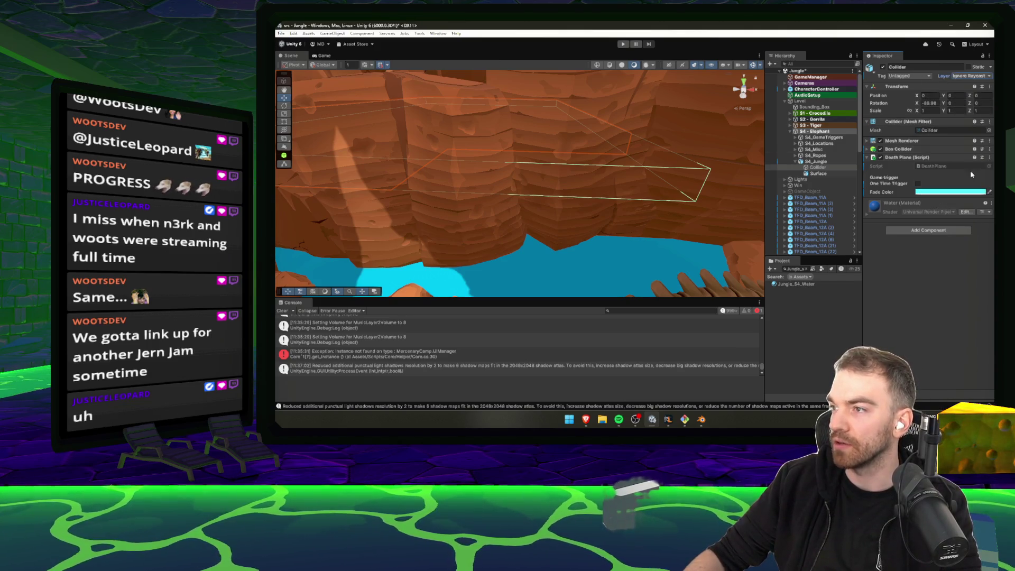
{"action": "left_click", "coordinate": [909, 150]}
{"action": "mouse_move", "coordinate": [637, 169]}
{"action": "left_mouse_down"}
{"action": "mouse_move", "coordinate": [596, 100]}
{"action": "mouse_move", "coordinate": [637, 105]}
{"action": "mouse_move", "coordinate": [568, 186]}
{"action": "mouse_move", "coordinate": [660, 170]}
{"action": "mouse_move", "coordinate": [701, 204]}
{"action": "left_mouse_up"}
{"action": "left_click", "coordinate": [990, 252]}
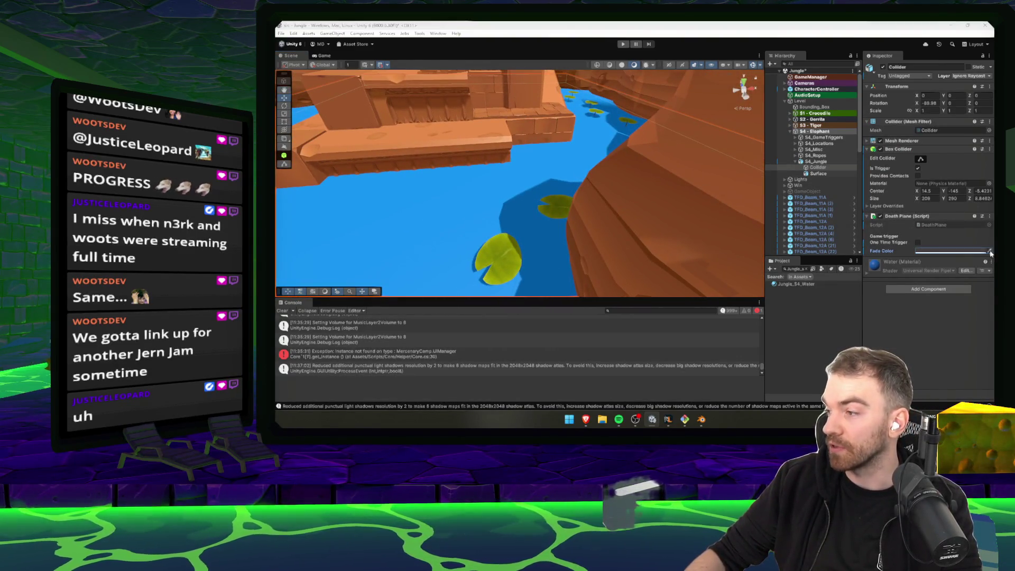
{"action": "double_click", "coordinate": [820, 168]}
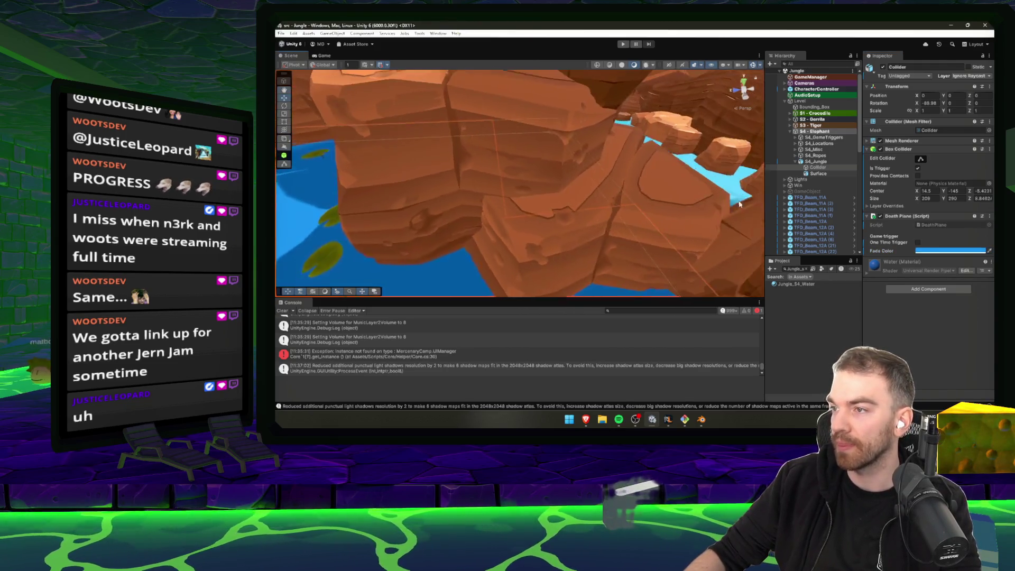
{"action": "double_click", "coordinate": [831, 174]}
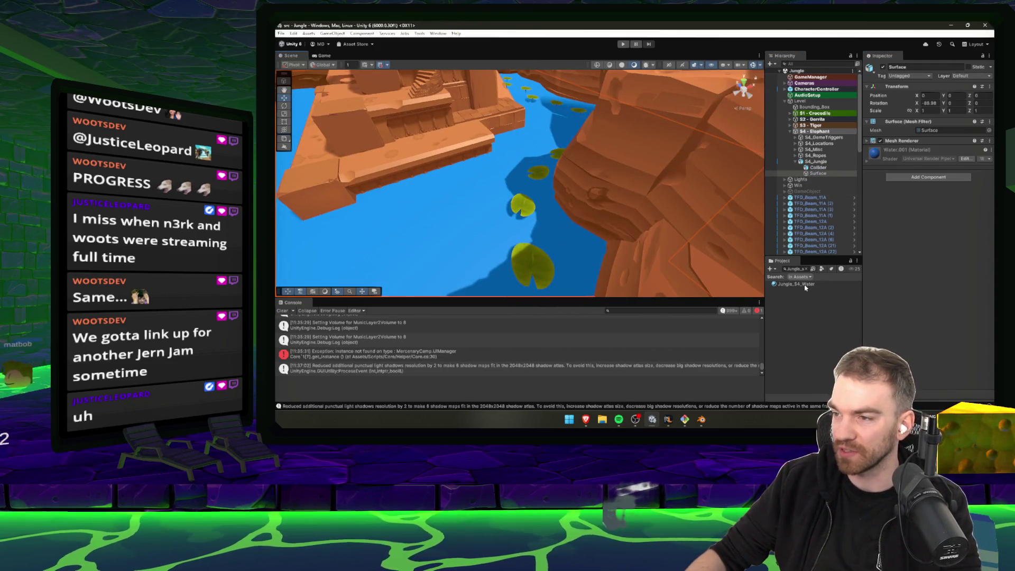
- Apply Jungle_S4_Water to the water surface and set its Normal Strength to 0
{"action": "left_click_drag", "start_coordinate": [804, 286], "coordinate": [464, 218]}
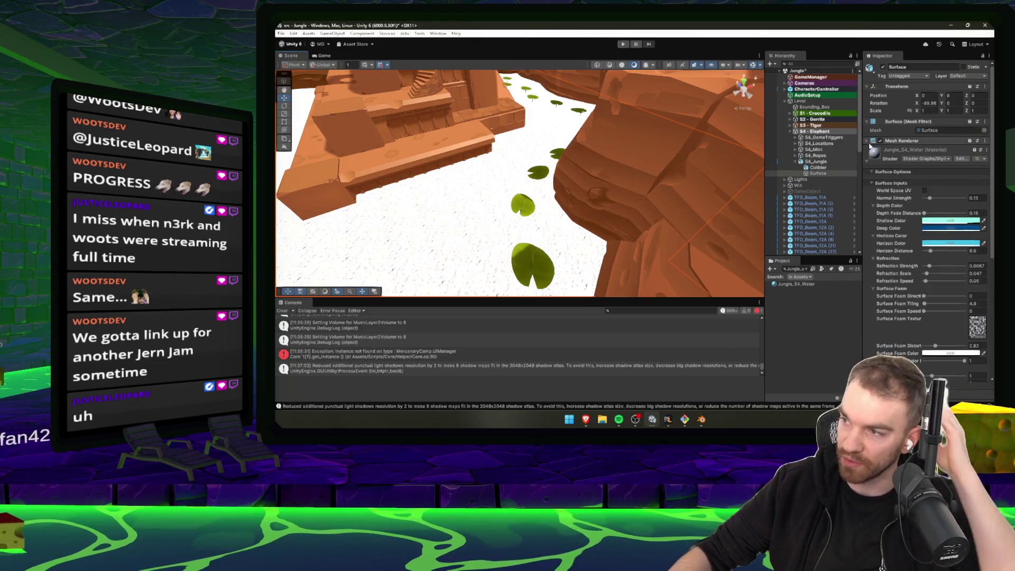
{"action": "mouse_move", "coordinate": [489, 222]}
{"action": "left_mouse_down"}
{"action": "mouse_move", "coordinate": [478, 192]}
{"action": "mouse_move", "coordinate": [497, 193]}
{"action": "left_mouse_up"}
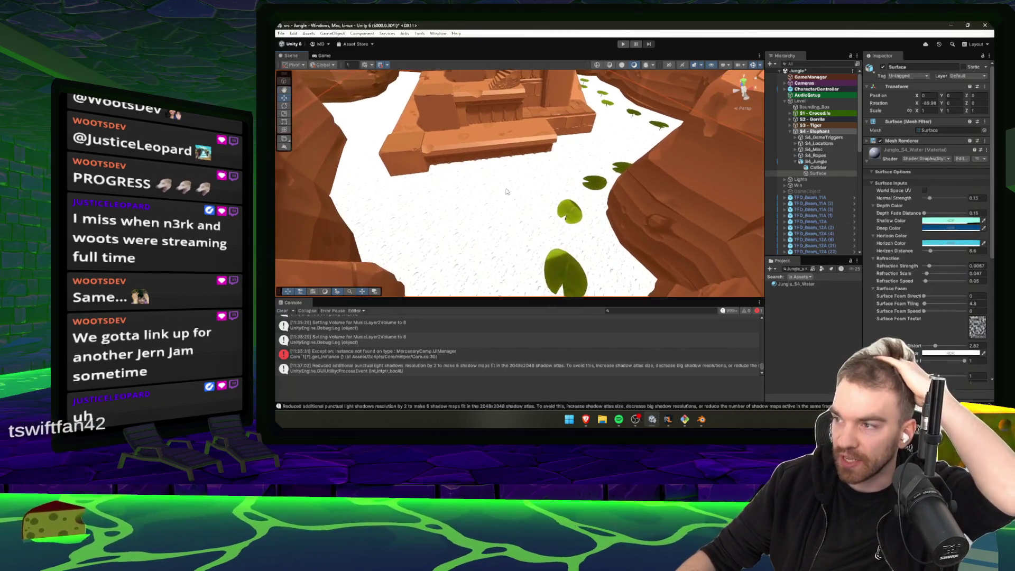
{"action": "left_click_drag", "start_coordinate": [930, 198], "coordinate": [937, 202]}
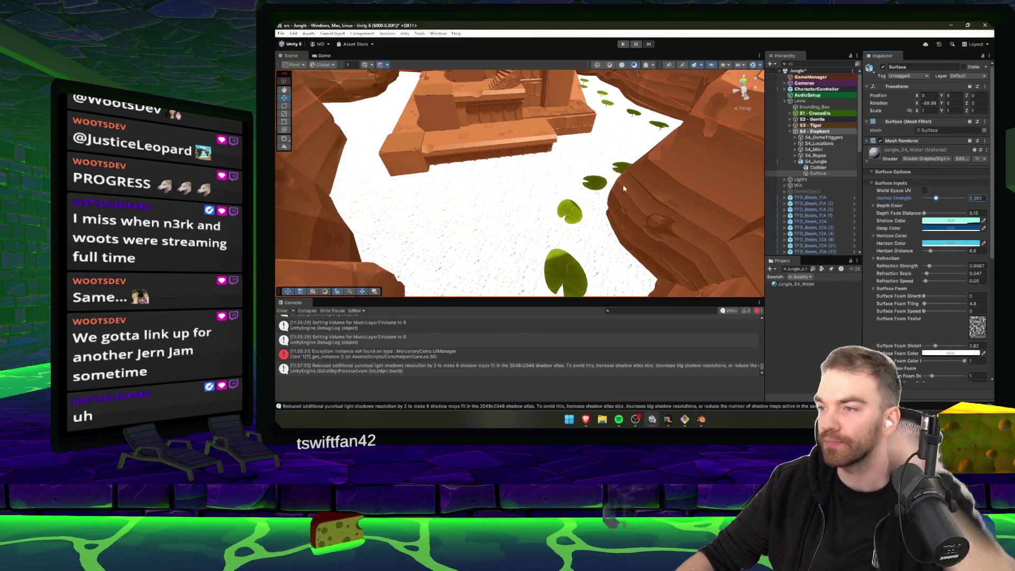
- Remove the Collider's Mesh Renderer, then select the first level's SwampWater object
{"action": "left_click", "coordinate": [830, 167]}
{"action": "right_click", "coordinate": [903, 140]}
{"action": "left_click", "coordinate": [940, 170]}
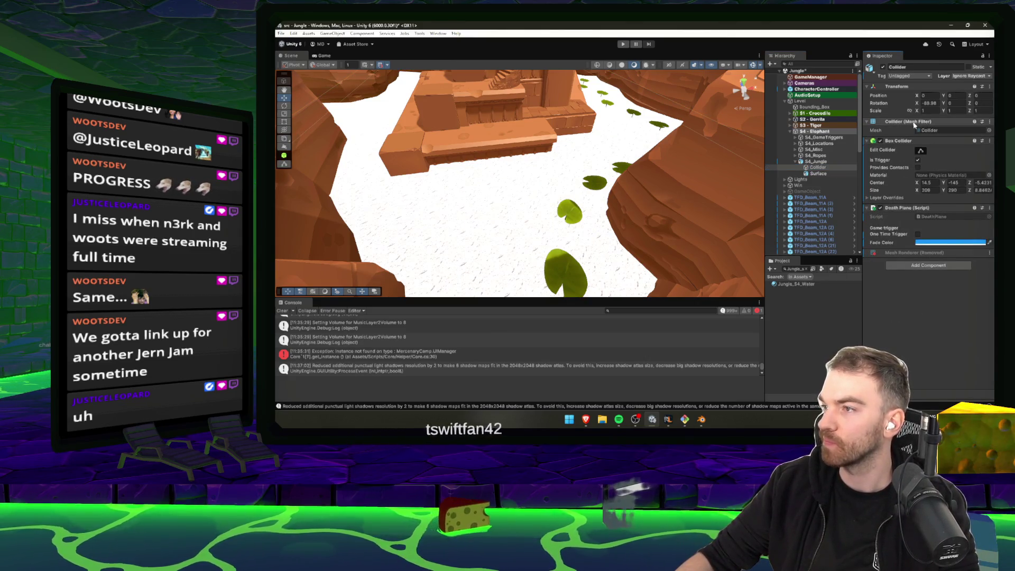
{"action": "left_click", "coordinate": [825, 174]}
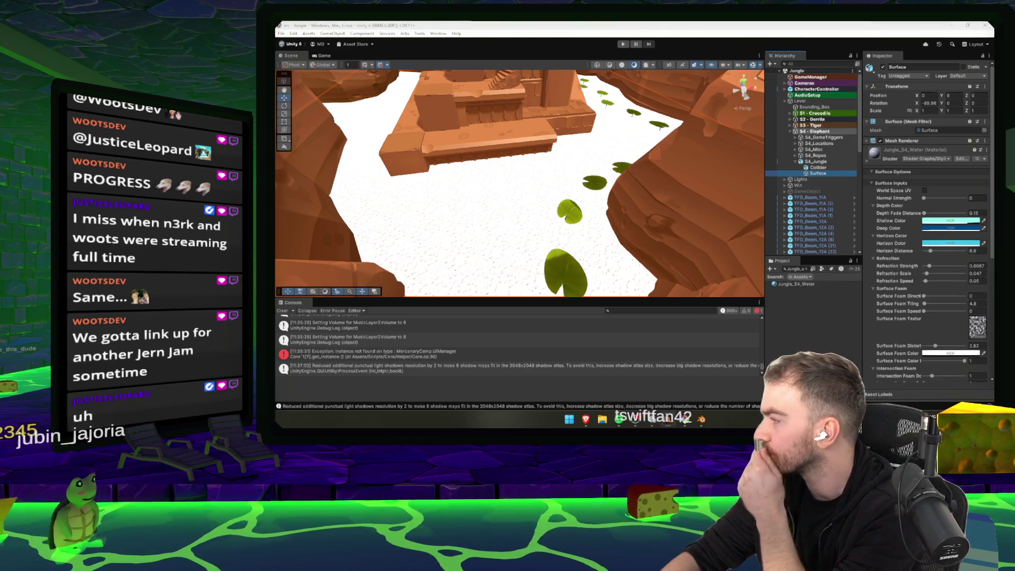
{"action": "mouse_move", "coordinate": [624, 197]}
{"action": "left_mouse_down"}
{"action": "mouse_move", "coordinate": [603, 214]}
{"action": "mouse_move", "coordinate": [636, 215]}
{"action": "mouse_move", "coordinate": [517, 195]}
{"action": "mouse_move", "coordinate": [497, 211]}
{"action": "mouse_move", "coordinate": [577, 238]}
{"action": "mouse_move", "coordinate": [545, 221]}
{"action": "left_mouse_up"}
{"action": "left_click", "coordinate": [539, 218]}
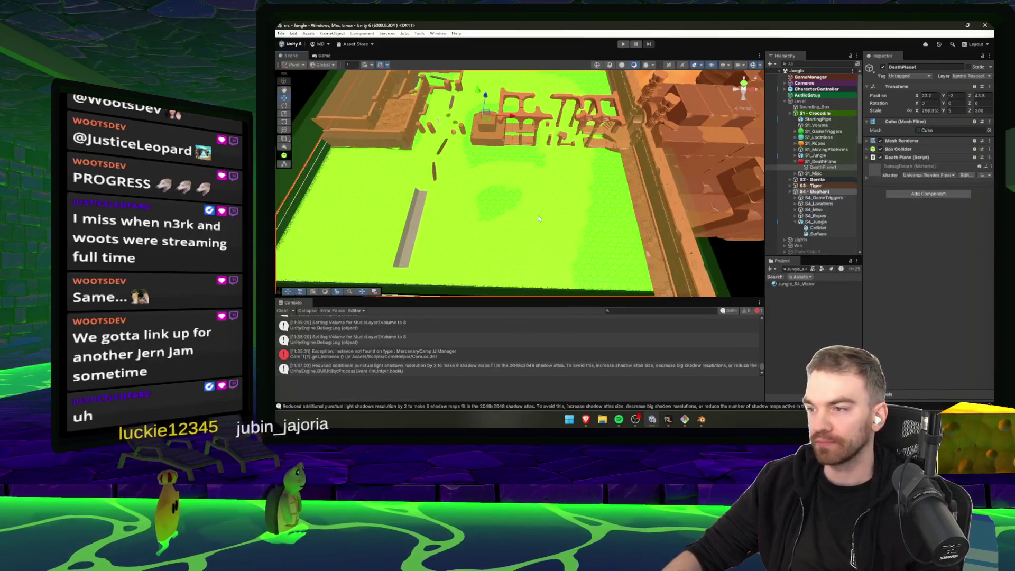
{"action": "left_click", "coordinate": [584, 192]}
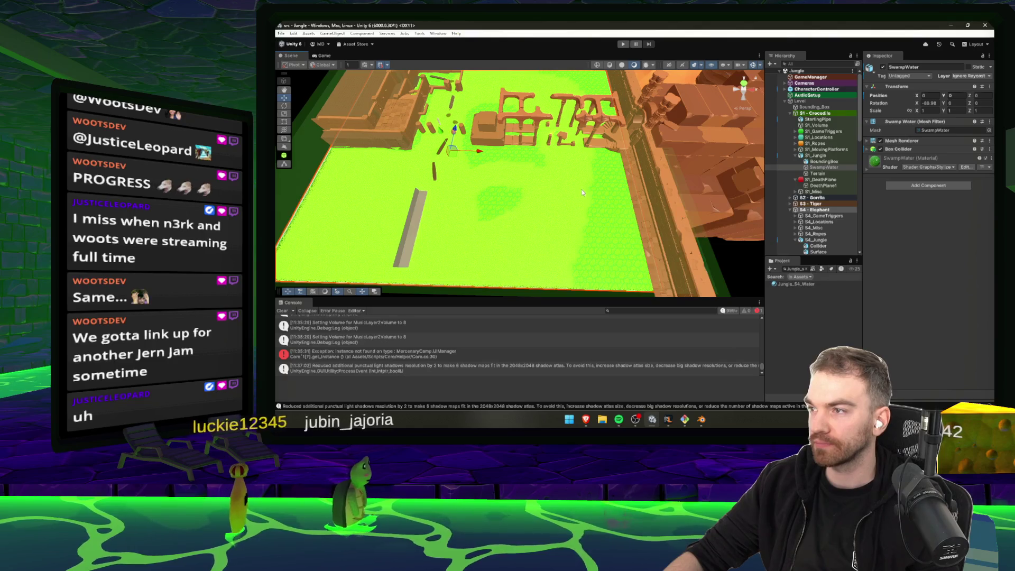
- Rename the SwampWater material asset to Jungle_S1_Water
{"action": "left_click", "coordinate": [899, 159]}
{"action": "right_click", "coordinate": [896, 164]}
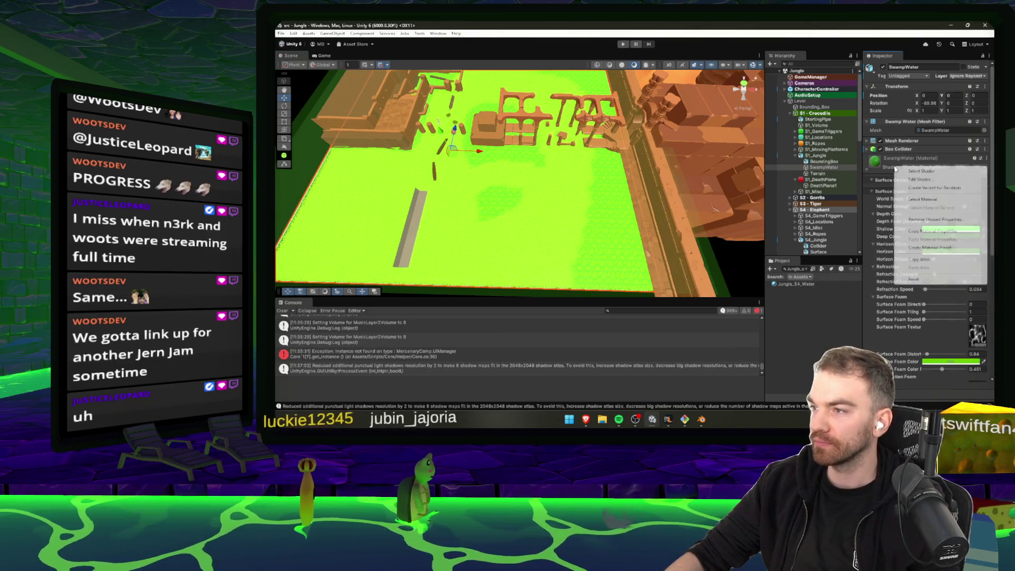
{"action": "left_click", "coordinate": [931, 200]}
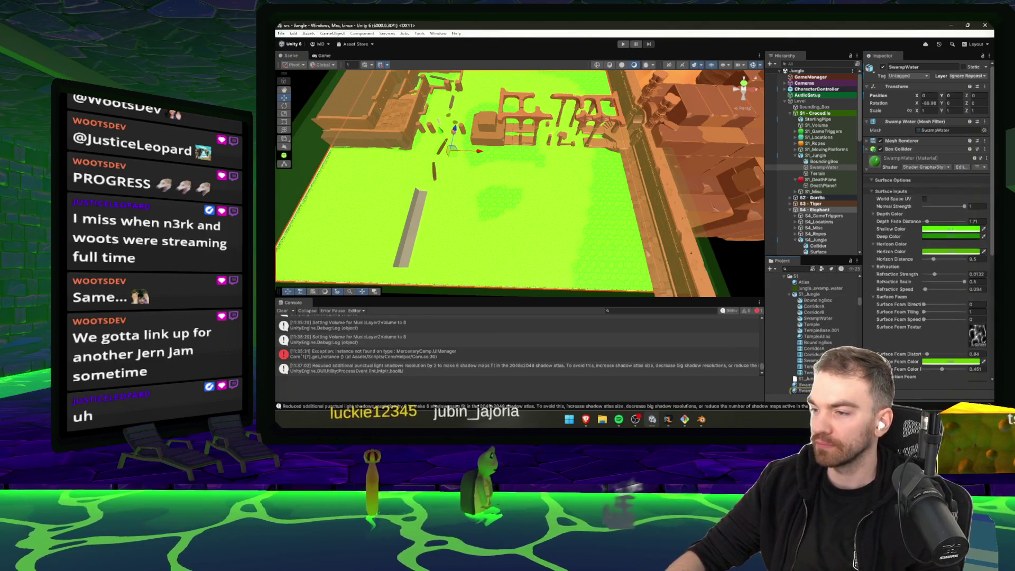
{"action": "type", "text": "Jungle_S"}
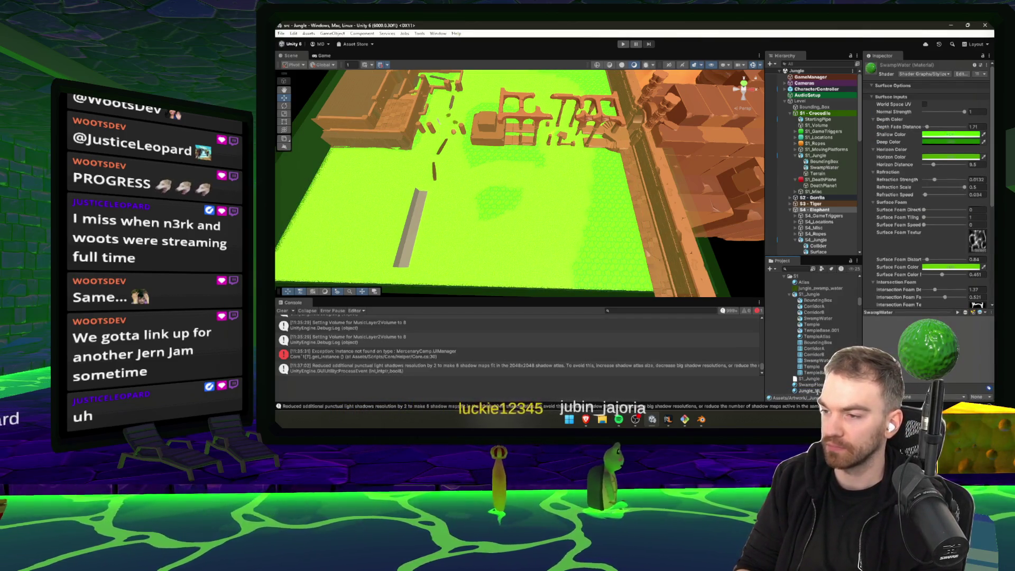
{"action": "key", "text": "Return"}
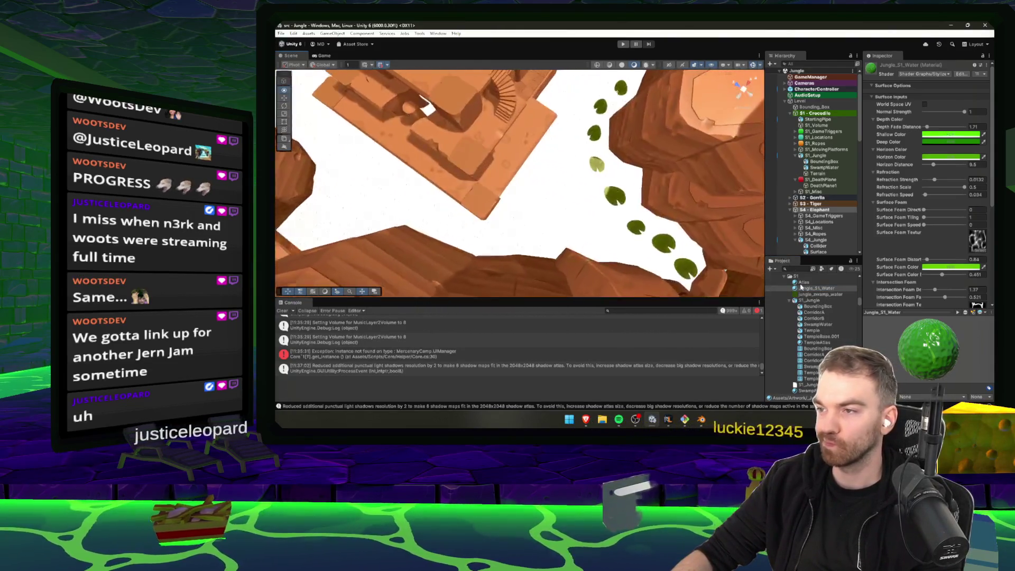
- Copy Jungle_S1_Water's material properties and find the Jungle_S4_Water material in the project
{"action": "left_click_drag", "start_coordinate": [563, 210], "coordinate": [426, 121]}
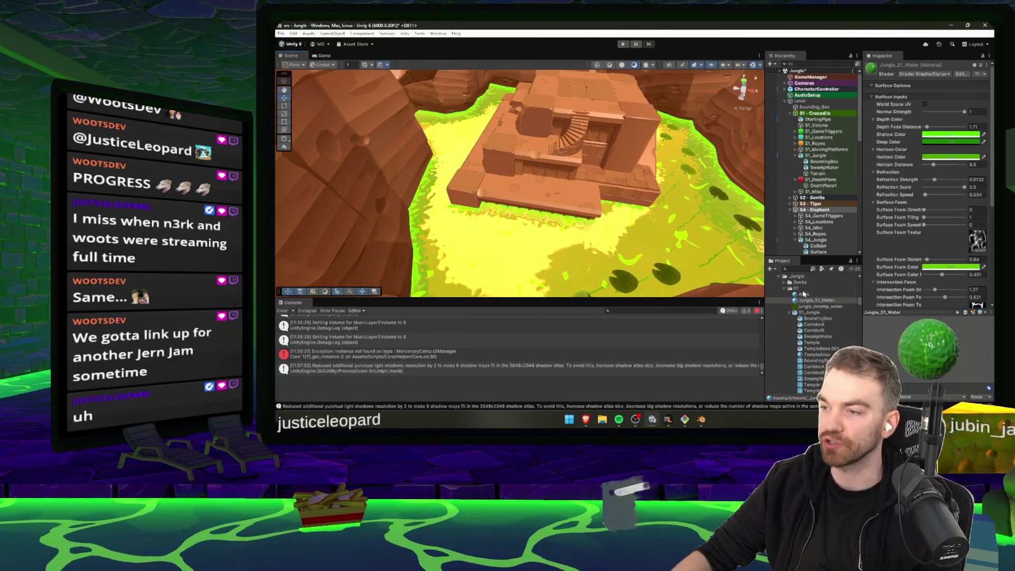
{"action": "right_click", "coordinate": [905, 66]}
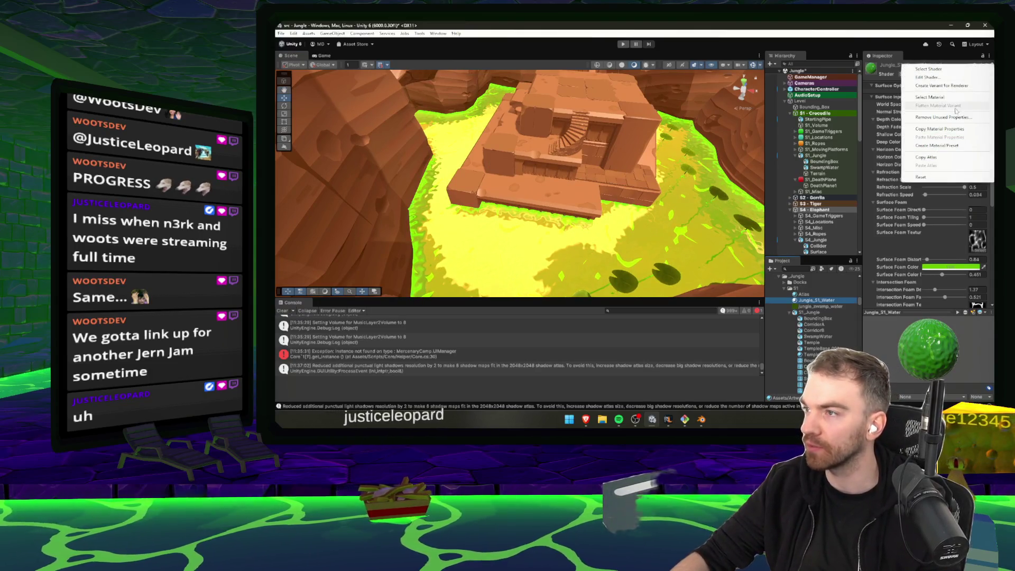
{"action": "left_click", "coordinate": [944, 129]}
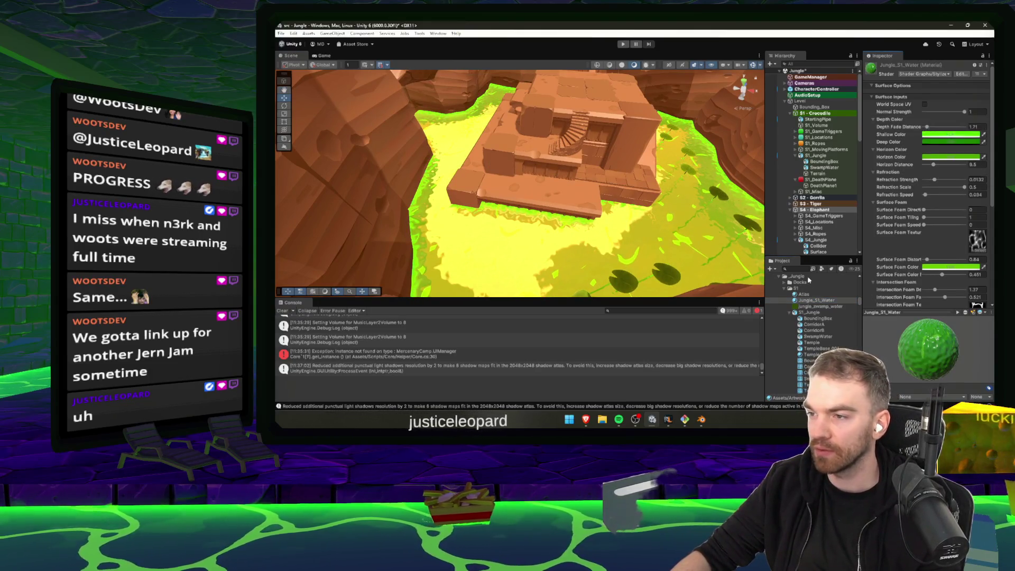
{"action": "left_click", "coordinate": [794, 270]}
{"action": "type", "text": "a"}
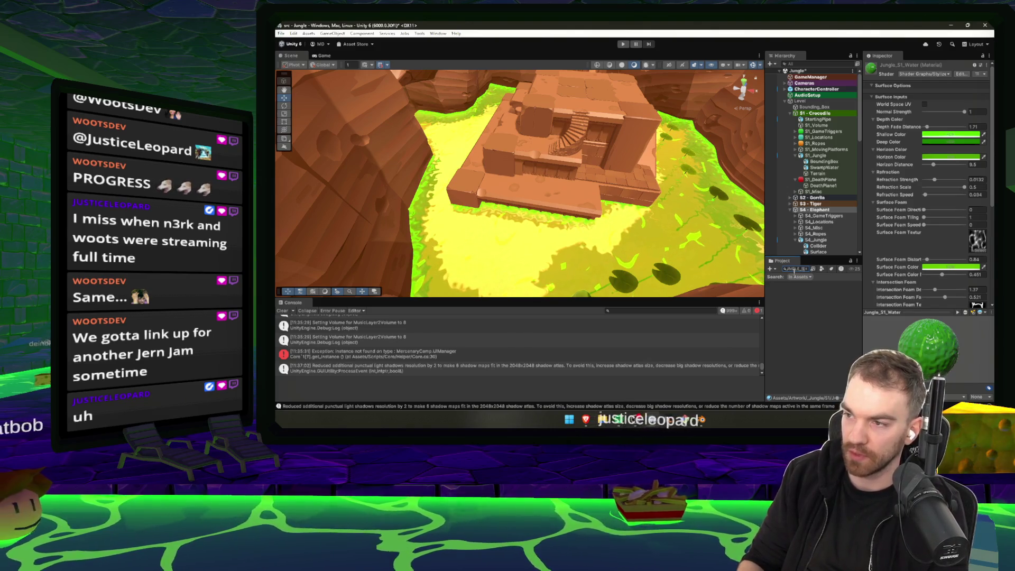
{"action": "left_click", "coordinate": [796, 284]}
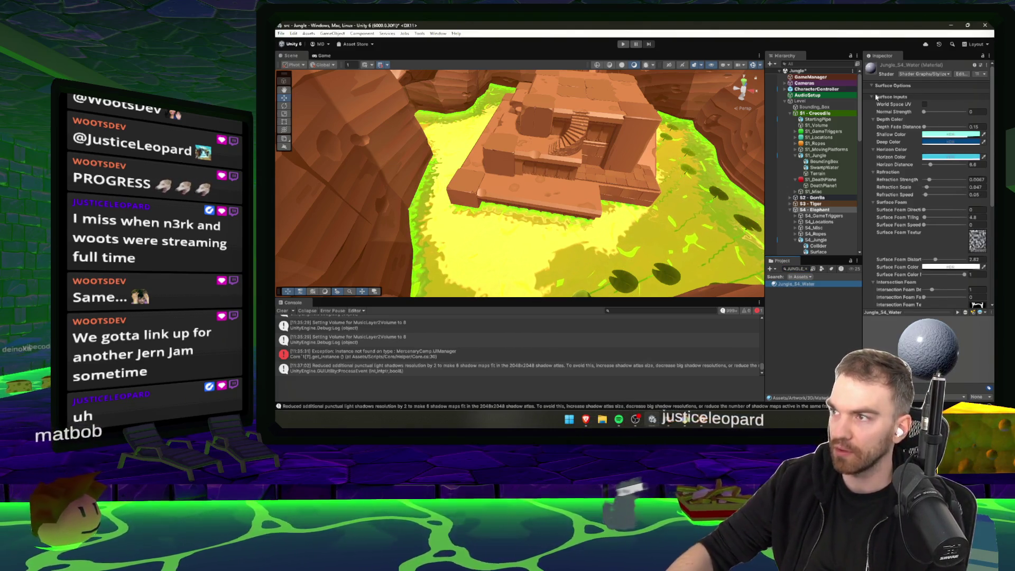
- Paste the copied properties into Jungle_S4_Water and set a dark teal Deep Color
{"action": "right_click", "coordinate": [914, 67]}
{"action": "left_click", "coordinate": [946, 129]}
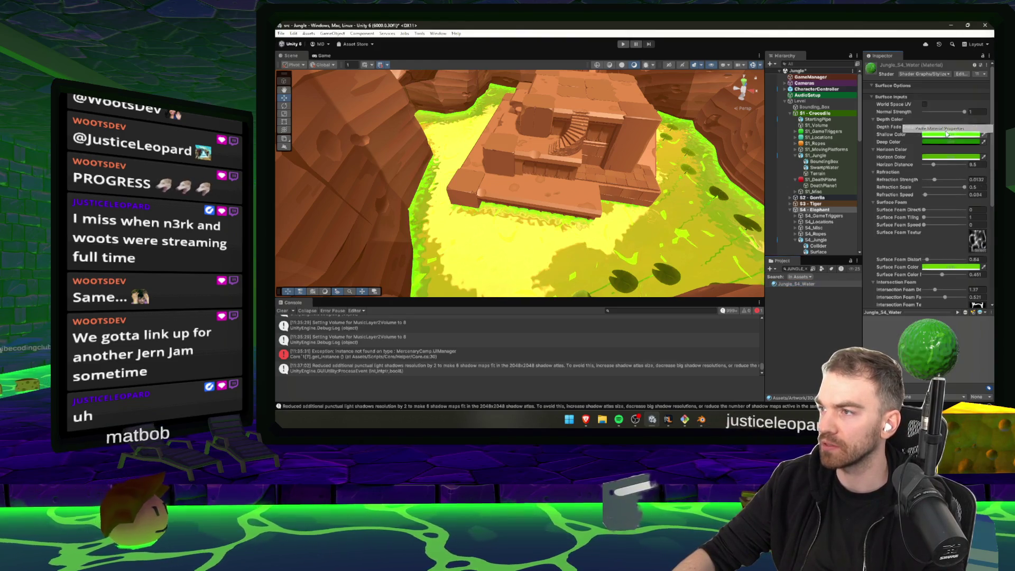
{"action": "mouse_move", "coordinate": [482, 253]}
{"action": "left_mouse_down"}
{"action": "mouse_move", "coordinate": [526, 253]}
{"action": "mouse_move", "coordinate": [491, 192]}
{"action": "mouse_move", "coordinate": [541, 211]}
{"action": "mouse_move", "coordinate": [529, 233]}
{"action": "left_mouse_up"}
{"action": "left_click", "coordinate": [939, 142]}
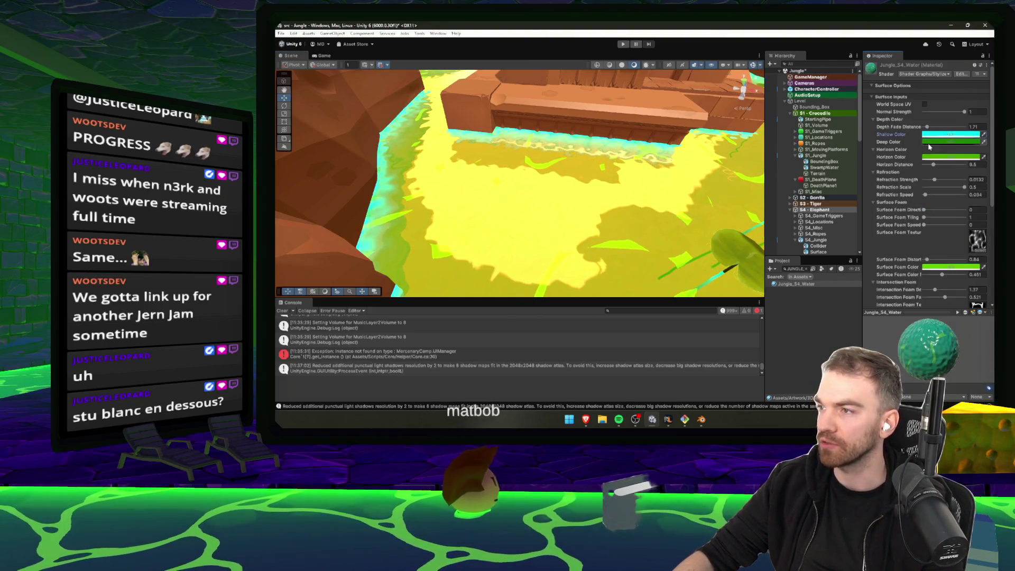
{"action": "left_click", "coordinate": [939, 150]}
{"action": "left_click", "coordinate": [919, 202]}
{"action": "left_click_drag", "start_coordinate": [964, 185], "coordinate": [986, 154]}
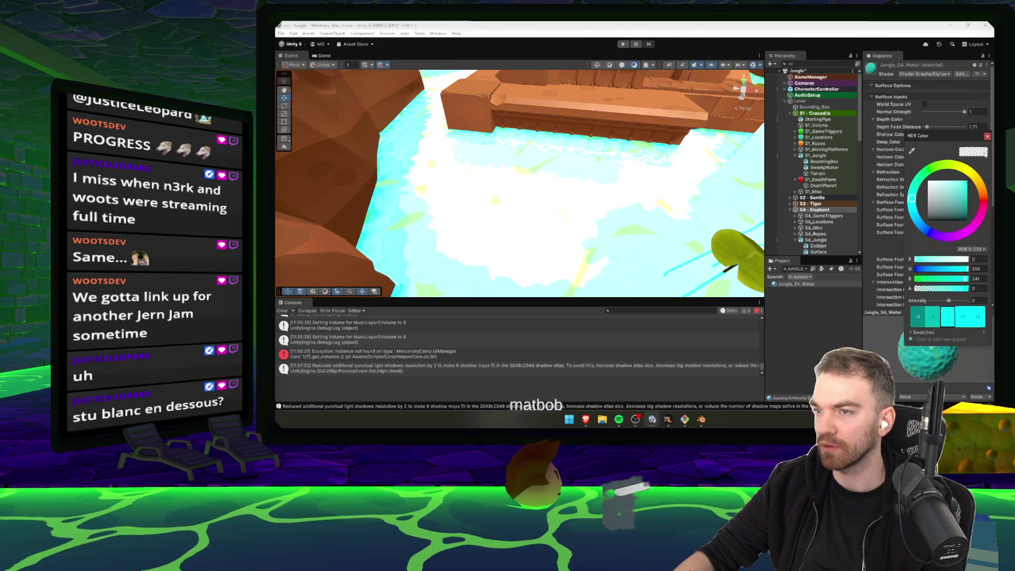
{"action": "left_click", "coordinate": [969, 210]}
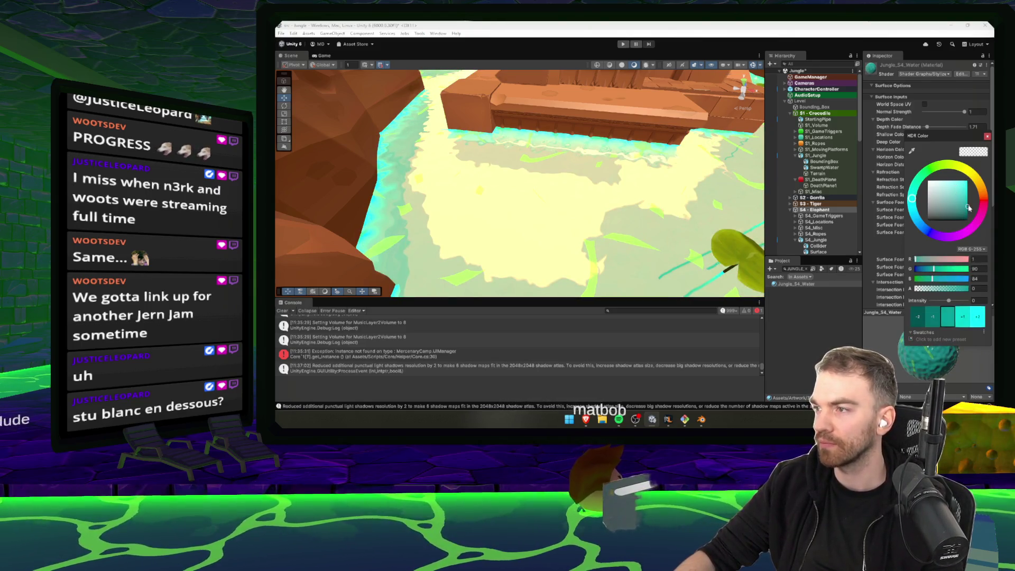
{"action": "left_click_drag", "start_coordinate": [984, 195], "coordinate": [969, 212]}
{"action": "left_click", "coordinate": [914, 211]}
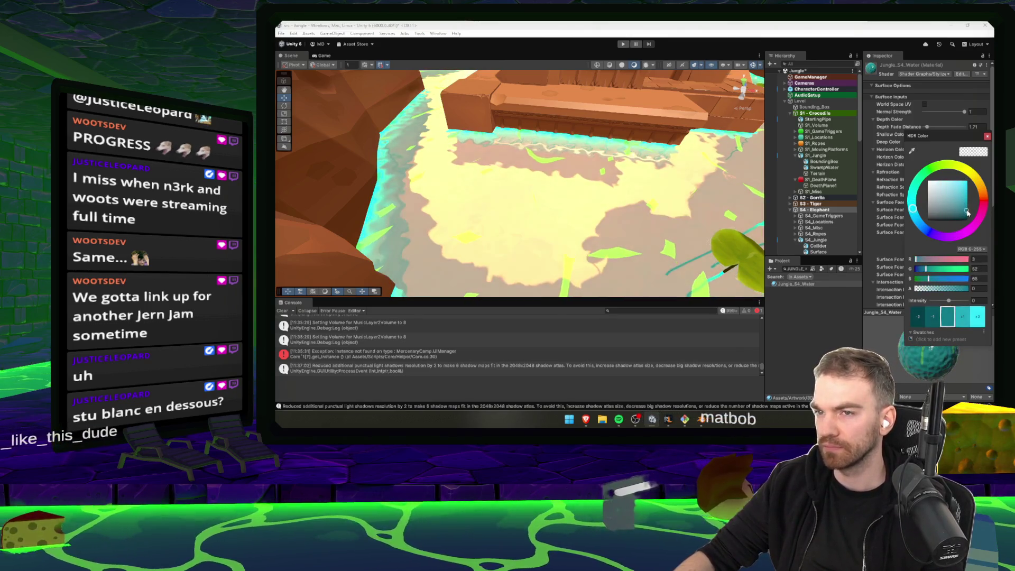
{"action": "left_click", "coordinate": [962, 155]}
- Sample the sand for Horizon Color and darken it to brown-orange
{"action": "left_click", "coordinate": [963, 157]}
{"action": "left_click", "coordinate": [556, 153]}
{"action": "left_click_drag", "start_coordinate": [556, 152], "coordinate": [652, 163]}
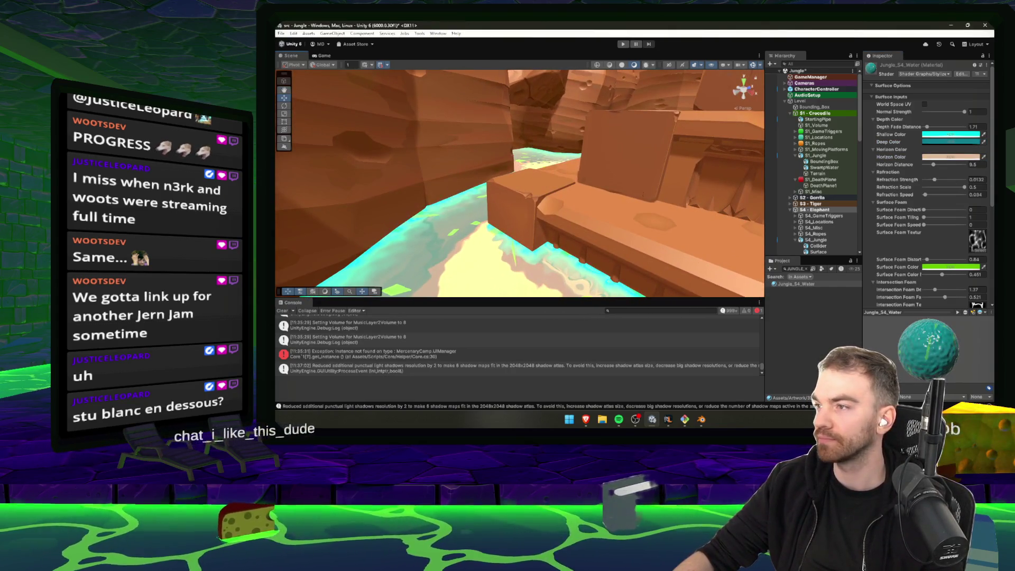
{"action": "left_click", "coordinate": [984, 159]}
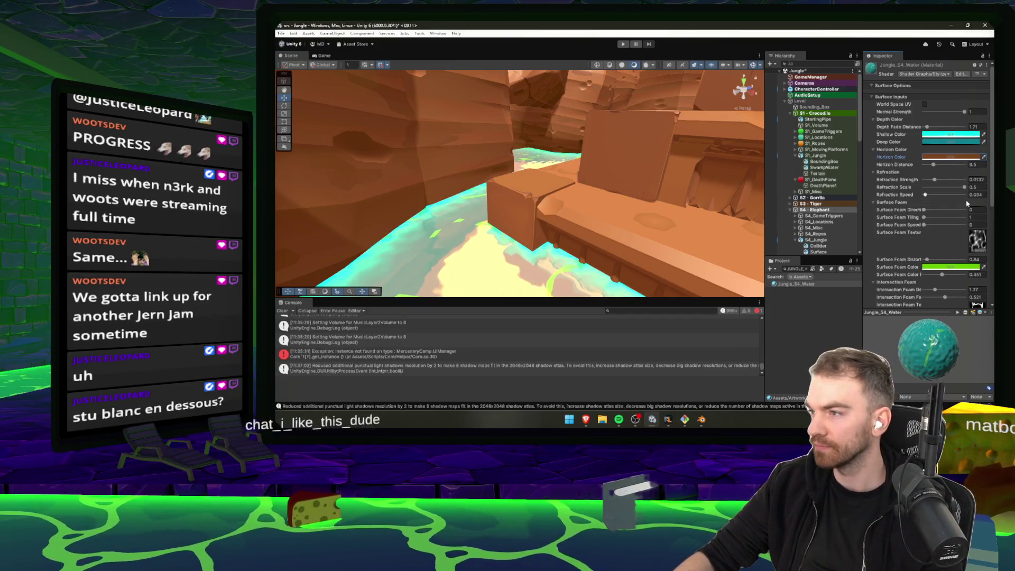
- Set the Surface Foam Color to pure white and view the new water
{"action": "left_click", "coordinate": [984, 268]}
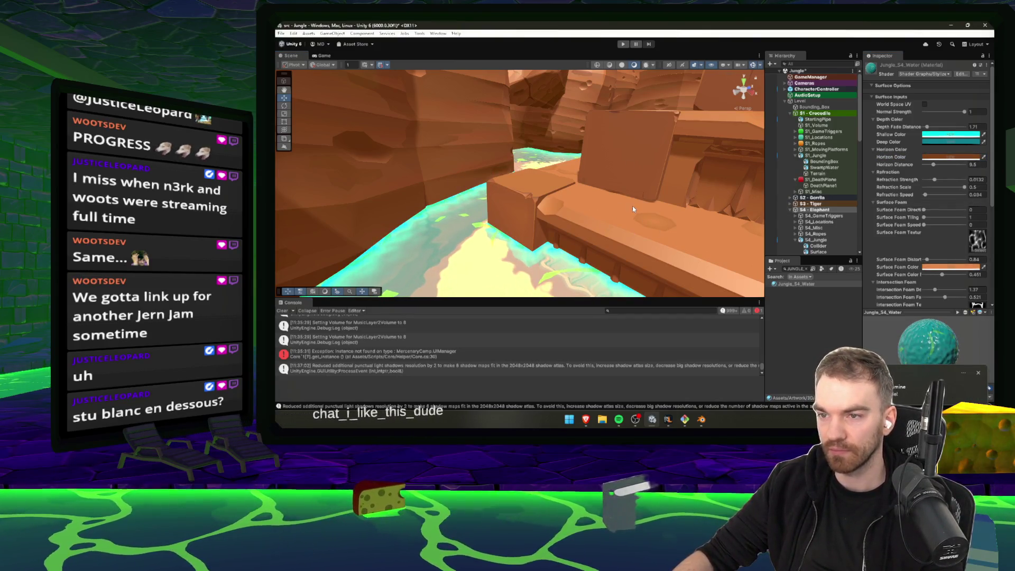
{"action": "left_click", "coordinate": [952, 267]}
{"action": "left_click", "coordinate": [913, 264]}
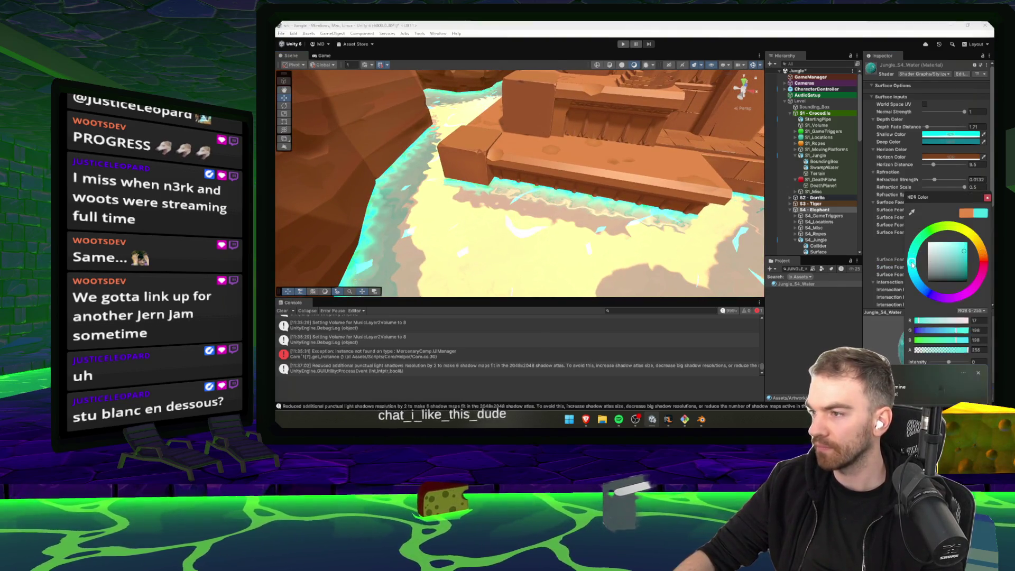
{"action": "left_click_drag", "start_coordinate": [975, 236], "coordinate": [920, 238]}
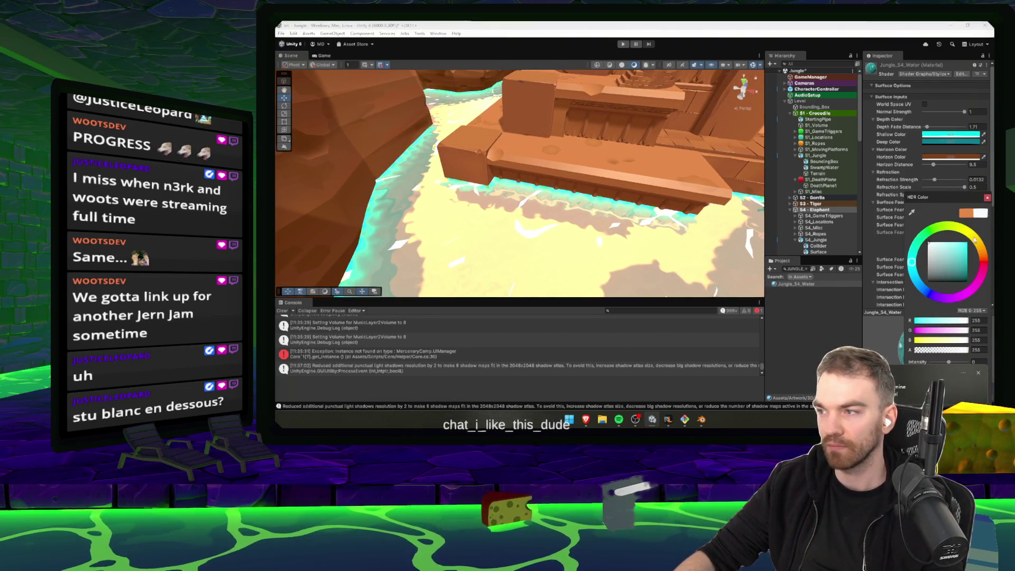
{"action": "left_click", "coordinate": [988, 198]}
{"action": "left_click_drag", "start_coordinate": [582, 212], "coordinate": [608, 231]}
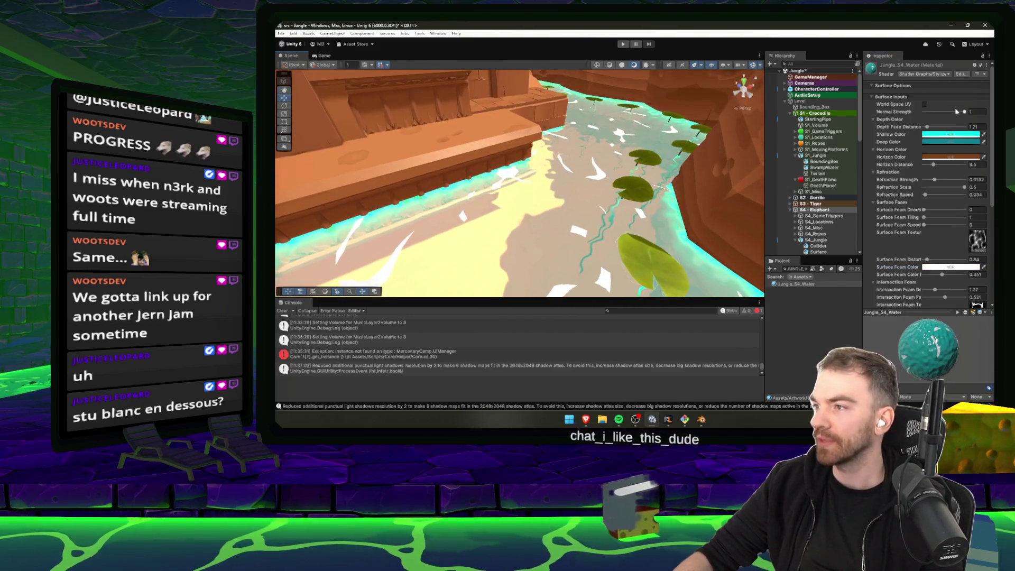
- Raise Depth Fade Distance and set Shallow Color to a dimmed pale tan HDR shade
{"action": "left_click_drag", "start_coordinate": [932, 129], "coordinate": [960, 113]}
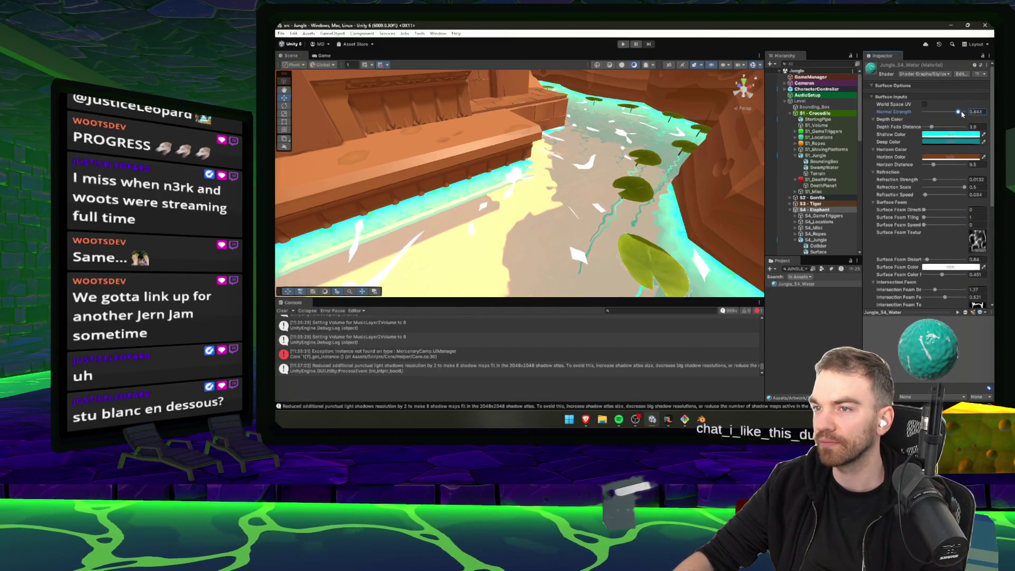
{"action": "mouse_move", "coordinate": [655, 157]}
{"action": "left_mouse_down"}
{"action": "mouse_move", "coordinate": [598, 201]}
{"action": "mouse_move", "coordinate": [394, 212]}
{"action": "left_mouse_up"}
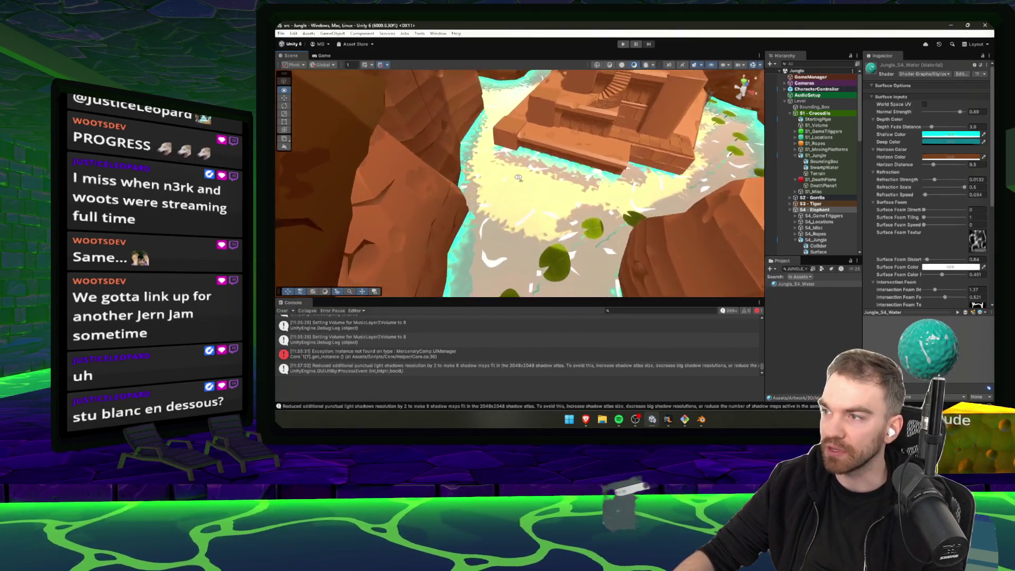
{"action": "left_click", "coordinate": [952, 134]}
{"action": "left_click", "coordinate": [968, 301]}
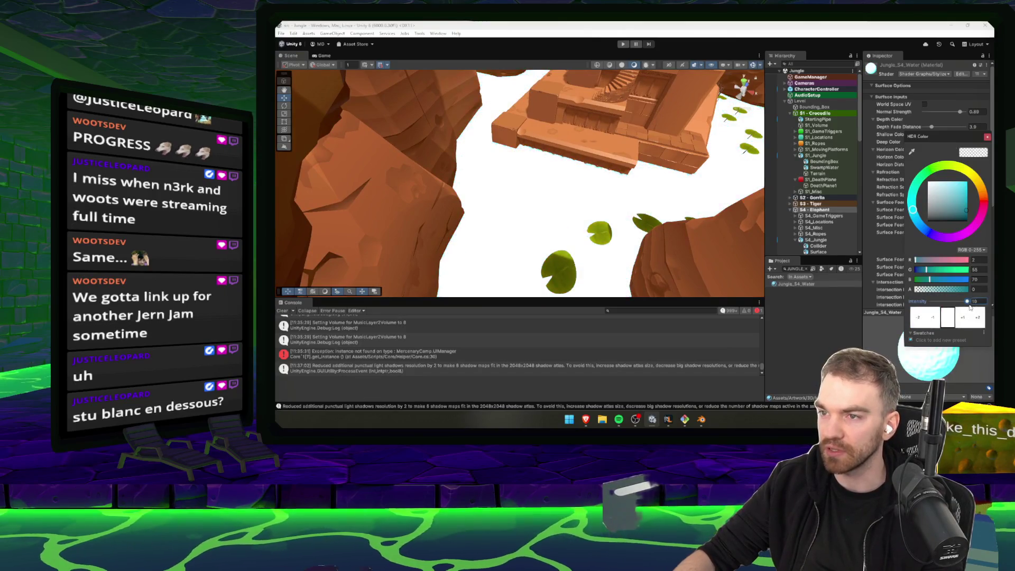
{"action": "left_click_drag", "start_coordinate": [956, 306], "coordinate": [951, 303]}
{"action": "mouse_move", "coordinate": [953, 303]}
{"action": "left_mouse_down"}
{"action": "mouse_move", "coordinate": [992, 302]}
{"action": "mouse_move", "coordinate": [961, 303]}
{"action": "left_mouse_up"}
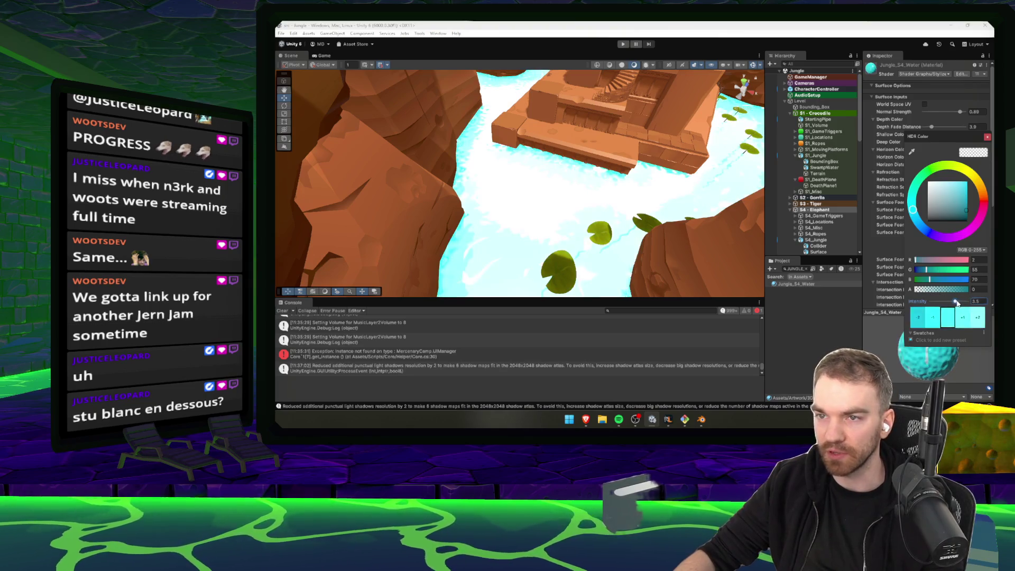
{"action": "left_click_drag", "start_coordinate": [961, 176], "coordinate": [982, 193]}
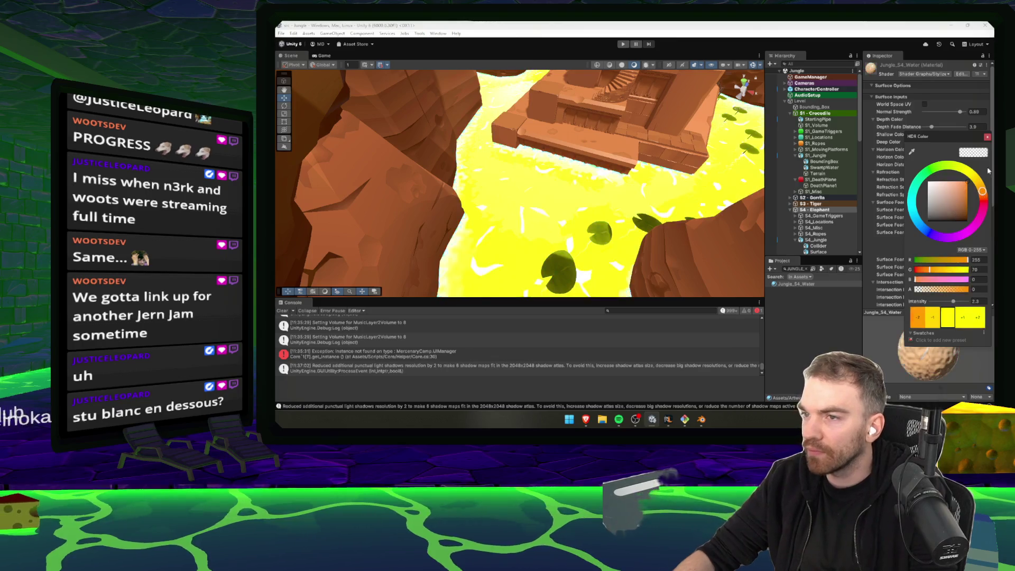
{"action": "left_click_drag", "start_coordinate": [964, 270], "coordinate": [952, 270]}
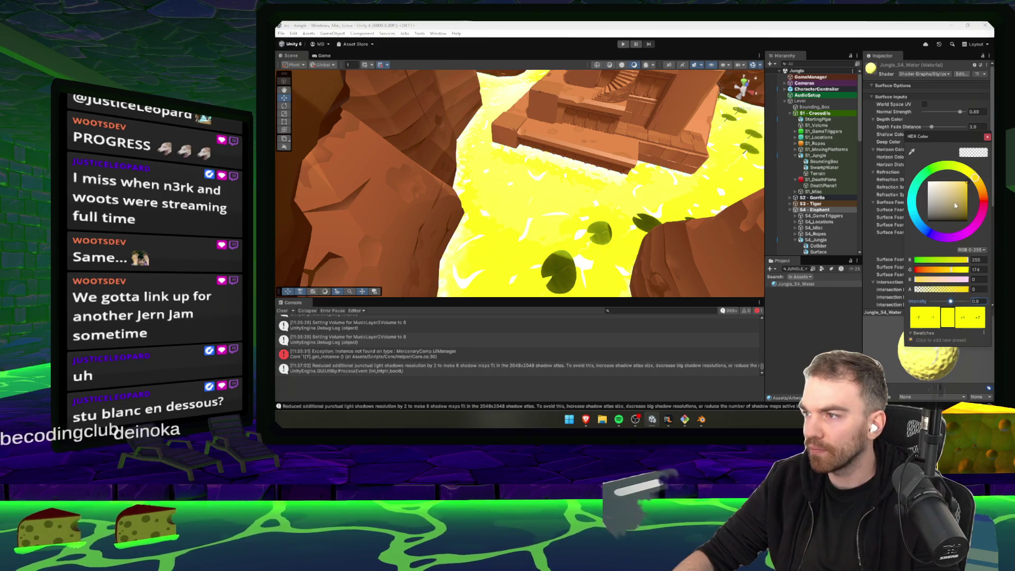
{"action": "left_click", "coordinate": [940, 211]}
{"action": "left_click", "coordinate": [946, 198]}
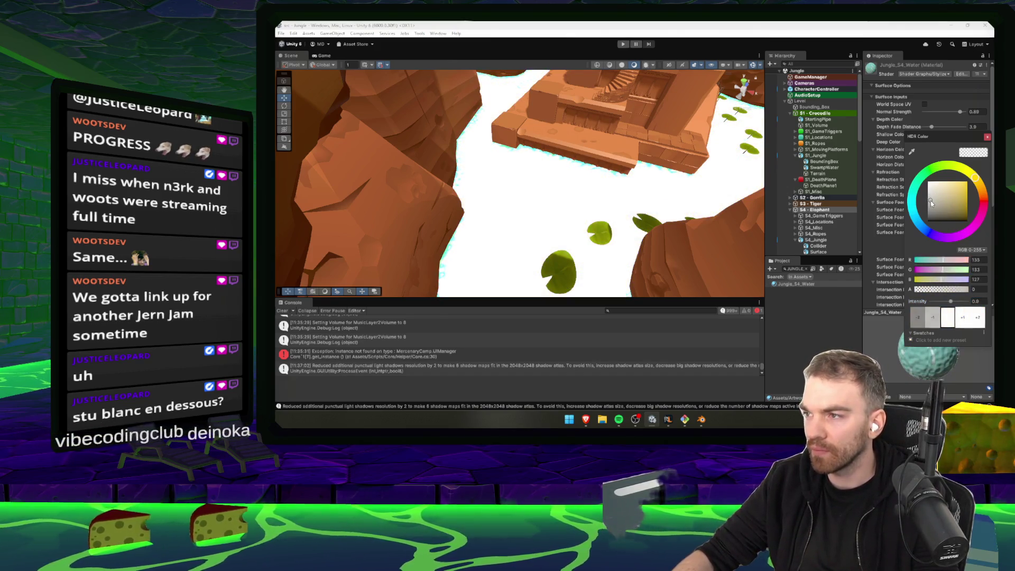
{"action": "left_click_drag", "start_coordinate": [950, 301], "coordinate": [948, 302]}
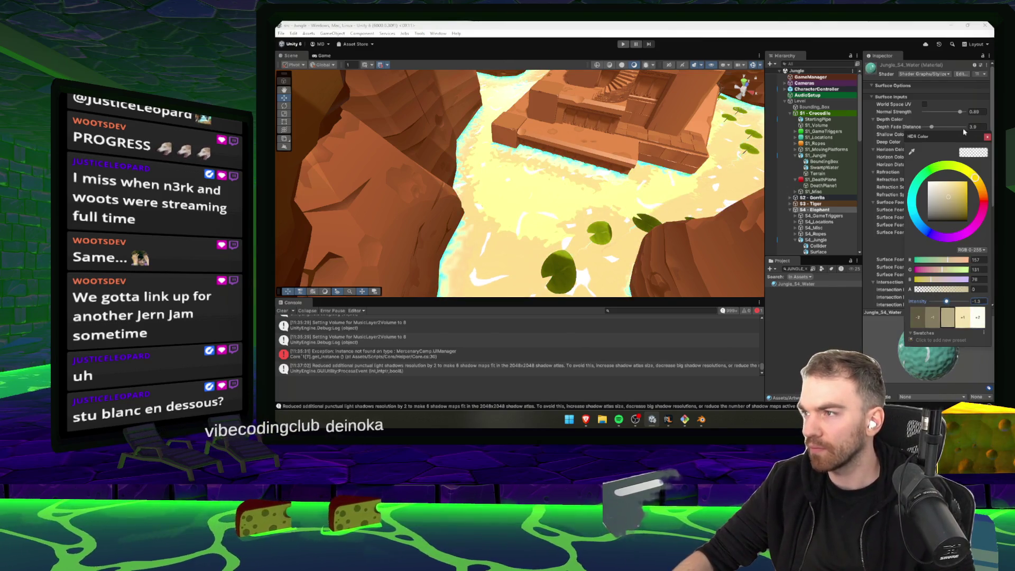
{"action": "left_click", "coordinate": [986, 139]}
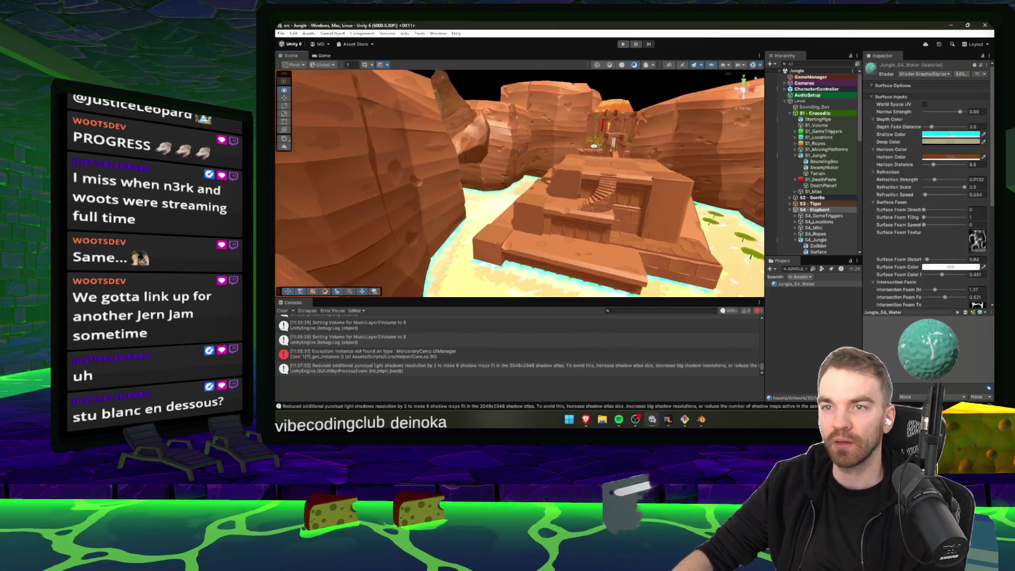
{"action": "left_click_drag", "start_coordinate": [635, 209], "coordinate": [593, 268]}
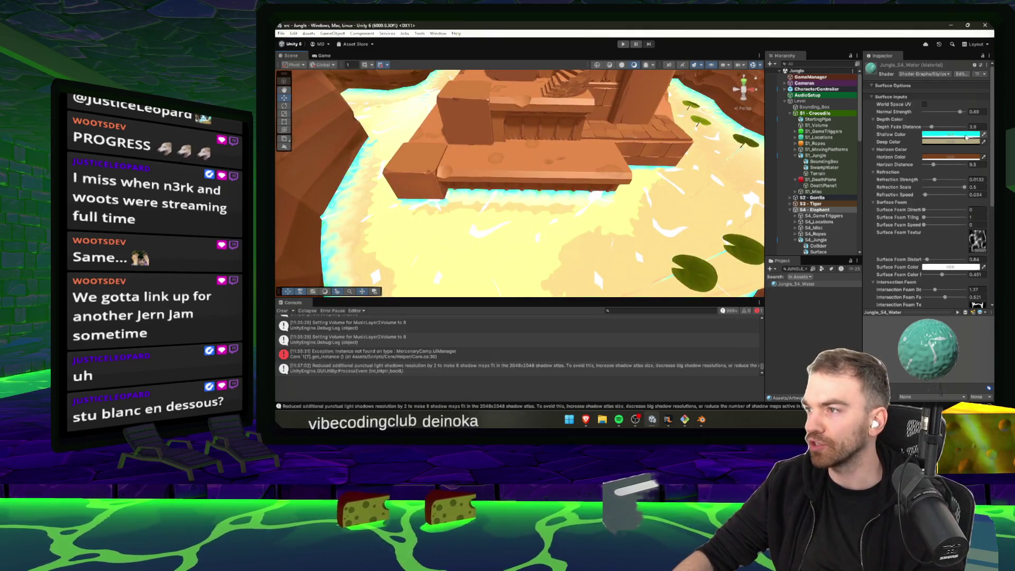
- Fly the Scene camera to the temple and enlarge the Scene view to frame the canyon
{"action": "mouse_move", "coordinate": [565, 191]}
{"action": "left_mouse_down"}
{"action": "mouse_move", "coordinate": [603, 193]}
{"action": "mouse_move", "coordinate": [562, 169]}
{"action": "mouse_move", "coordinate": [562, 196]}
{"action": "left_mouse_up"}
{"action": "left_click", "coordinate": [562, 170]}
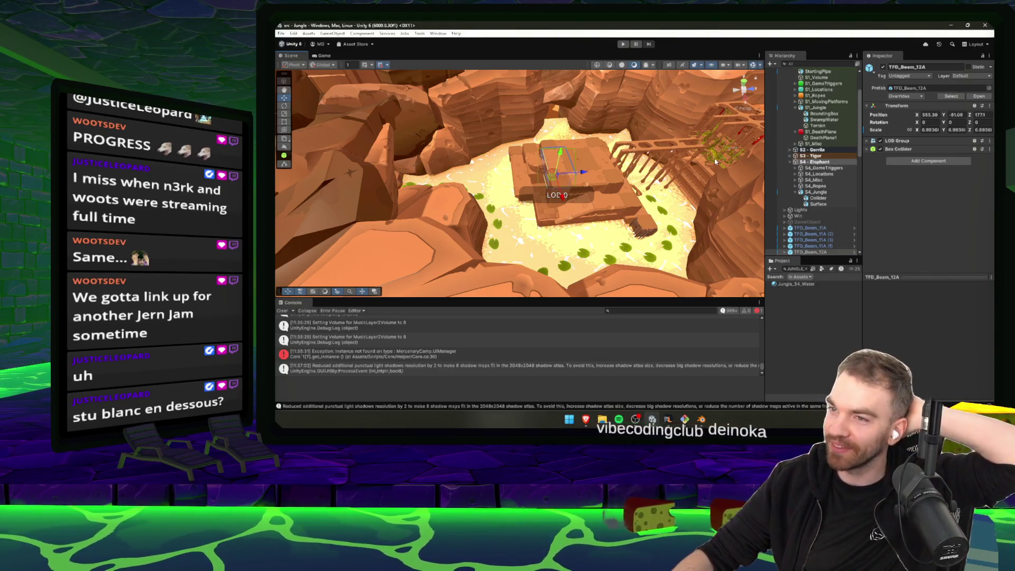
{"action": "left_click", "coordinate": [563, 196]}
{"action": "mouse_move", "coordinate": [563, 196]}
{"action": "left_mouse_down"}
{"action": "mouse_move", "coordinate": [653, 111]}
{"action": "mouse_move", "coordinate": [601, 364]}
{"action": "left_mouse_up"}
{"action": "left_click_drag", "start_coordinate": [640, 299], "coordinate": [639, 341]}
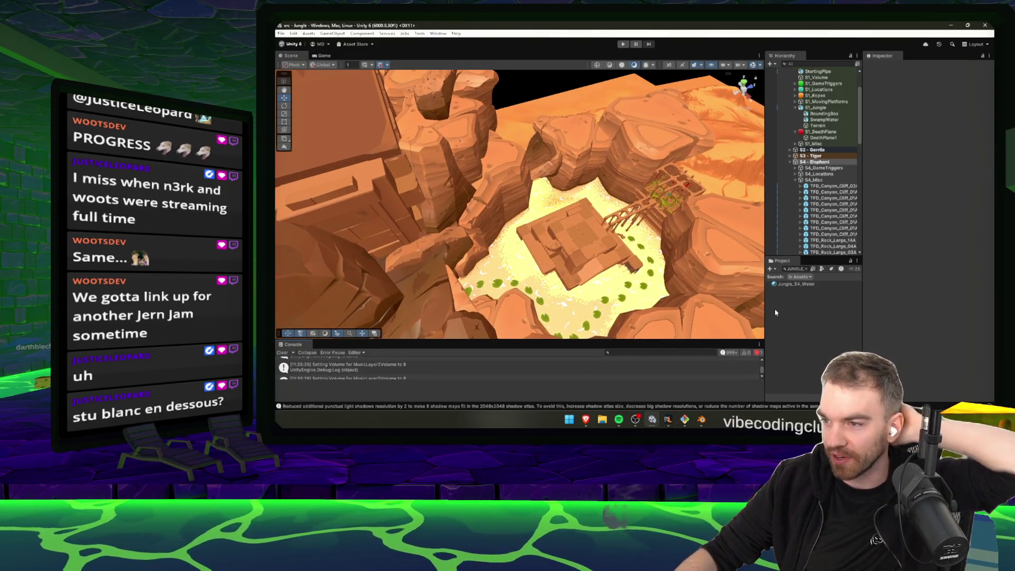
{"action": "left_click_drag", "start_coordinate": [766, 238], "coordinate": [808, 238]}
{"action": "mouse_move", "coordinate": [686, 289]}
{"action": "left_mouse_down"}
{"action": "mouse_move", "coordinate": [650, 132]}
{"action": "mouse_move", "coordinate": [743, 175]}
{"action": "left_mouse_up"}
- Snip the Scene view region to the clipboard with Win+Shift+S
{"action": "key", "text": "win+shift+s"}
{"action": "mouse_move", "coordinate": [806, 70]}
{"action": "left_mouse_down"}
{"action": "mouse_move", "coordinate": [704, 180]}
{"action": "mouse_move", "coordinate": [306, 341]}
{"action": "mouse_move", "coordinate": [278, 339]}
{"action": "left_mouse_up"}
{"action": "key", "text": "super"}
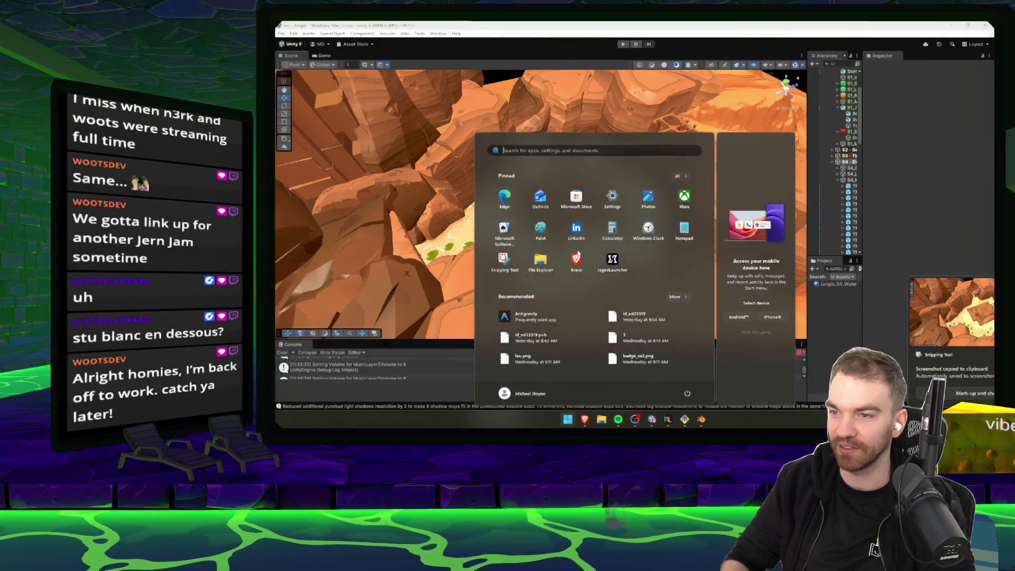
- Launch Discord, post the screenshot captioned 'S4 progress' in #speedrun-academy, and return to Unity
{"action": "type", "text": "discord"}
{"action": "key", "text": "Return"}
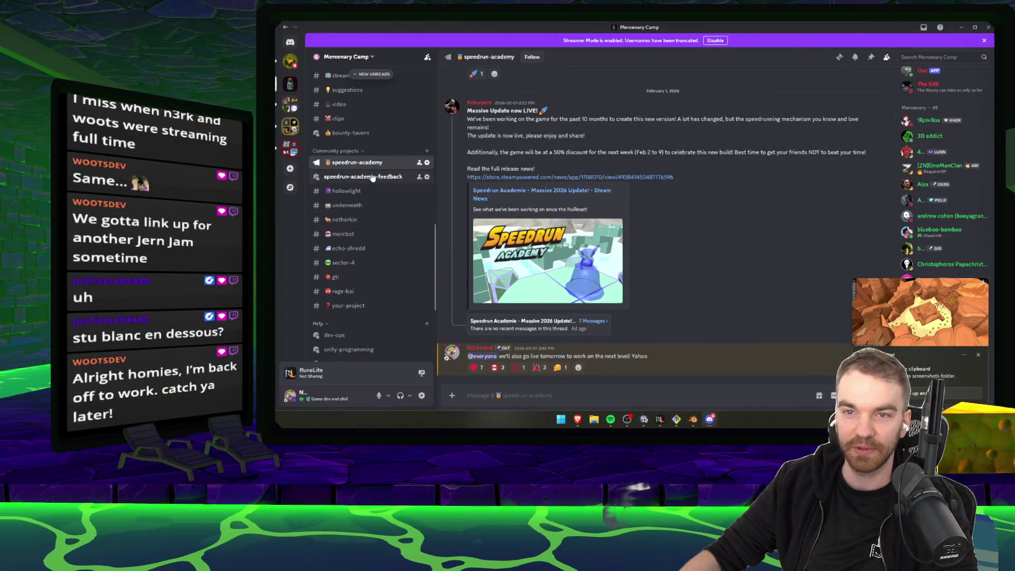
{"action": "scroll", "coordinate": [370, 294], "scroll_direction": "down", "scroll_amount": 3}
{"action": "scroll", "coordinate": [371, 280], "scroll_direction": "up", "scroll_amount": 3}
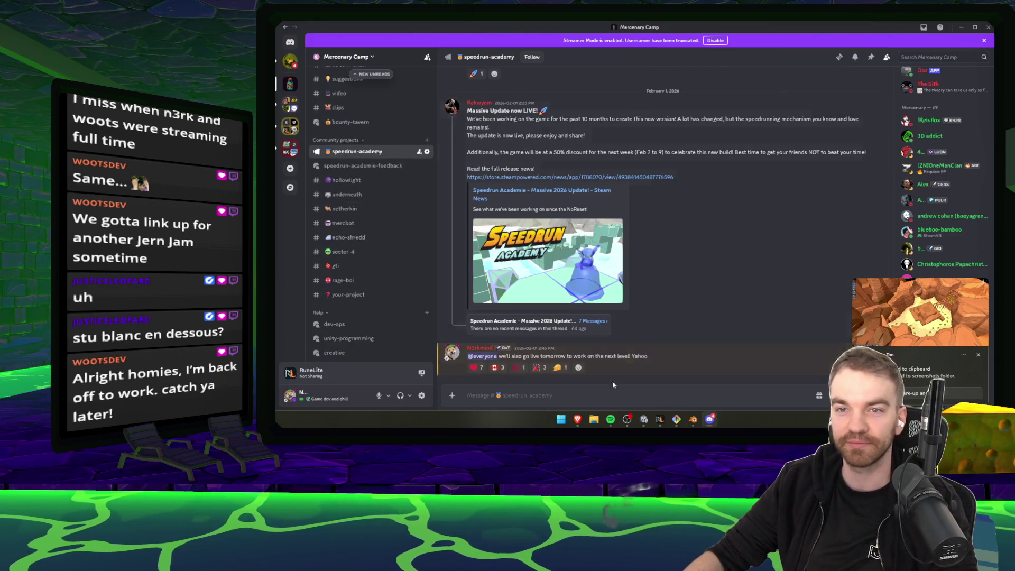
{"action": "key", "text": "ctrl+v"}
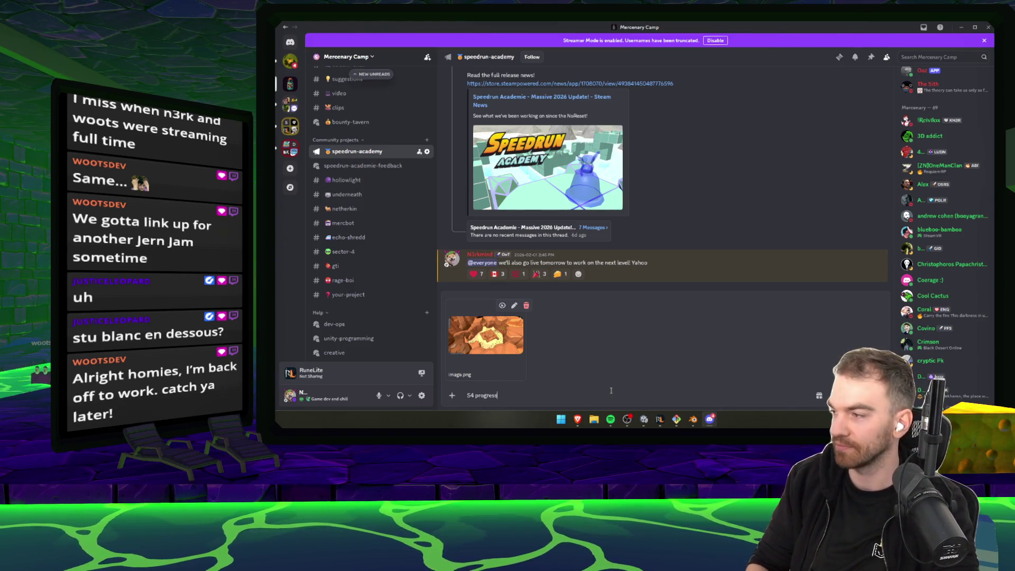
{"action": "key", "text": "Return"}
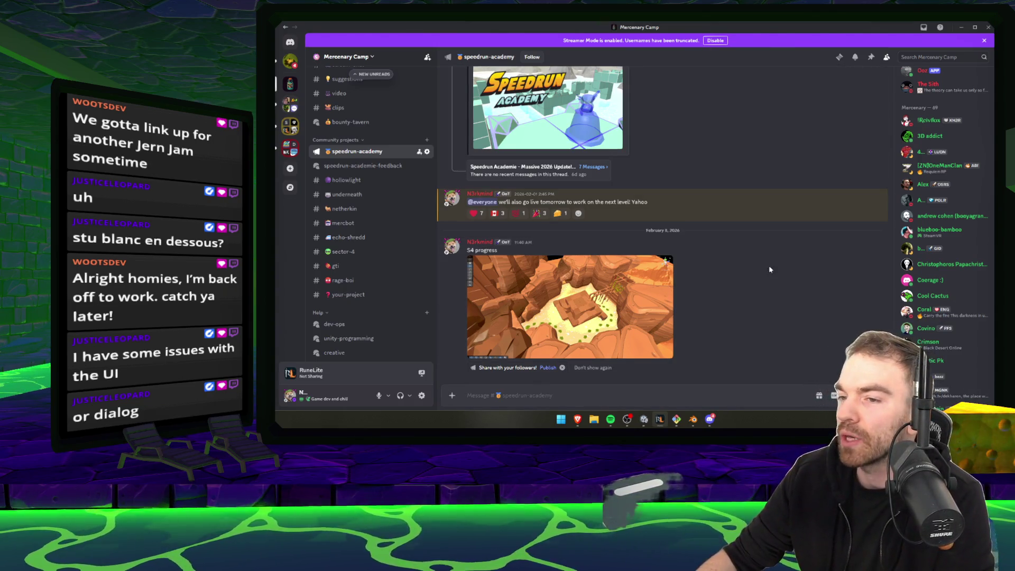
{"action": "key", "text": "alt+Tab"}
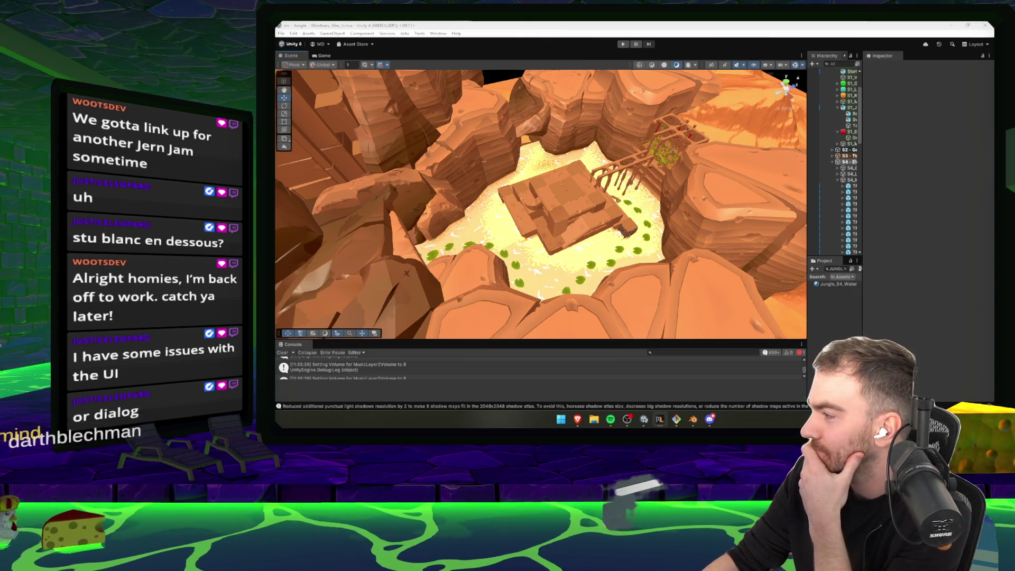
- Orbit the view down to ground level and select the stump in the level
{"action": "mouse_move", "coordinate": [710, 235]}
{"action": "left_mouse_down"}
{"action": "mouse_move", "coordinate": [616, 199]}
{"action": "mouse_move", "coordinate": [661, 206]}
{"action": "left_mouse_up"}
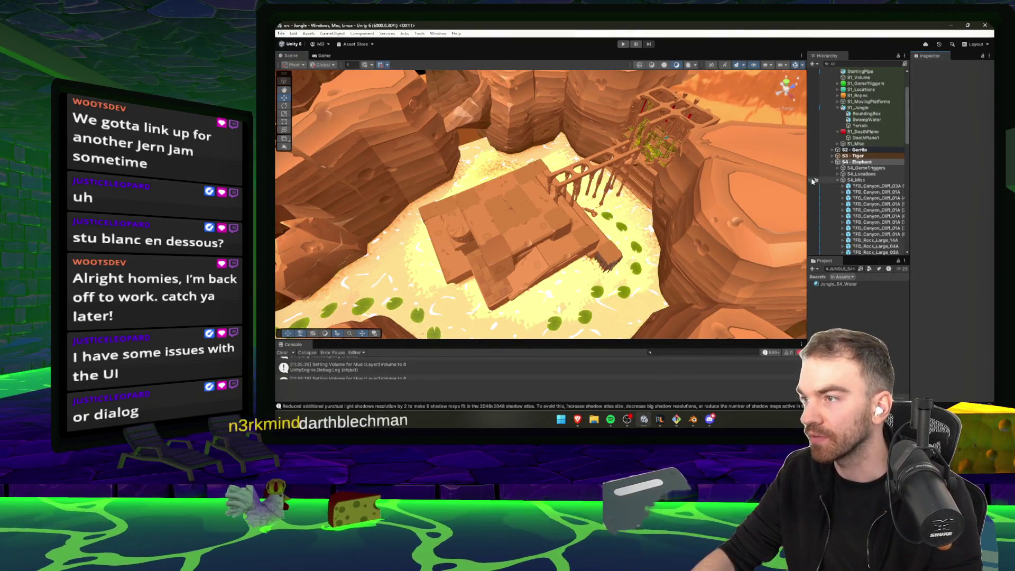
{"action": "mouse_move", "coordinate": [698, 76]}
{"action": "left_mouse_down"}
{"action": "mouse_move", "coordinate": [635, 82]}
{"action": "mouse_move", "coordinate": [620, 68]}
{"action": "mouse_move", "coordinate": [453, 168]}
{"action": "mouse_move", "coordinate": [892, 144]}
{"action": "mouse_move", "coordinate": [623, 257]}
{"action": "left_mouse_up"}
{"action": "left_click", "coordinate": [493, 169]}
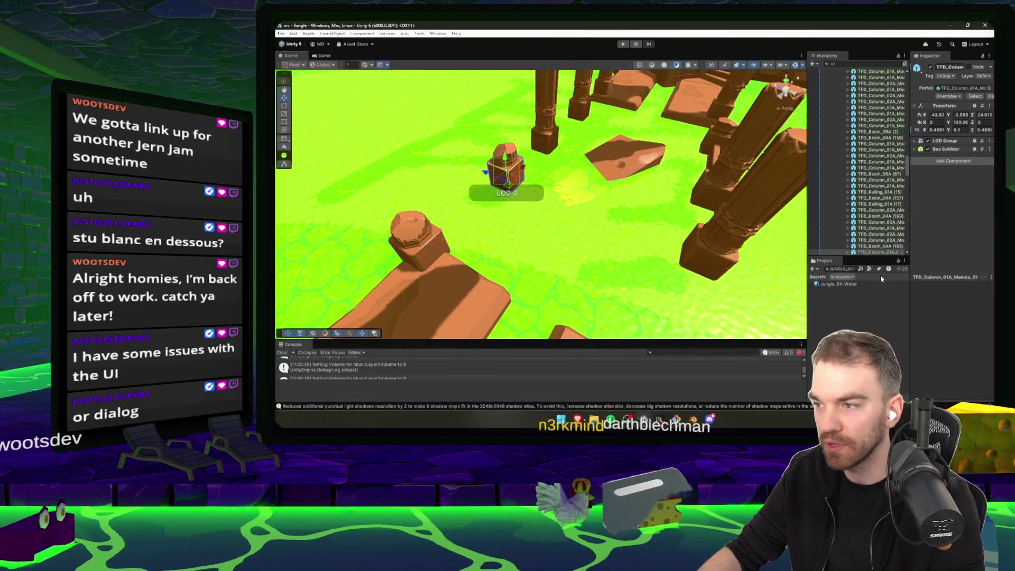
- Search the Project assets for 'broken' and preview the urn, wooden pillar and web assets
{"action": "left_click", "coordinate": [852, 269]}
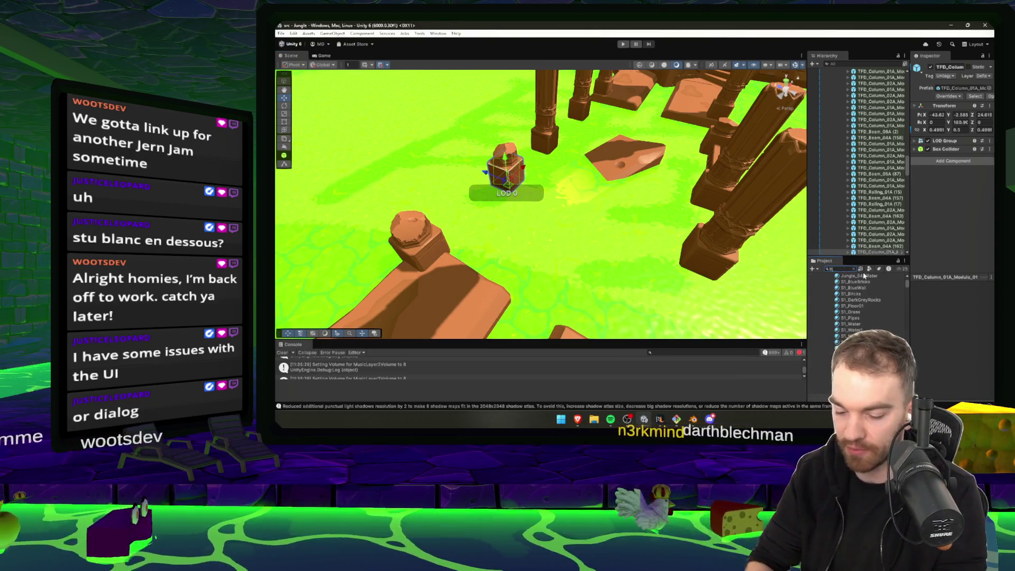
{"action": "type", "text": "roken"}
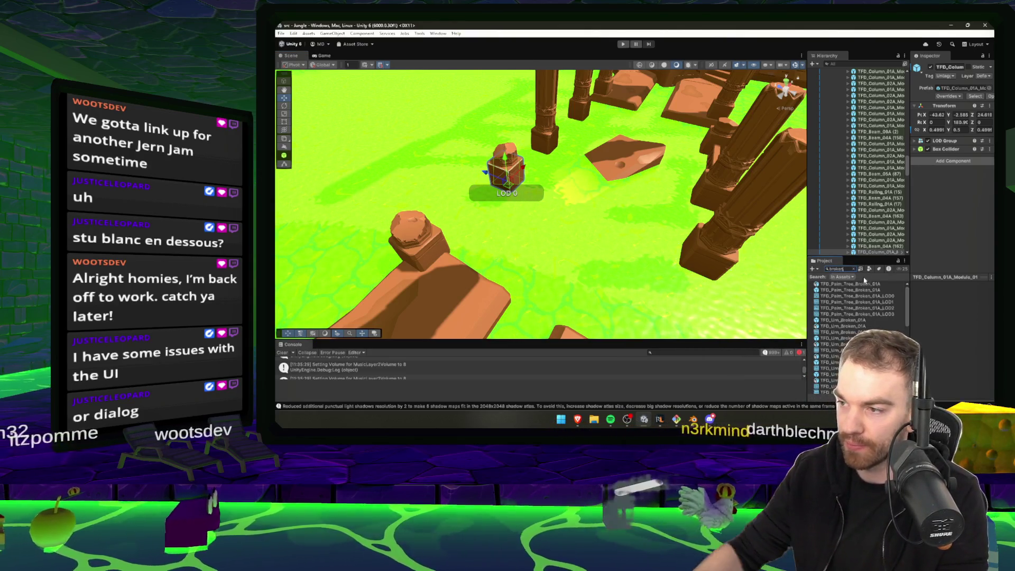
{"action": "left_click", "coordinate": [846, 350]}
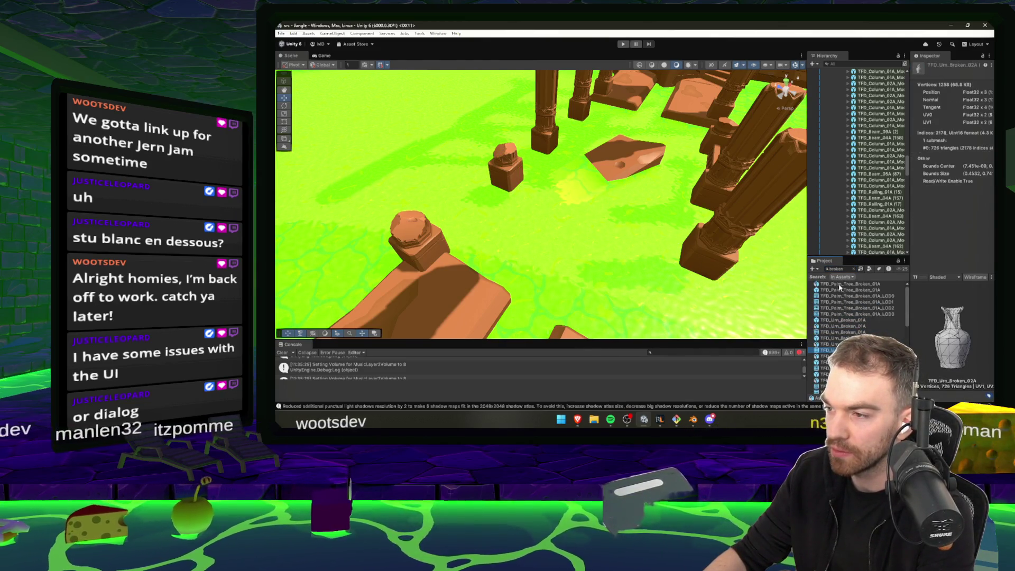
{"action": "scroll", "coordinate": [883, 302], "scroll_direction": "down", "scroll_amount": 2}
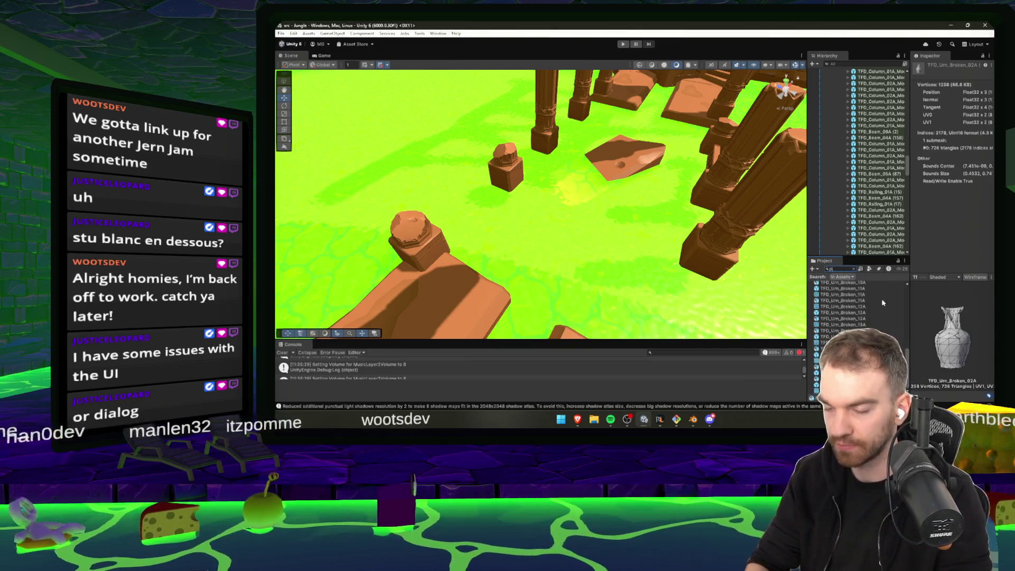
{"action": "left_click", "coordinate": [870, 307]}
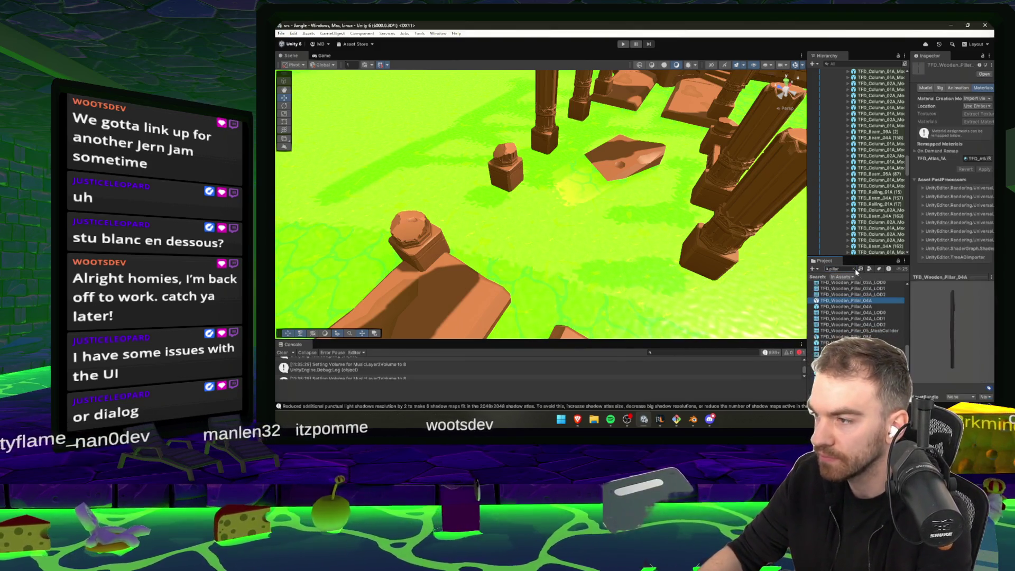
{"action": "left_click", "coordinate": [851, 348]}
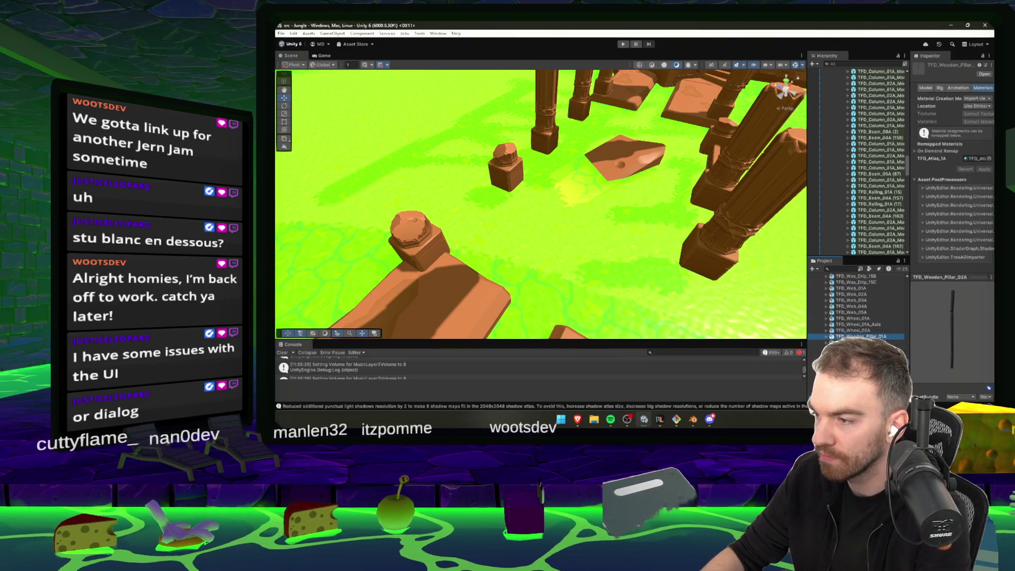
{"action": "left_click", "coordinate": [852, 294]}
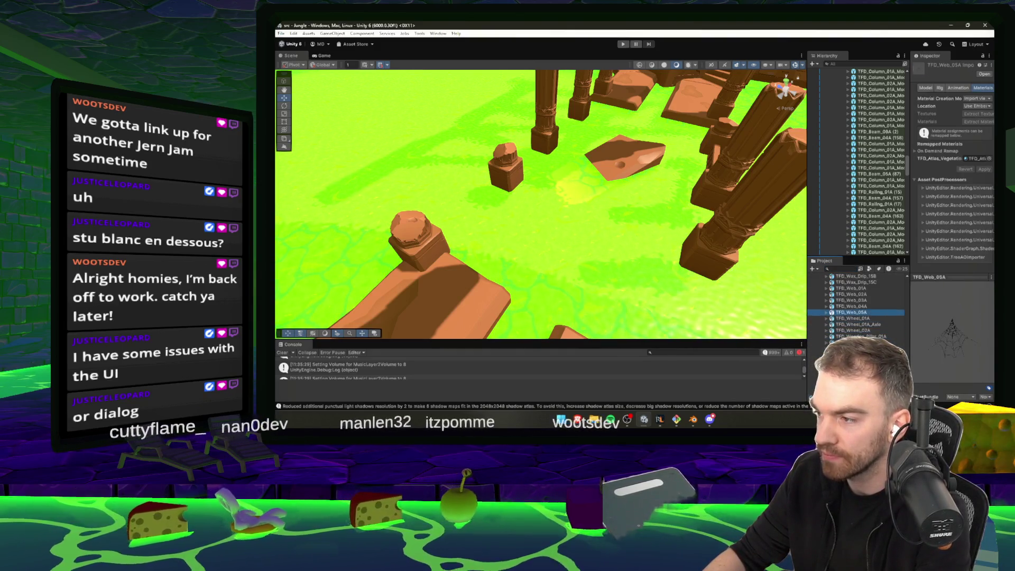
- Step through the assets with the arrow keys until TFD_Stone_01A shows in the Inspector
{"action": "key", "text": "Up"}
{"action": "key", "text": "Up"}
{"action": "key", "text": "Up"}
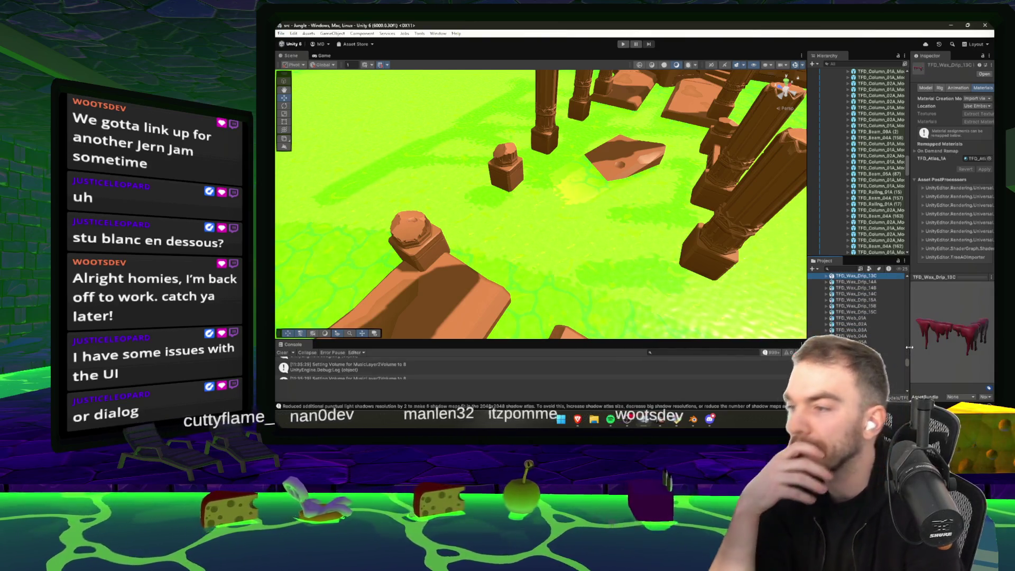
{"action": "key", "text": "Up"}
{"action": "key", "text": "Up"}
{"action": "key", "text": "Up"}
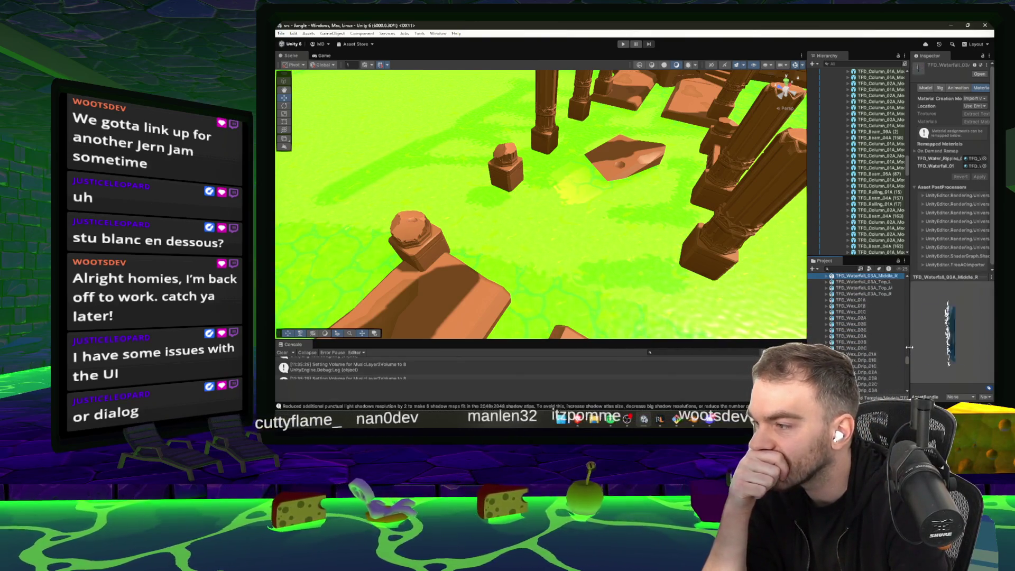
{"action": "key", "text": "Up"}
{"action": "key", "text": "Up"}
{"action": "key", "text": "Up"}
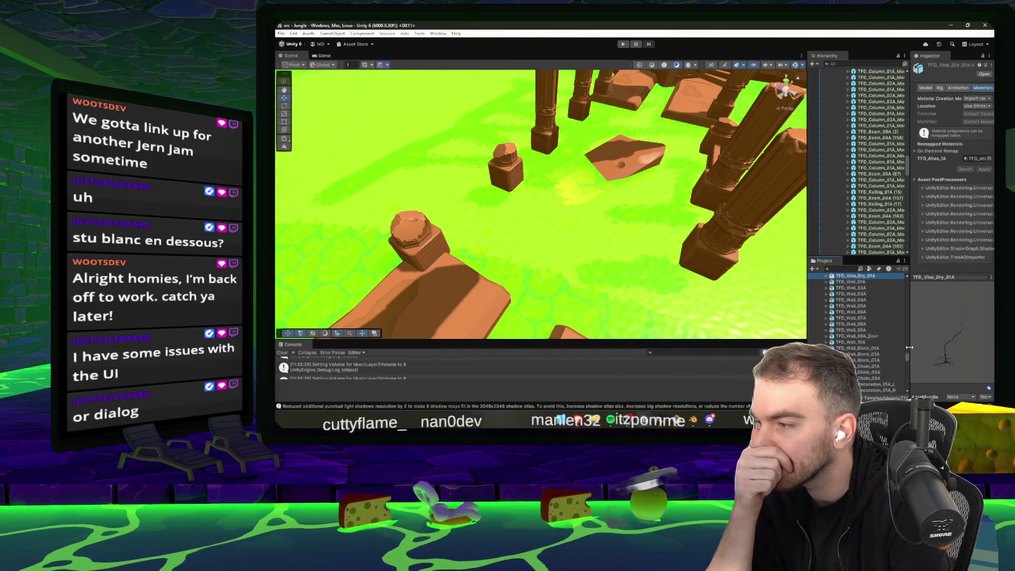
{"action": "key", "text": "Up"}
{"action": "key", "text": "Up"}
{"action": "key", "text": "Up"}
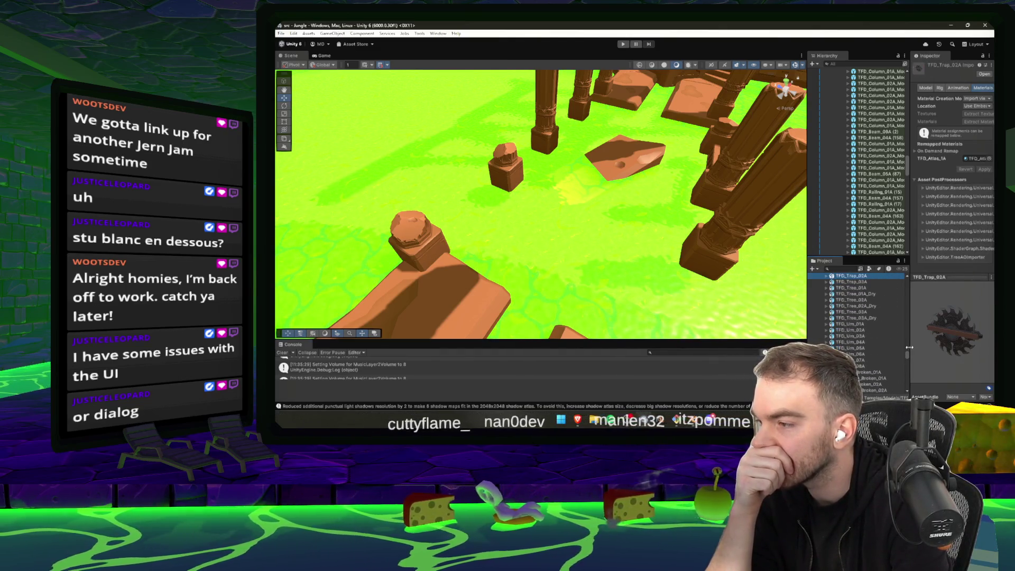
{"action": "key", "text": "Up"}
{"action": "key", "text": "Down"}
{"action": "key", "text": "Down"}
{"action": "key", "text": "Down"}
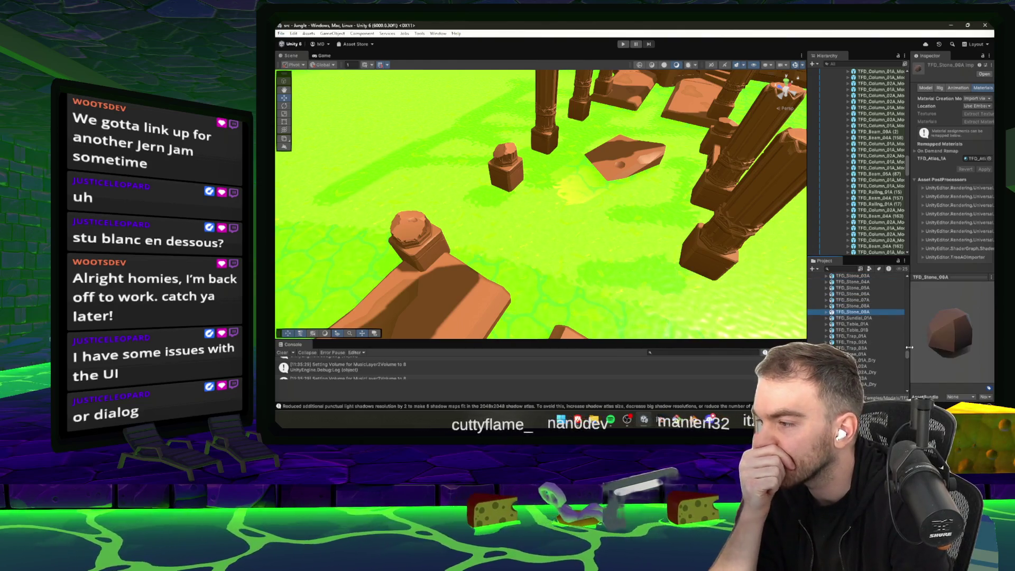
{"action": "key", "text": "Up"}
{"action": "key", "text": "Up"}
{"action": "key", "text": "Up"}
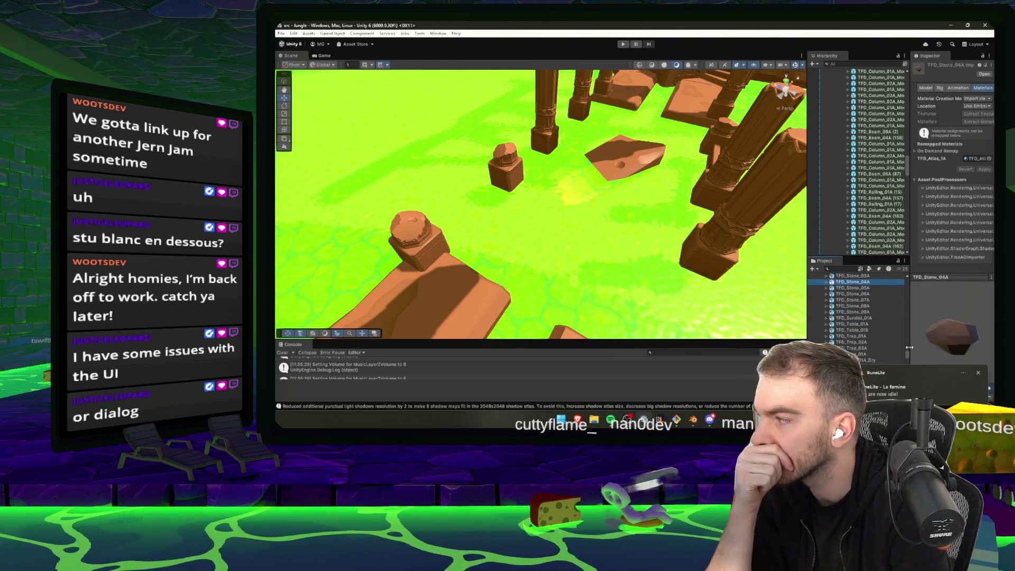
{"action": "key", "text": "Up"}
{"action": "key", "text": "Up"}
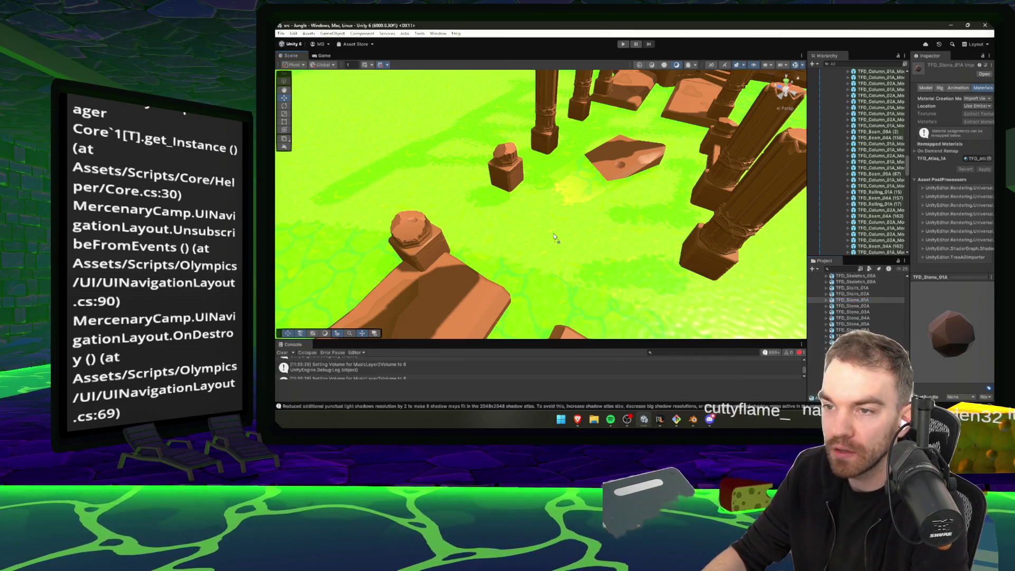
- Place TFD_Stone_01A in the level, scale it to 12, turn it 45 degrees, position and duplicate it
{"action": "left_click_drag", "start_coordinate": [555, 238], "coordinate": [548, 237]}
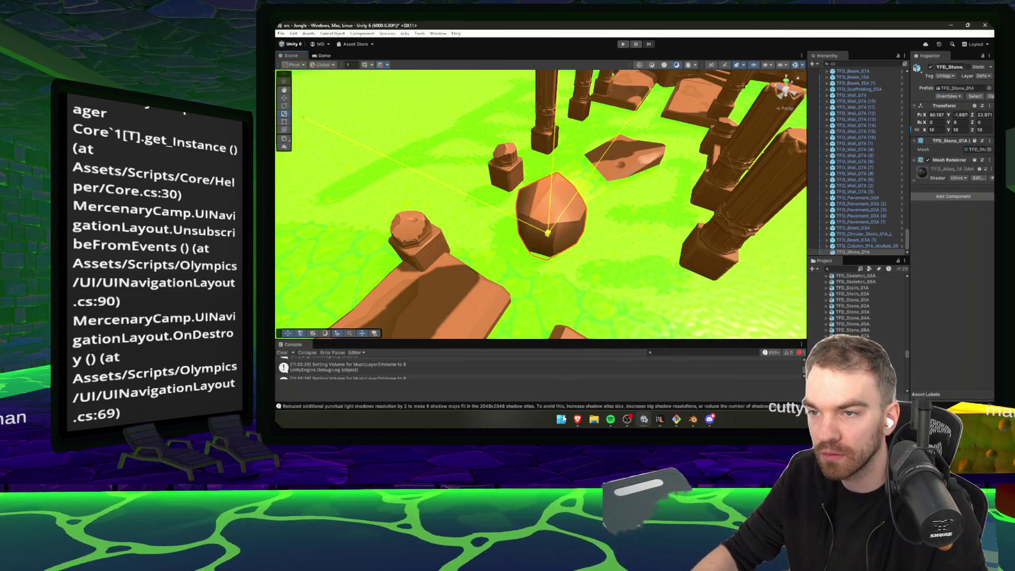
{"action": "left_click_drag", "start_coordinate": [575, 105], "coordinate": [573, 216]}
{"action": "key", "text": "w"}
{"action": "mouse_move", "coordinate": [560, 253]}
{"action": "left_mouse_down"}
{"action": "mouse_move", "coordinate": [479, 217]}
{"action": "mouse_move", "coordinate": [481, 255]}
{"action": "mouse_move", "coordinate": [511, 253]}
{"action": "mouse_move", "coordinate": [509, 233]}
{"action": "mouse_move", "coordinate": [455, 261]}
{"action": "mouse_move", "coordinate": [312, 258]}
{"action": "left_mouse_up"}
{"action": "key", "text": "e"}
{"action": "key", "text": "f"}
{"action": "key", "text": "r"}
{"action": "key", "text": "w"}
{"action": "key", "text": "e"}
{"action": "key", "text": "w"}
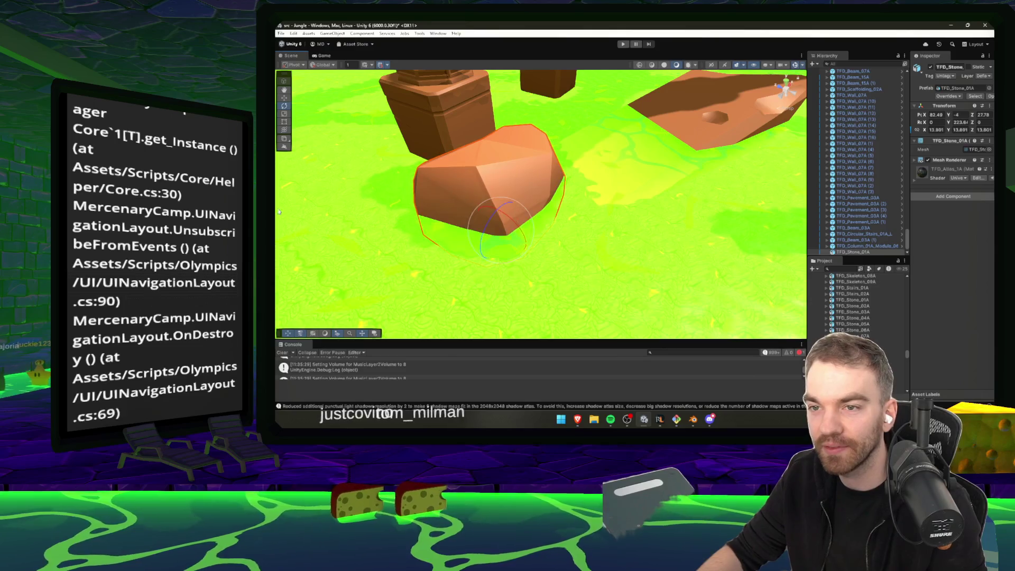
{"action": "mouse_move", "coordinate": [508, 230]}
{"action": "left_mouse_down"}
{"action": "mouse_move", "coordinate": [483, 240]}
{"action": "mouse_move", "coordinate": [549, 224]}
{"action": "mouse_move", "coordinate": [603, 226]}
{"action": "left_mouse_up"}
{"action": "key", "text": "ctrl+d"}
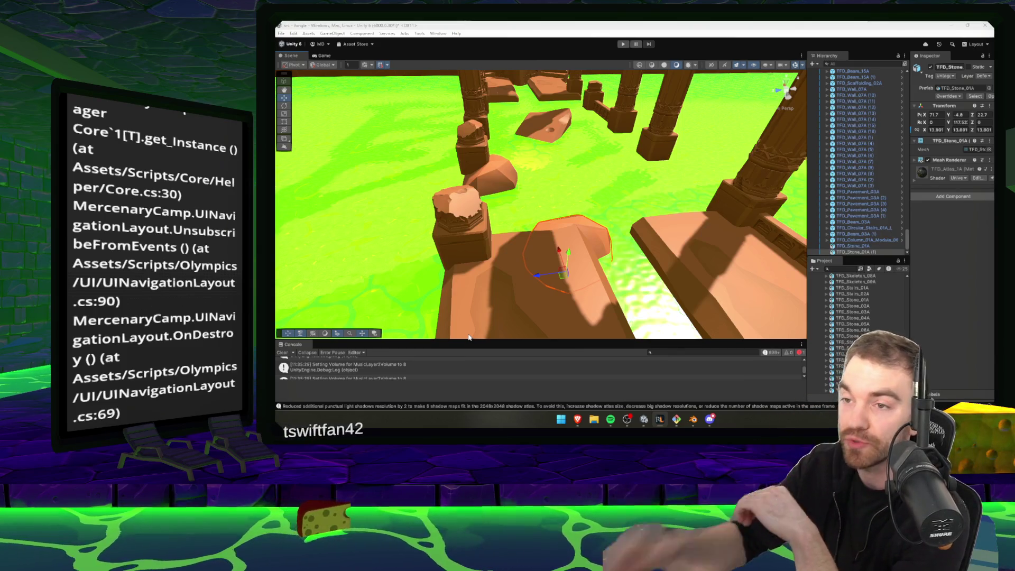
- Tilt the TFD_Beam_07A beam slightly and raise it up out of the ground
{"action": "left_click_drag", "start_coordinate": [558, 200], "coordinate": [537, 180]}
{"action": "left_click_drag", "start_coordinate": [588, 152], "coordinate": [531, 221]}
{"action": "key", "text": "e"}
{"action": "left_click", "coordinate": [537, 221]}
{"action": "key", "text": "q"}
{"action": "mouse_move", "coordinate": [525, 249]}
{"action": "left_mouse_down"}
{"action": "mouse_move", "coordinate": [544, 252]}
{"action": "mouse_move", "coordinate": [548, 210]}
{"action": "mouse_move", "coordinate": [532, 229]}
{"action": "mouse_move", "coordinate": [567, 234]}
{"action": "mouse_move", "coordinate": [575, 196]}
{"action": "mouse_move", "coordinate": [534, 225]}
{"action": "mouse_move", "coordinate": [556, 211]}
{"action": "mouse_move", "coordinate": [596, 239]}
{"action": "mouse_move", "coordinate": [538, 227]}
{"action": "mouse_move", "coordinate": [617, 133]}
{"action": "left_mouse_up"}
{"action": "key", "text": "f"}
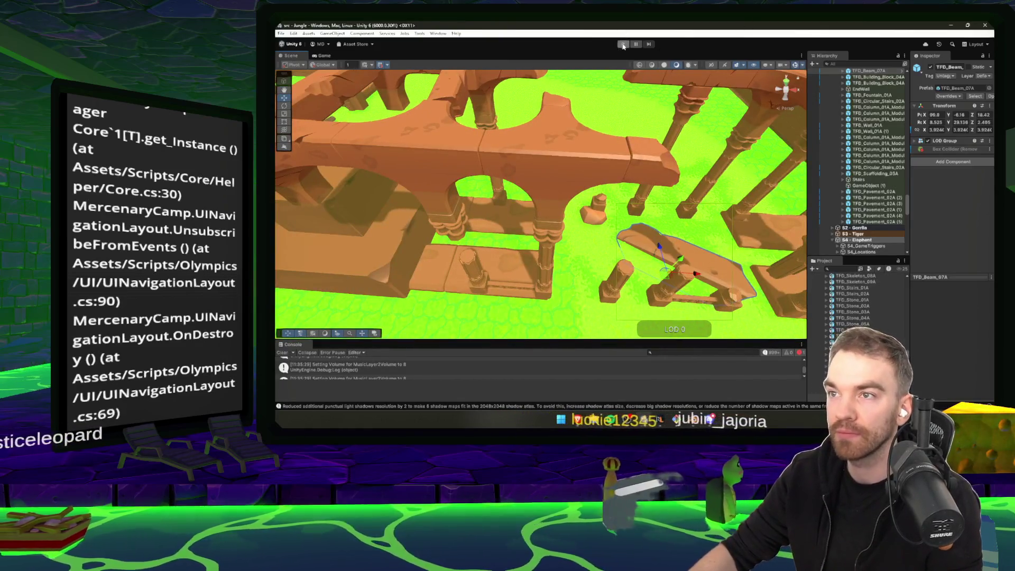
- Start Play mode and run across the log, lily pads and planks through the slime
{"action": "left_click", "coordinate": [624, 44]}
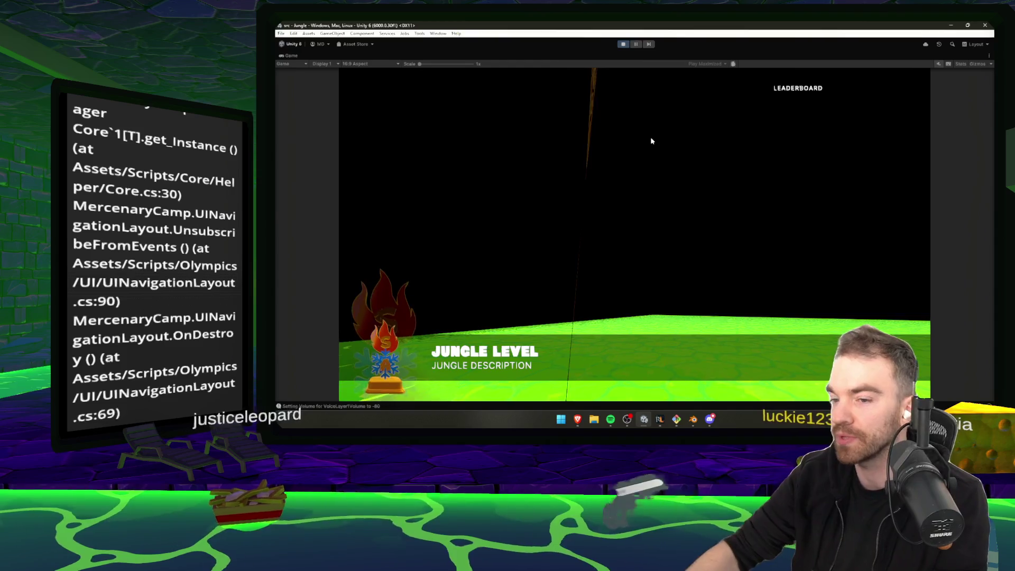
{"action": "key", "text": "w"}
{"action": "key", "text": "space"}
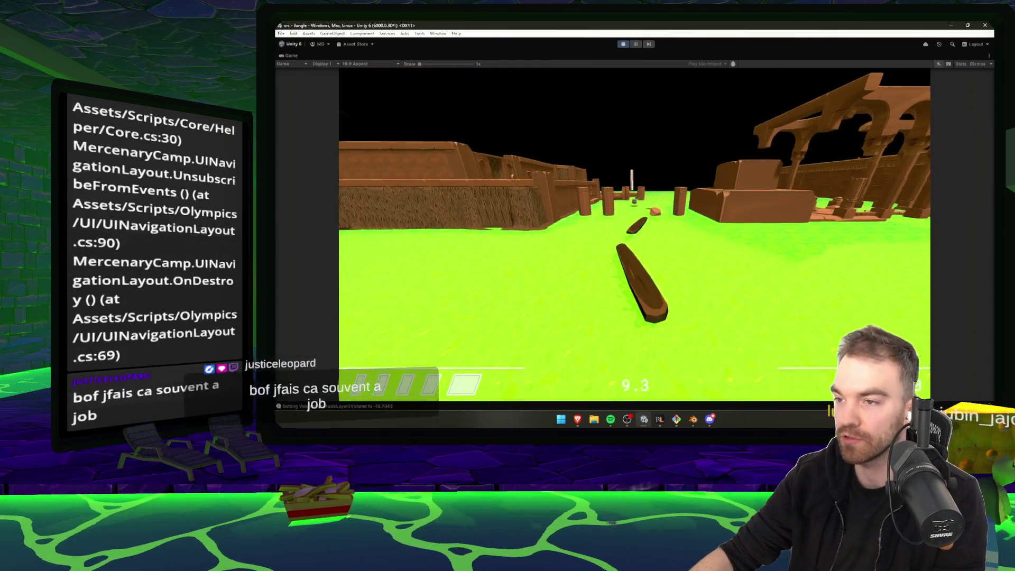
{"action": "key", "text": "w"}
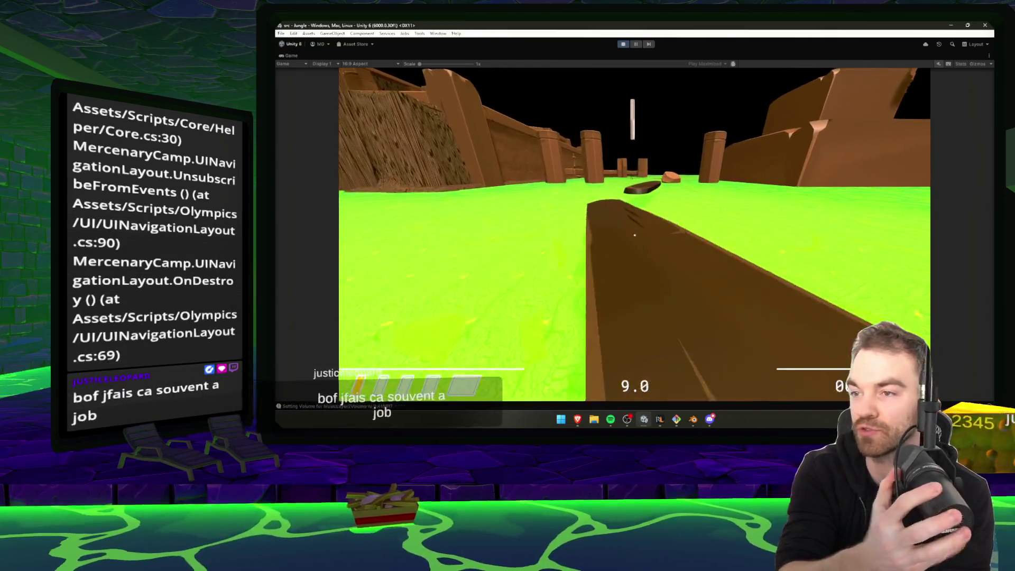
{"action": "key", "text": "w"}
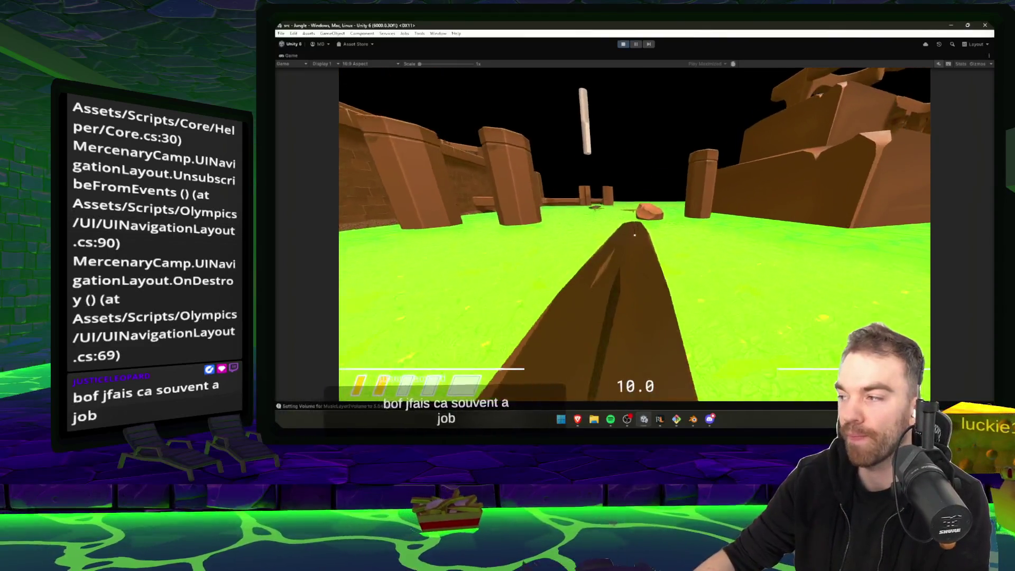
{"action": "key", "text": "w"}
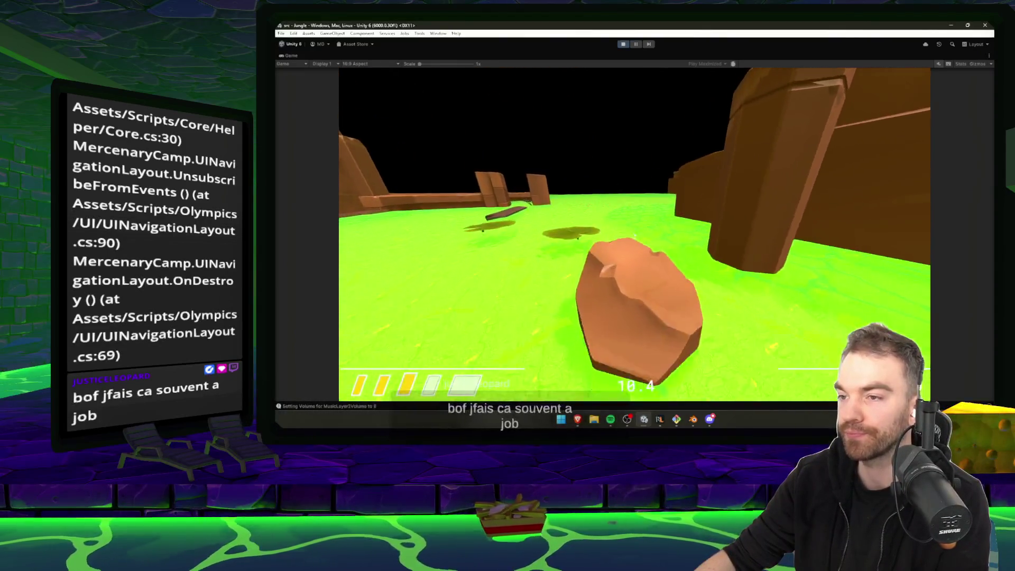
{"action": "key", "text": "w"}
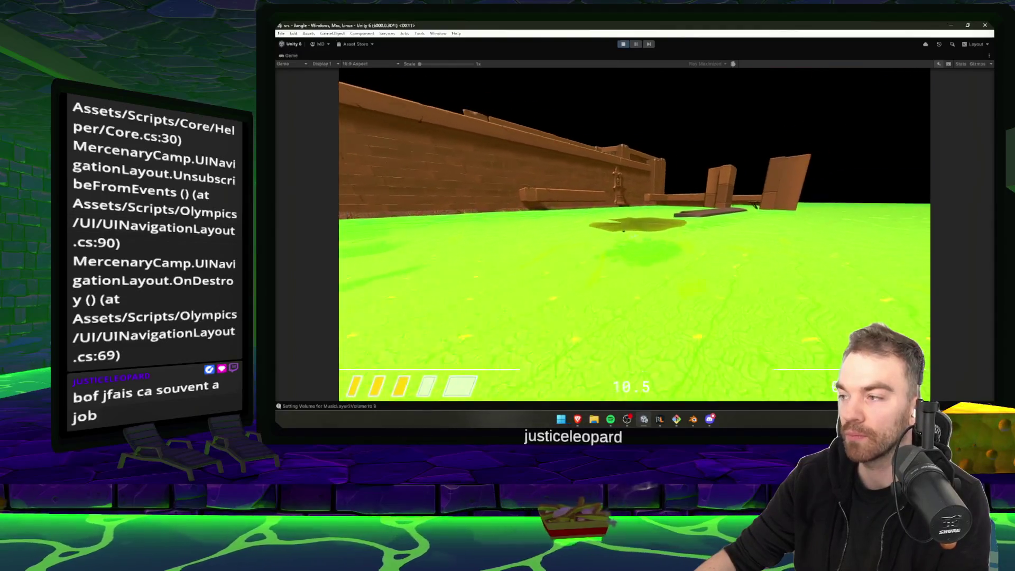
{"action": "key", "text": "w"}
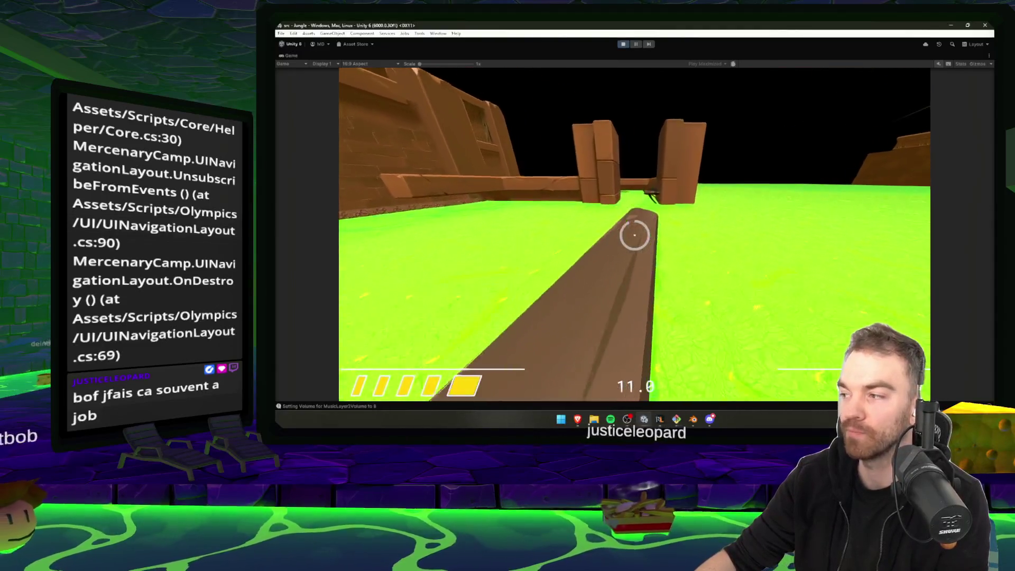
{"action": "key", "text": "w"}
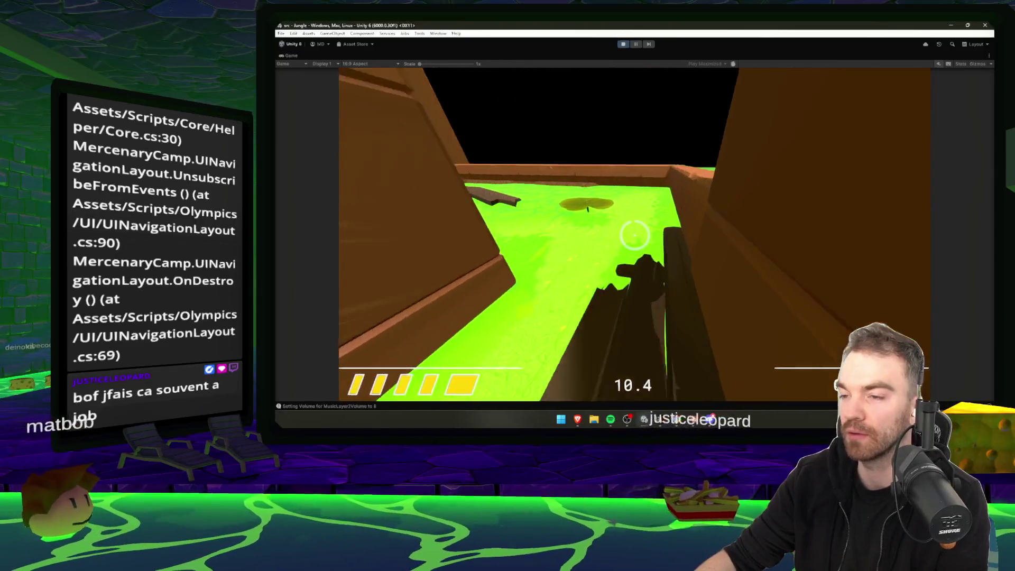
{"action": "key", "text": "w"}
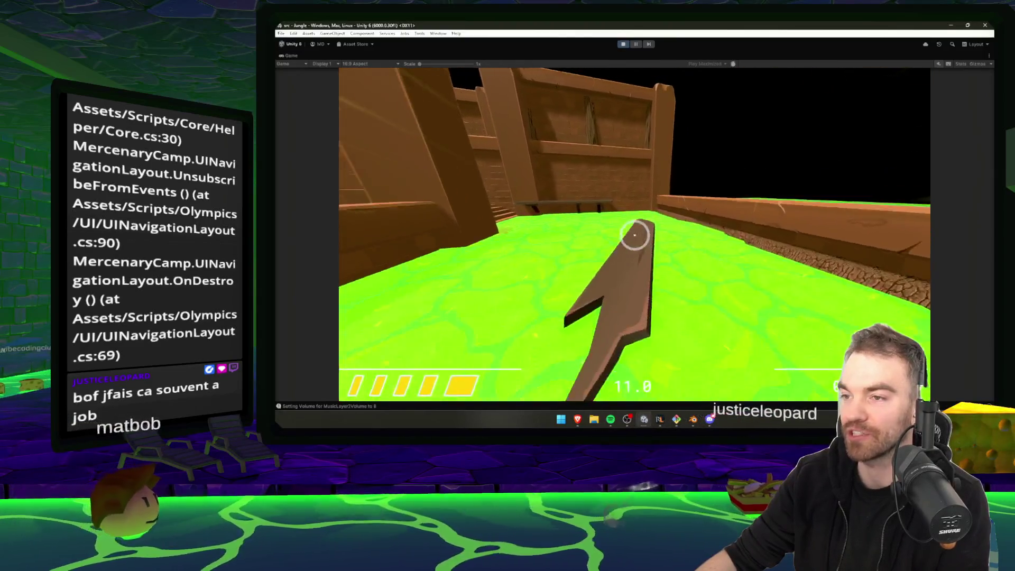
- Climb the stairs, move among the lava posts, then pause and stop playing
{"action": "key", "text": "w"}
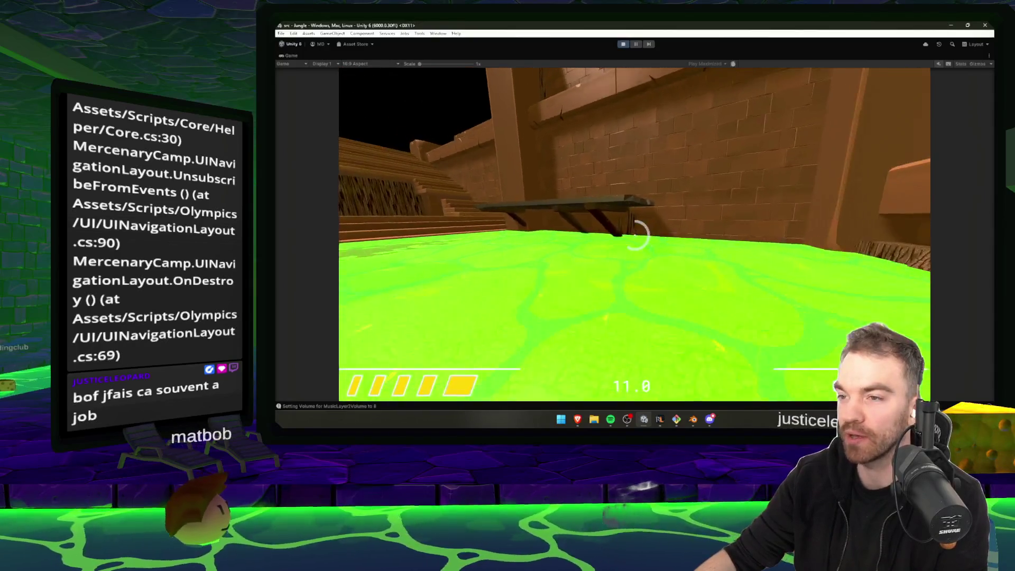
{"action": "key", "text": "w"}
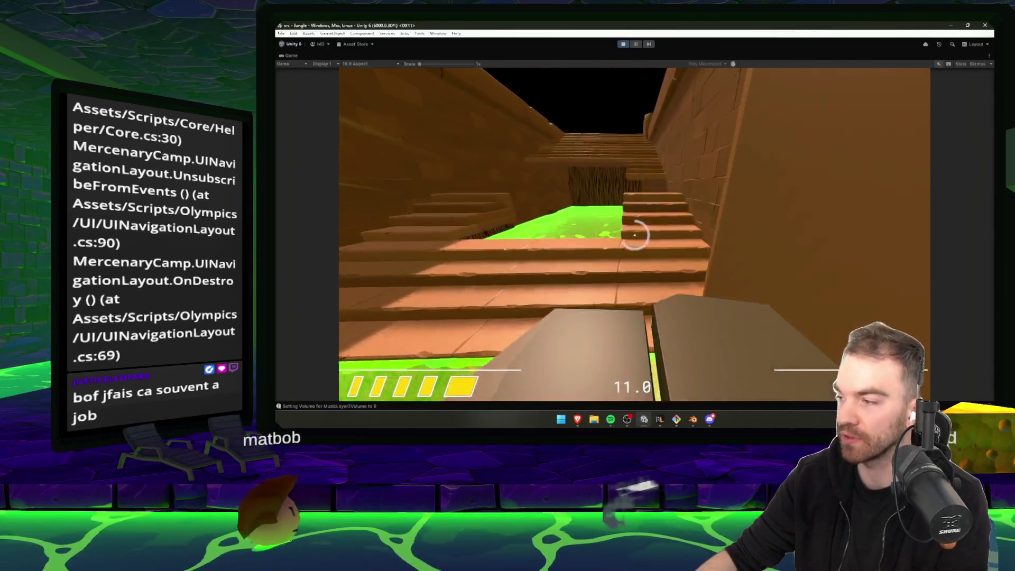
{"action": "key", "text": "w"}
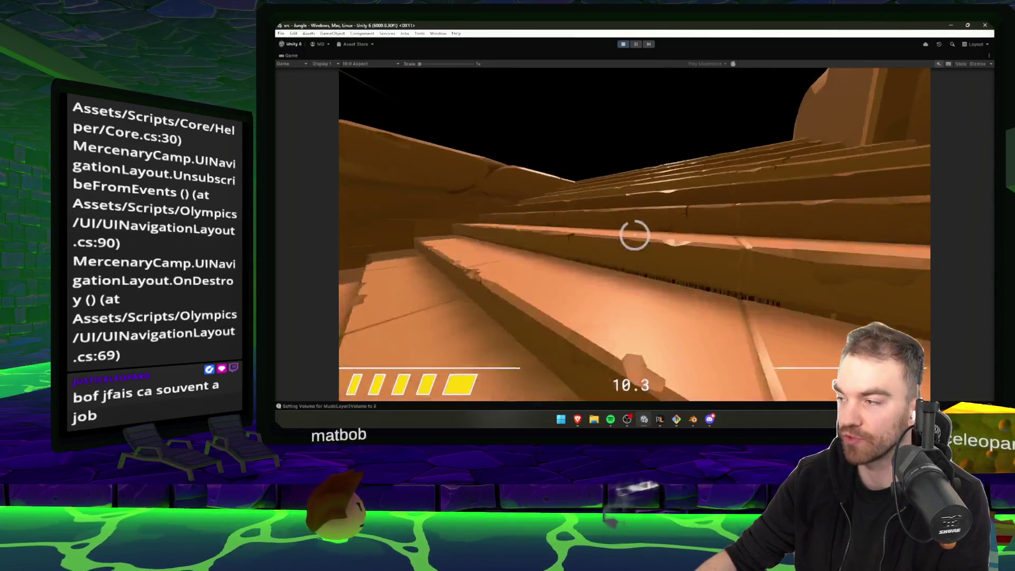
{"action": "key", "text": "w"}
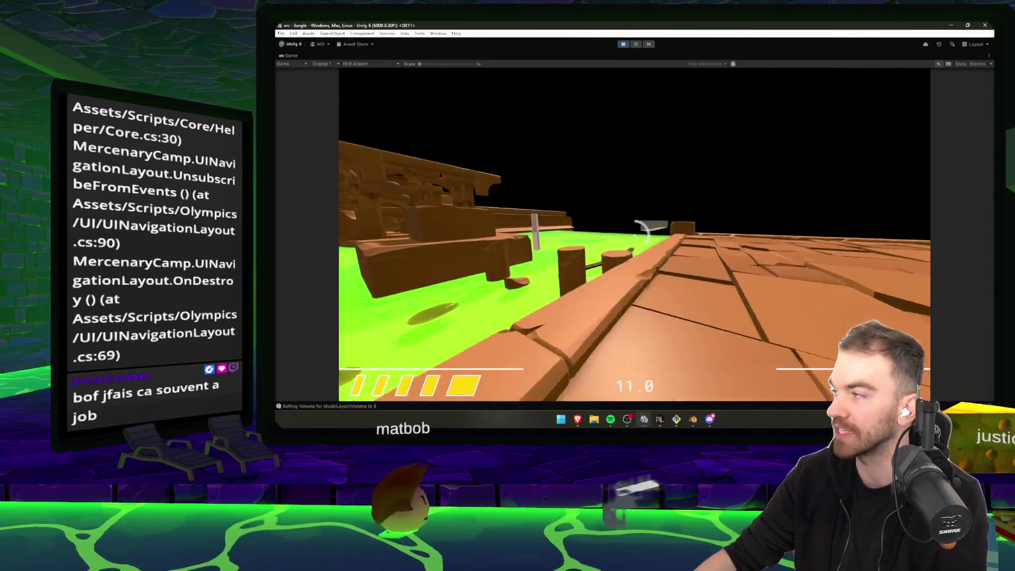
{"action": "key", "text": "w"}
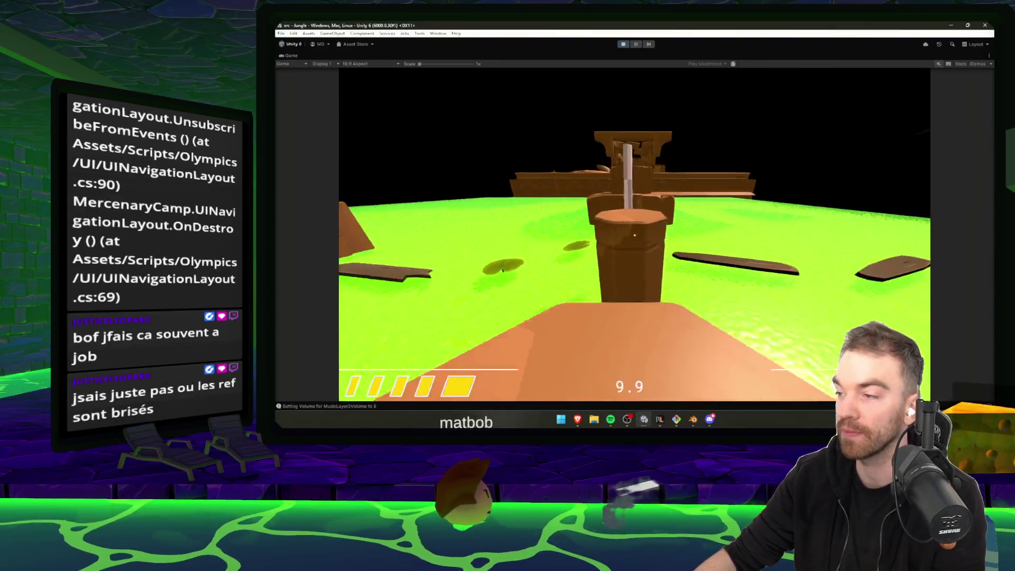
{"action": "key", "text": "w"}
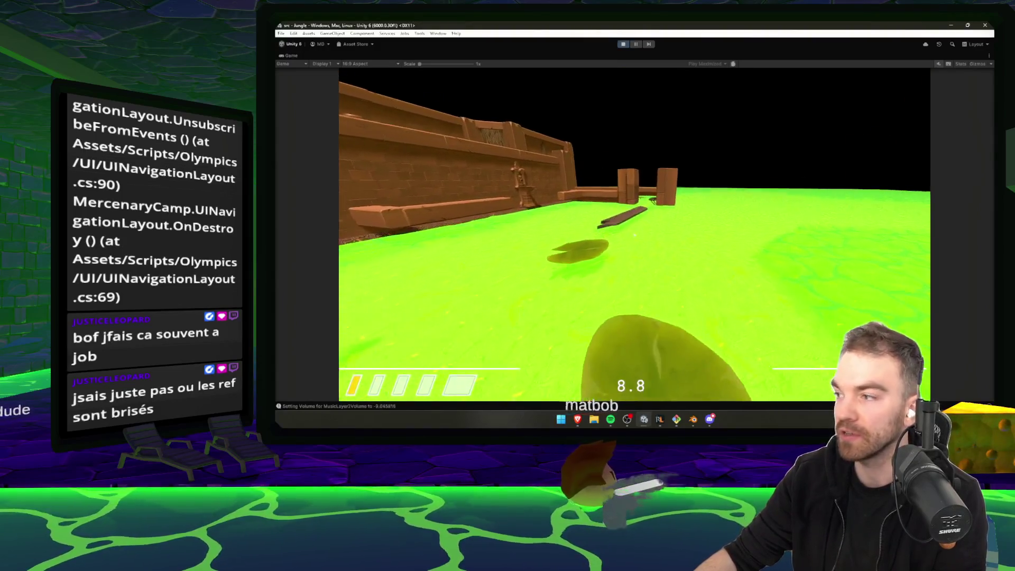
{"action": "key", "text": "Escape"}
{"action": "left_click", "coordinate": [624, 45]}
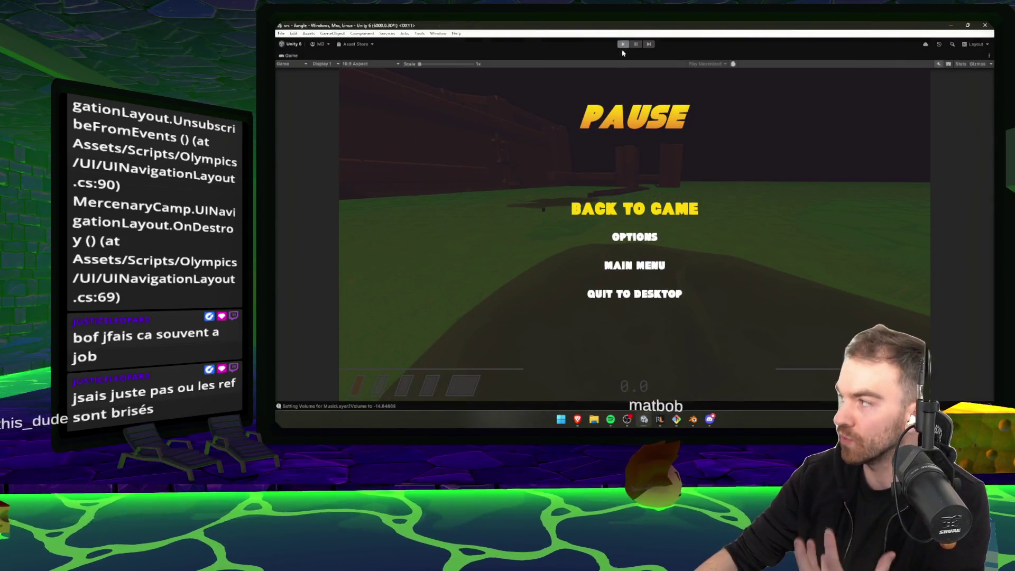
{"action": "scroll", "coordinate": [874, 173], "scroll_direction": "up", "scroll_amount": 15}
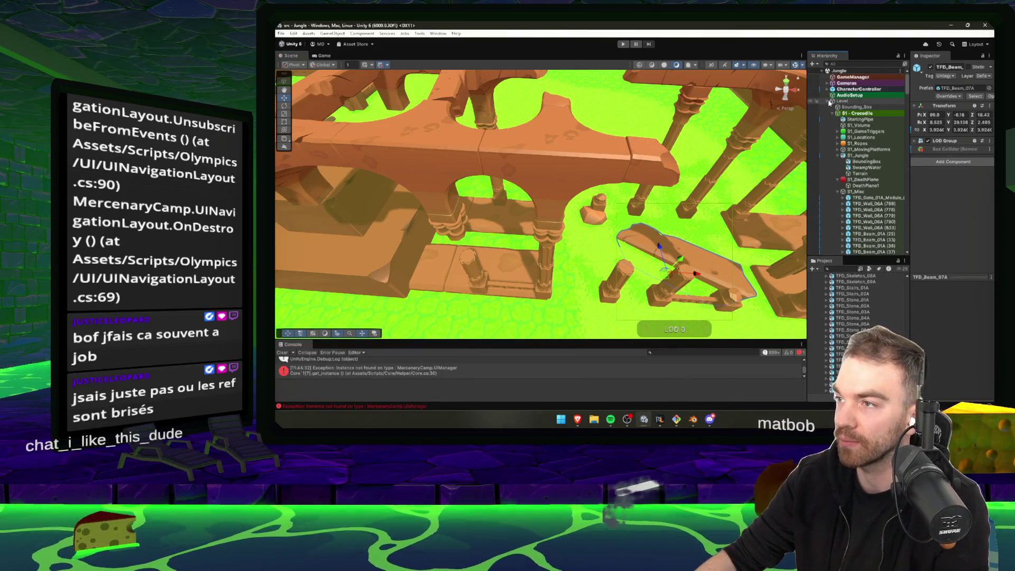
- Inspect GameManager, then search the project for 'UIMa' and select the UIManager script
{"action": "left_click", "coordinate": [828, 100]}
{"action": "left_click", "coordinate": [851, 77]}
{"action": "left_click", "coordinate": [852, 120]}
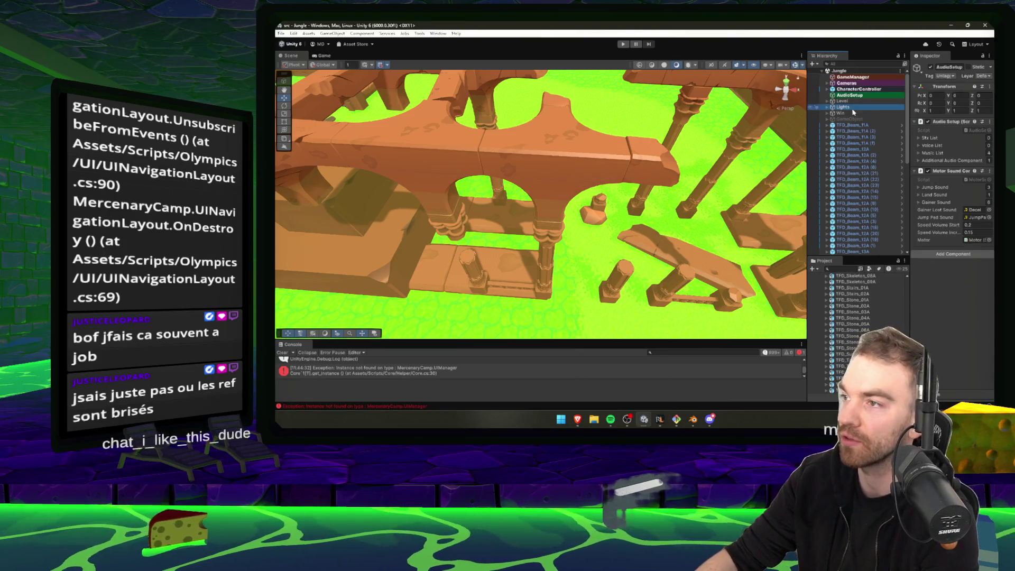
{"action": "left_click", "coordinate": [842, 269]}
{"action": "type", "text": "UIMa"}
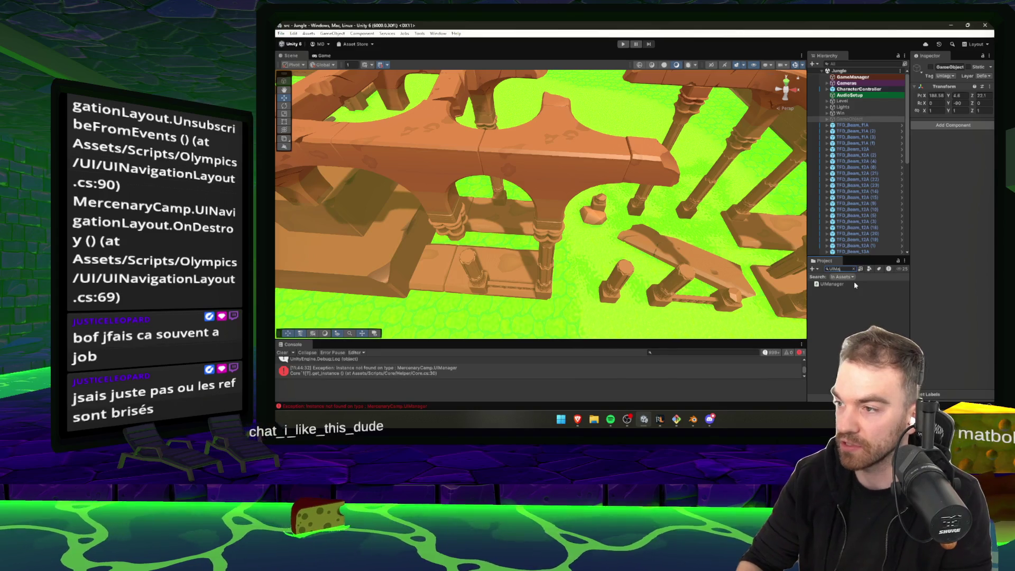
{"action": "left_click", "coordinate": [849, 284]}
{"action": "left_click", "coordinate": [841, 269]}
{"action": "type", "text": "a"}
{"action": "key", "text": "BackSpace"}
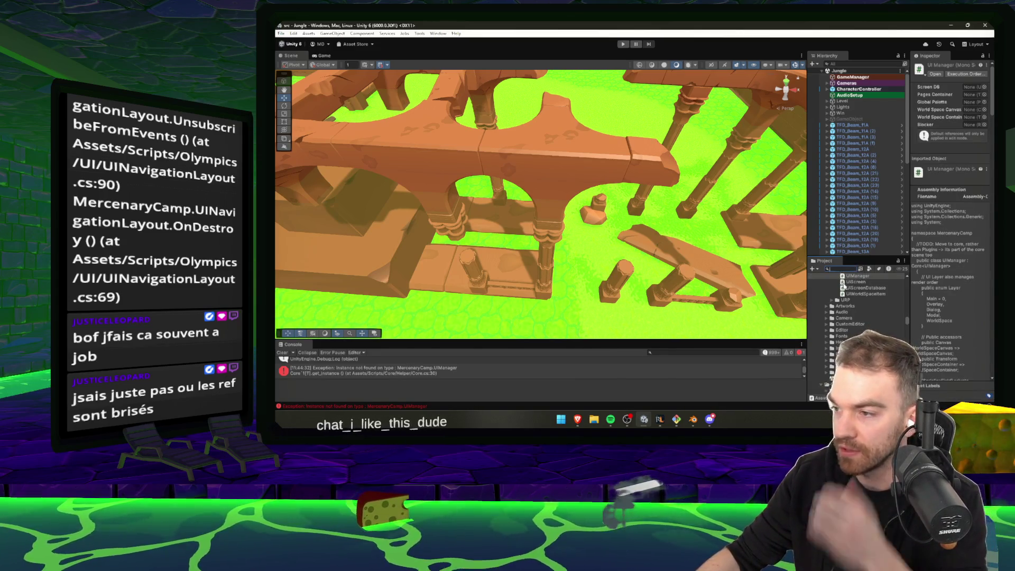
- Search the project for 'Data' and open the UI Screen Database asset in a wider Inspector
{"action": "left_click", "coordinate": [826, 302]}
{"action": "left_click", "coordinate": [828, 314]}
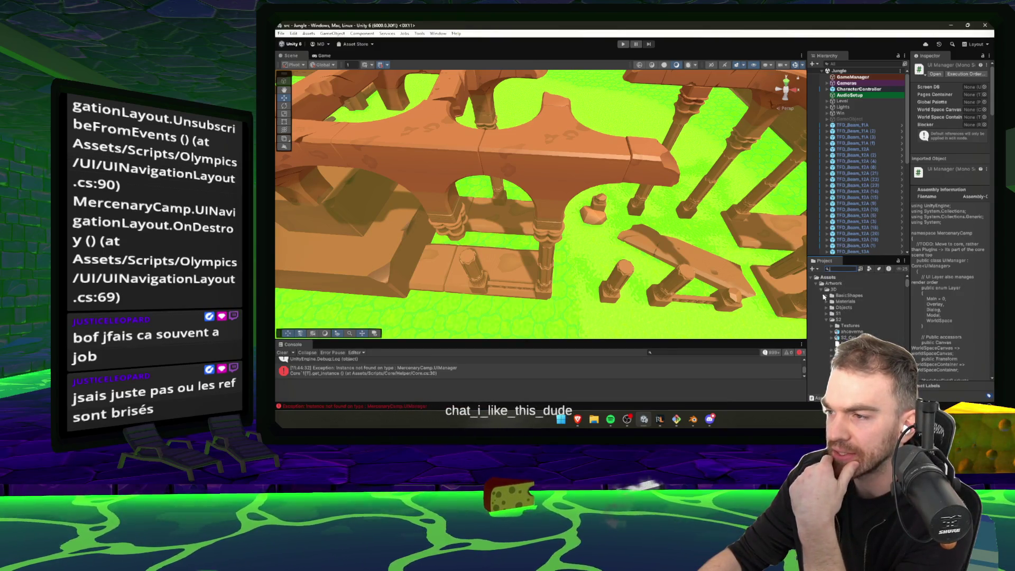
{"action": "left_click", "coordinate": [816, 283]}
{"action": "left_click", "coordinate": [817, 331]}
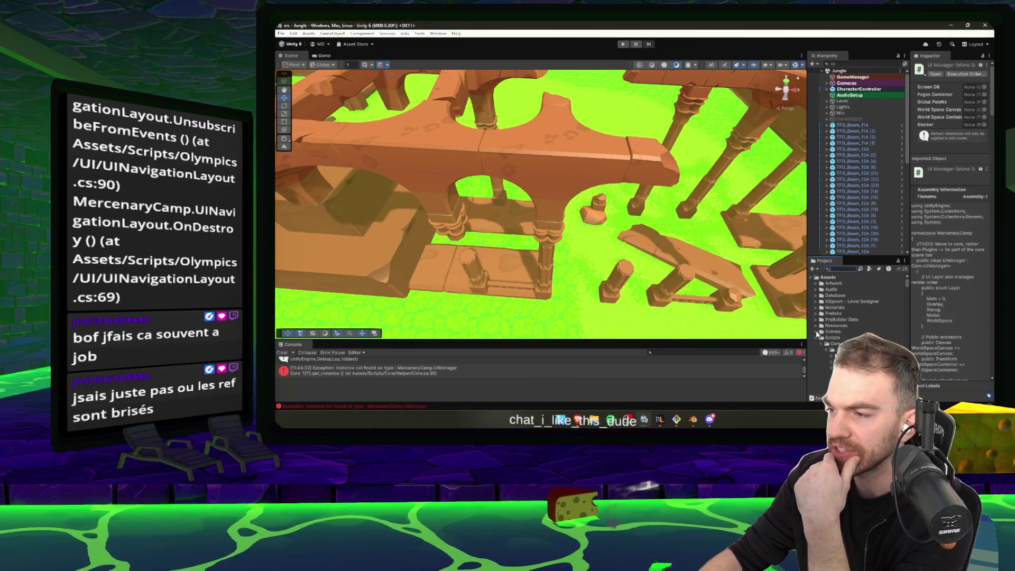
{"action": "left_click", "coordinate": [817, 337]}
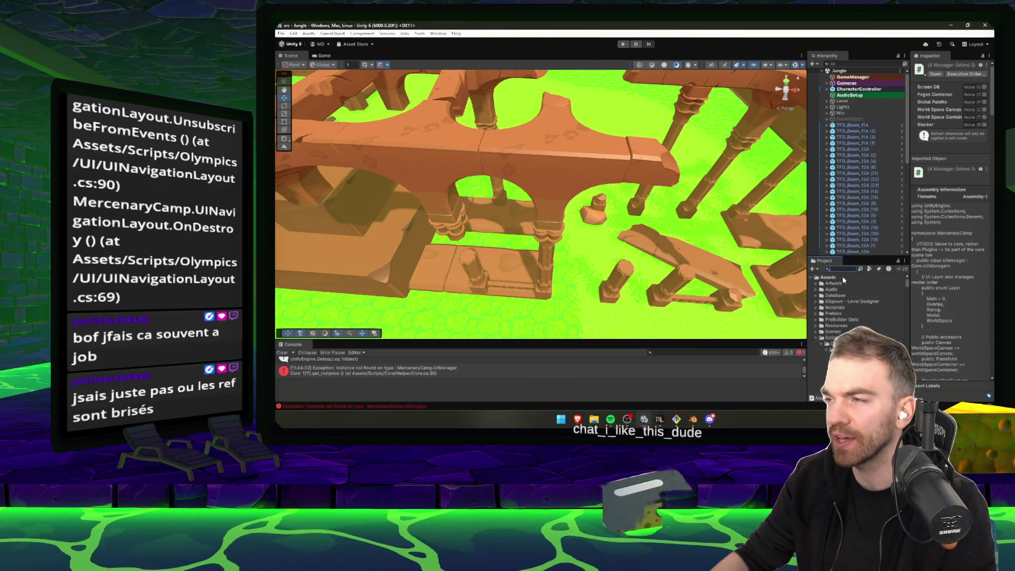
{"action": "type", "text": "Data"}
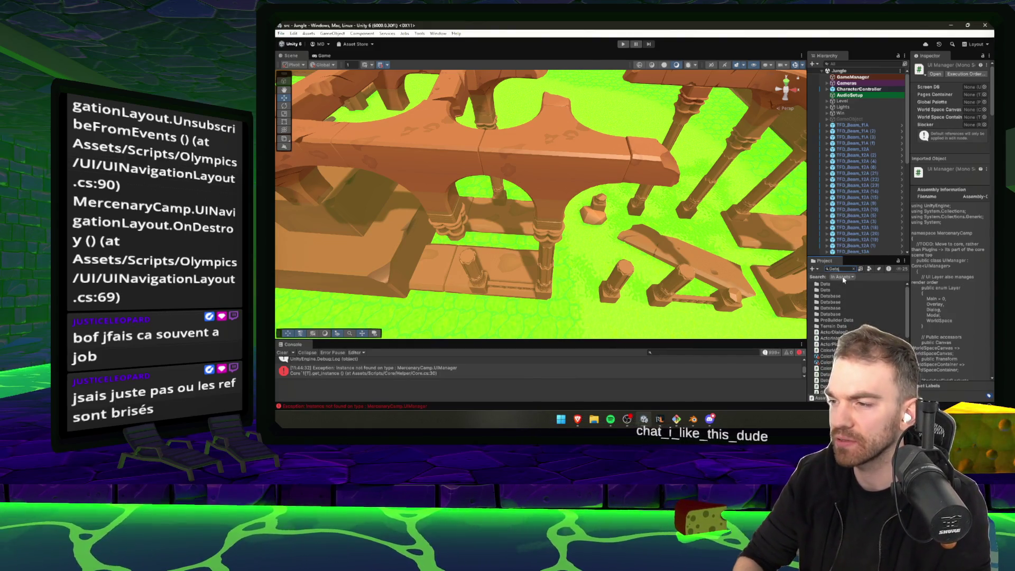
{"action": "scroll", "coordinate": [845, 312], "scroll_direction": "down", "scroll_amount": 5}
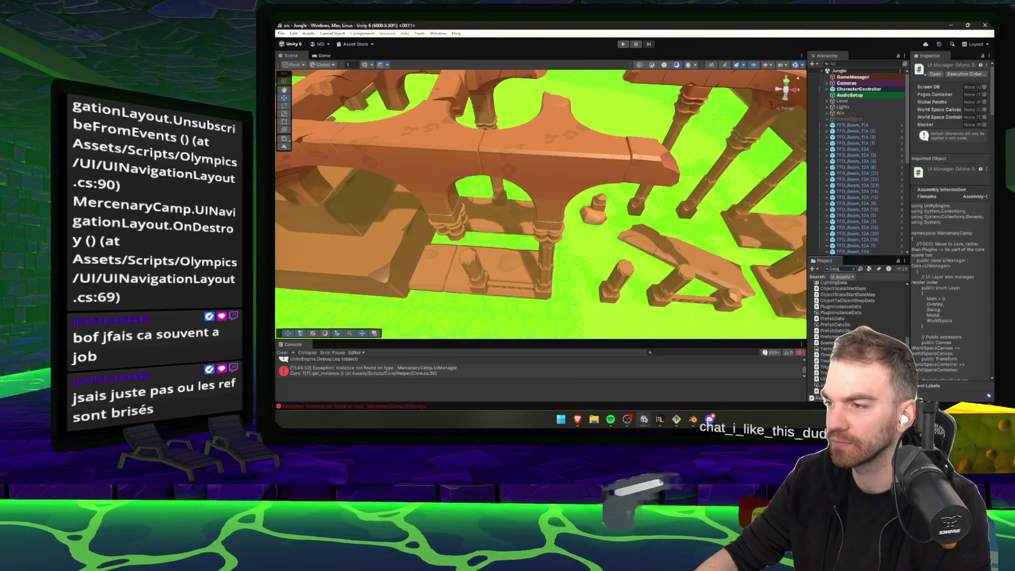
{"action": "left_click", "coordinate": [826, 385]}
{"action": "mouse_move", "coordinate": [912, 127]}
{"action": "left_mouse_down"}
{"action": "mouse_move", "coordinate": [863, 114]}
{"action": "mouse_move", "coordinate": [736, 111]}
{"action": "left_mouse_up"}
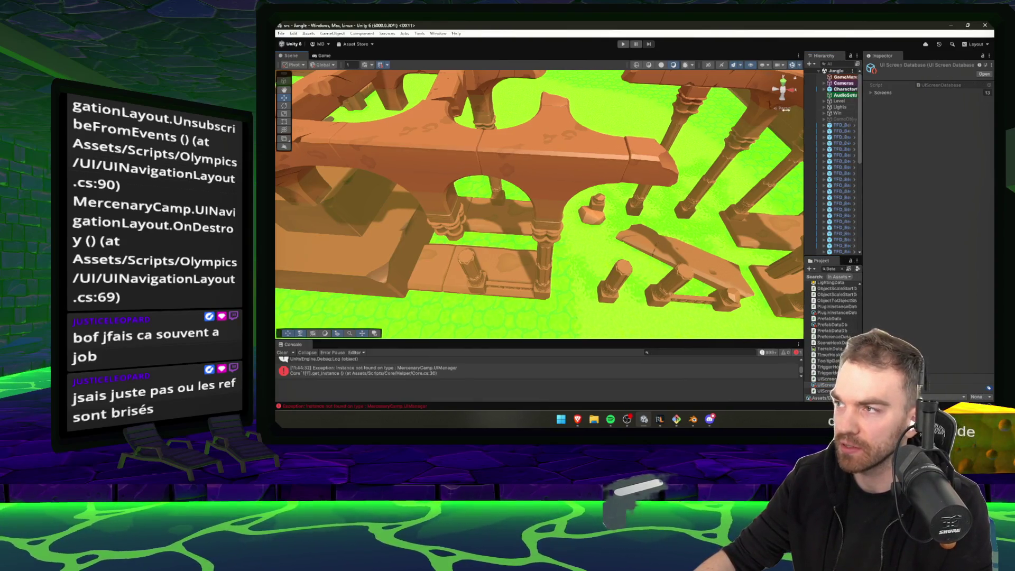
- Expand the Screens list to show all 13 entries, FadeOverlay through ToastWindow
{"action": "left_click", "coordinate": [872, 93]}
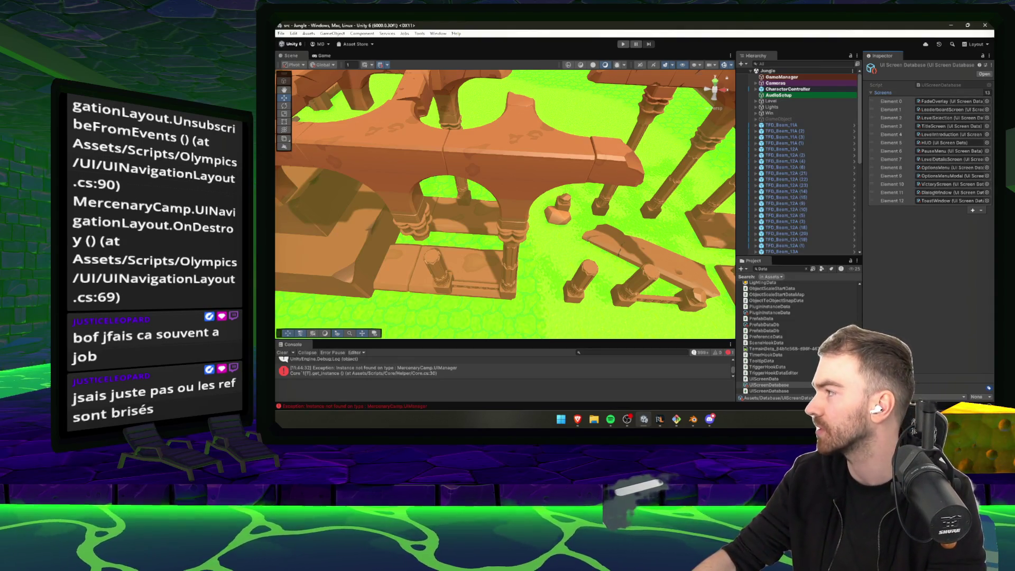
{"action": "key", "text": "alt+Tab"}
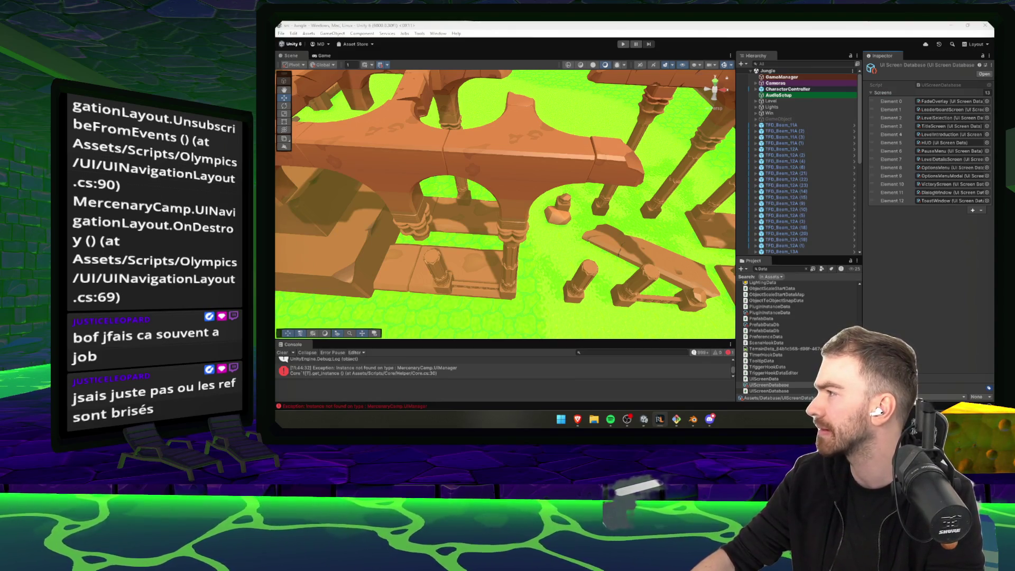
{"action": "key", "text": "alt+Tab"}
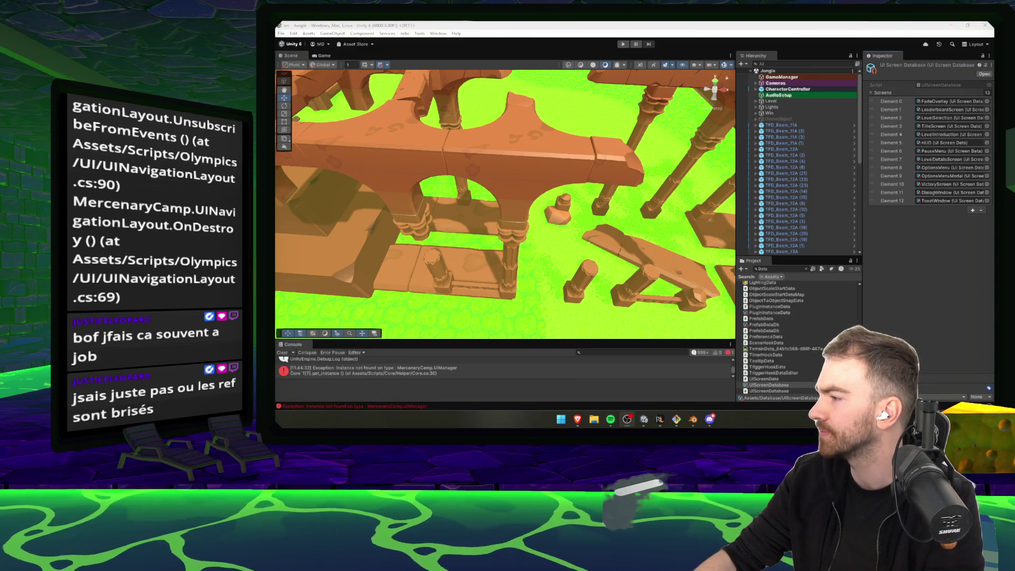
{"action": "key", "text": "alt+Tab"}
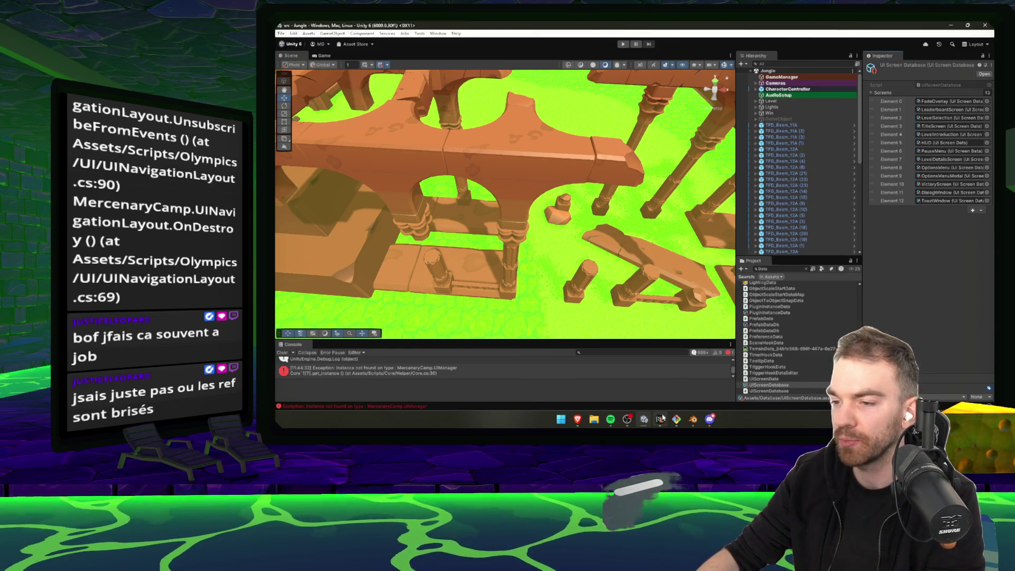
{"action": "left_click", "coordinate": [633, 421]}
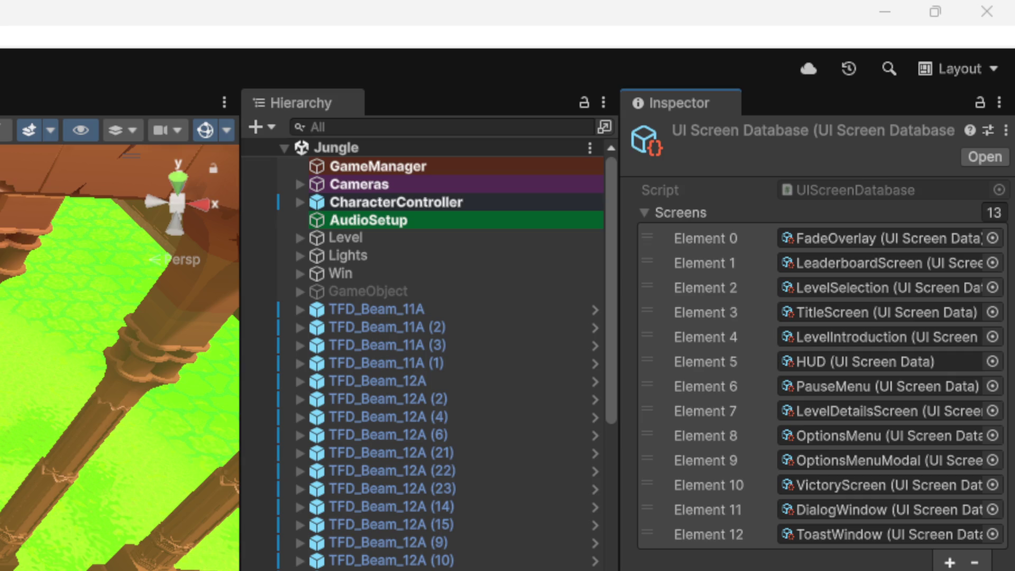
- Snip the Inspector region showing the screens list to the clipboard
{"action": "key", "text": "shift+super+s"}
{"action": "mouse_move", "coordinate": [1008, 87]}
{"action": "left_mouse_down"}
{"action": "mouse_move", "coordinate": [381, 570]}
{"action": "mouse_move", "coordinate": [614, 570]}
{"action": "left_mouse_up"}
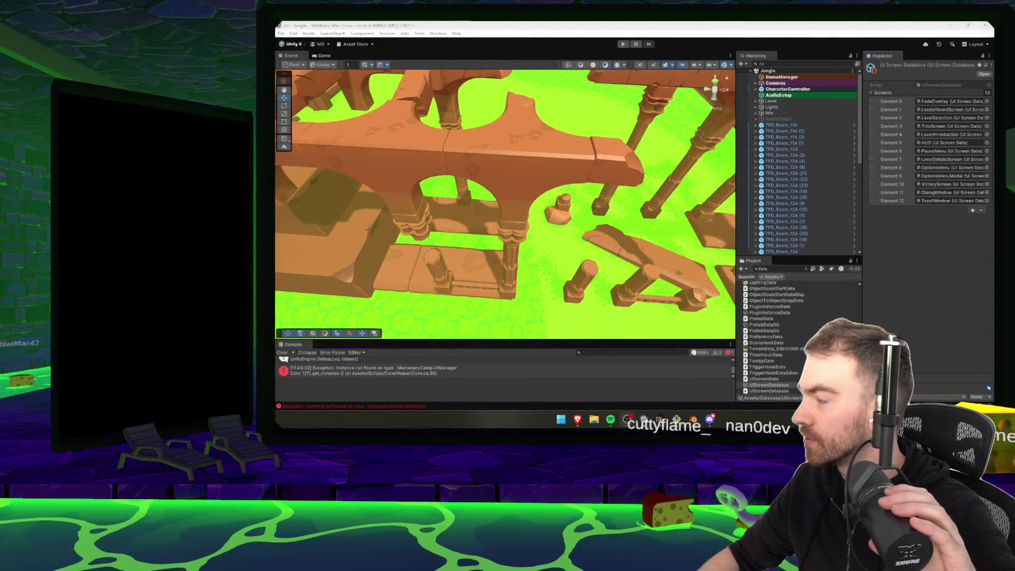
{"action": "left_click", "coordinate": [955, 298]}
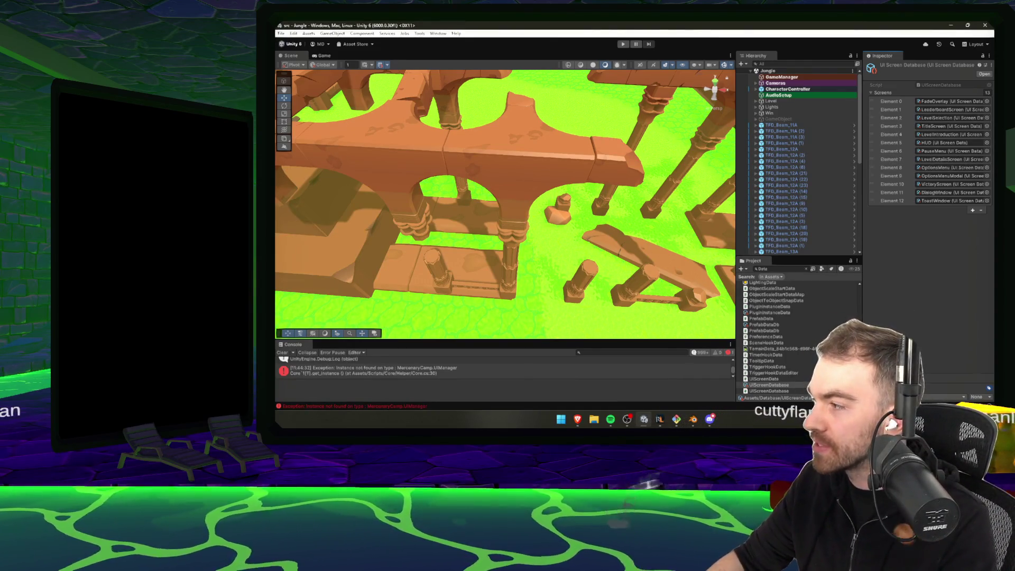
- Show the UIManager instance-not-found exception's full stack trace in a taller Console
{"action": "key", "text": "alt+Tab"}
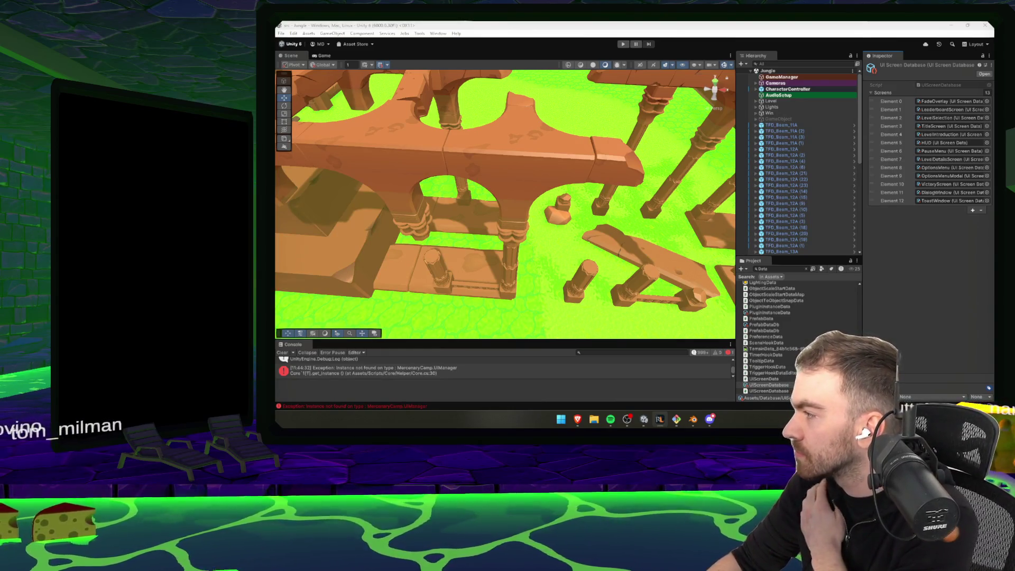
{"action": "key", "text": "alt+Tab"}
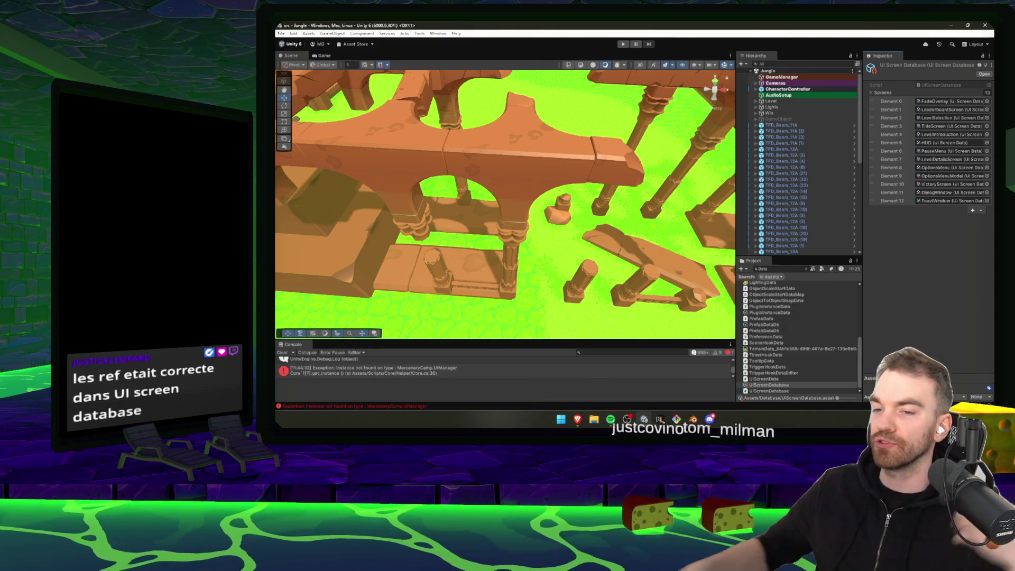
{"action": "left_click", "coordinate": [497, 370]}
{"action": "left_click_drag", "start_coordinate": [472, 340], "coordinate": [485, 288]}
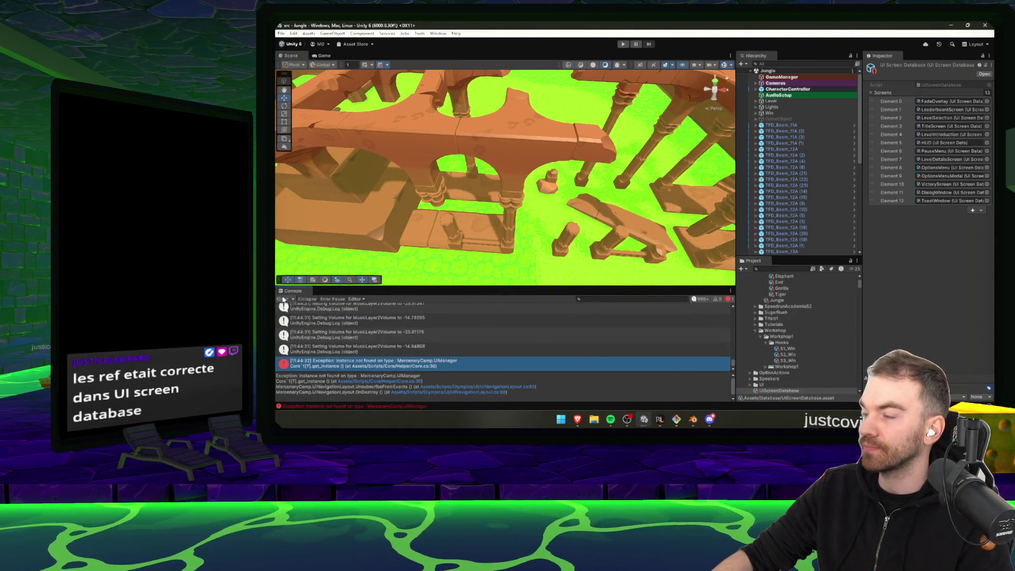
- Clear the Console and inspect the CharacterController and AudioSetup objects
{"action": "left_click", "coordinate": [283, 299]}
{"action": "left_click", "coordinate": [782, 84]}
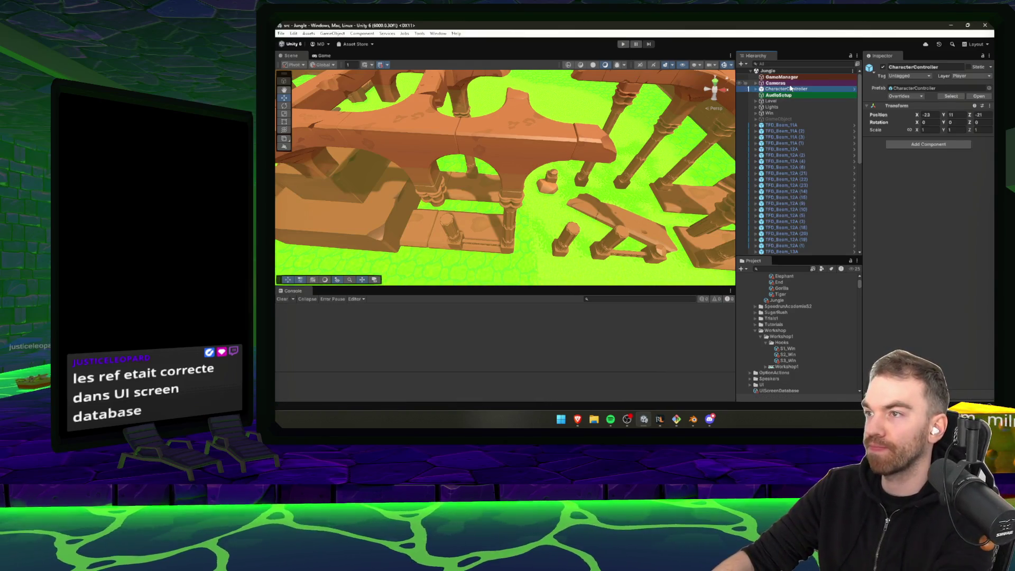
{"action": "key", "text": "Down"}
{"action": "key", "text": "Down"}
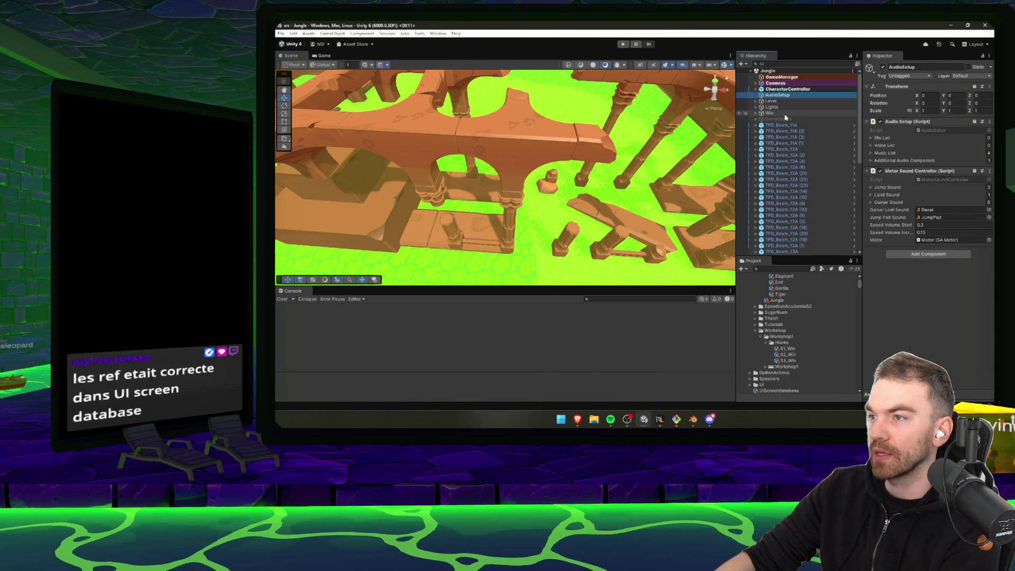
{"action": "key", "text": "Up"}
{"action": "key", "text": "Up"}
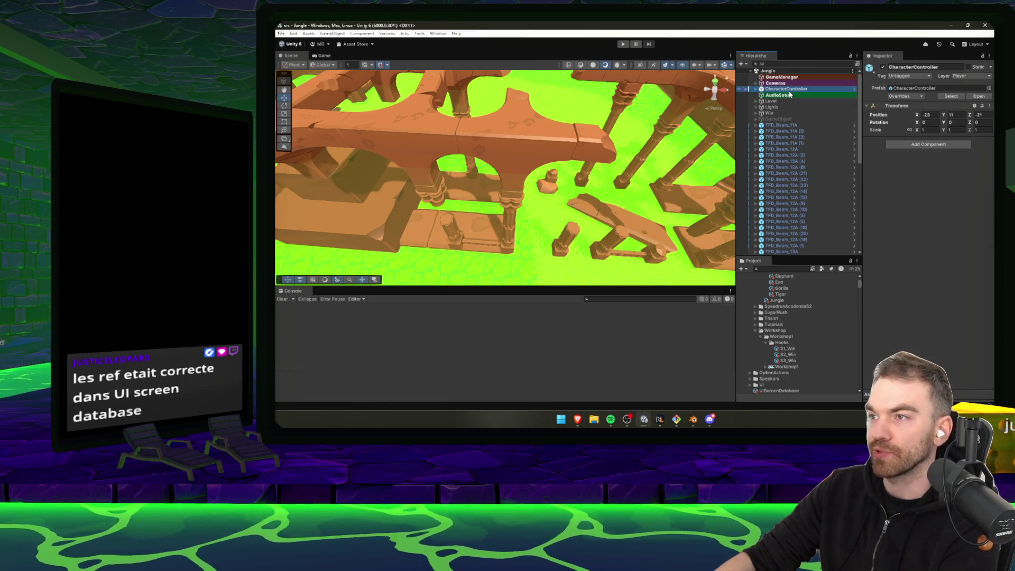
- Select GameManager, fold away Debug Teleporter and check the Game Scene's Objective Shader field
{"action": "left_click", "coordinate": [791, 80]}
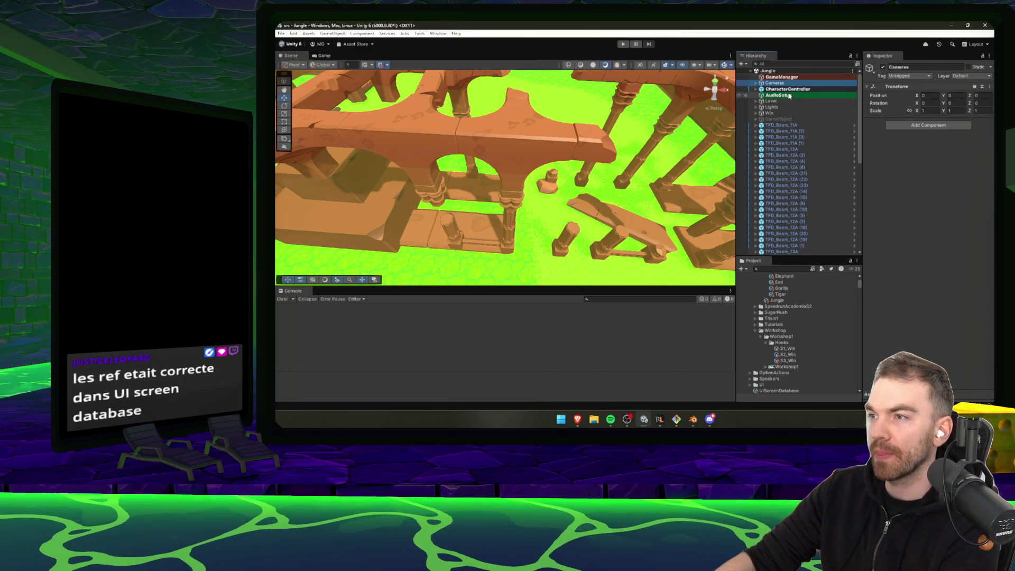
{"action": "left_click", "coordinate": [898, 123]}
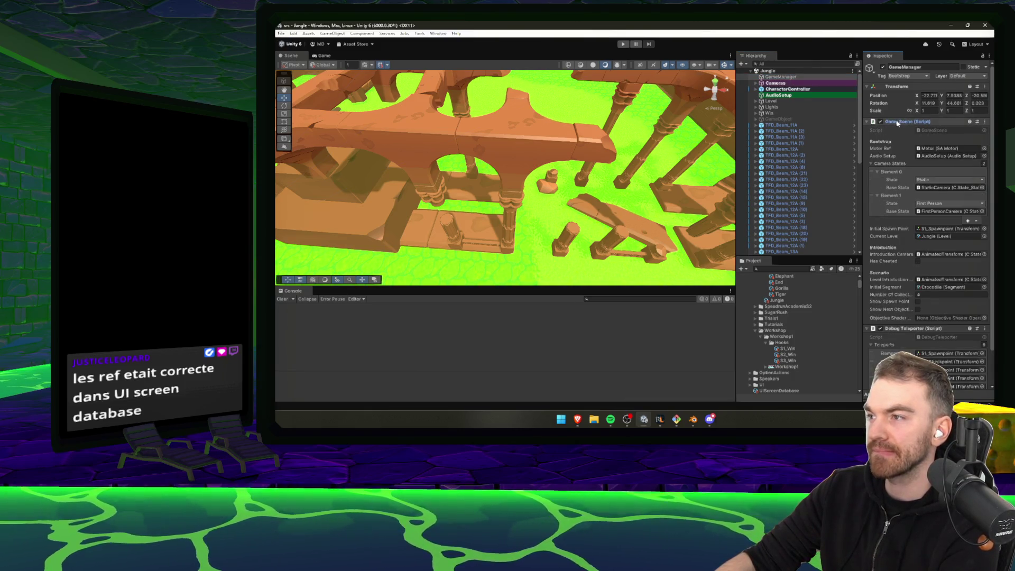
{"action": "left_click", "coordinate": [919, 329]}
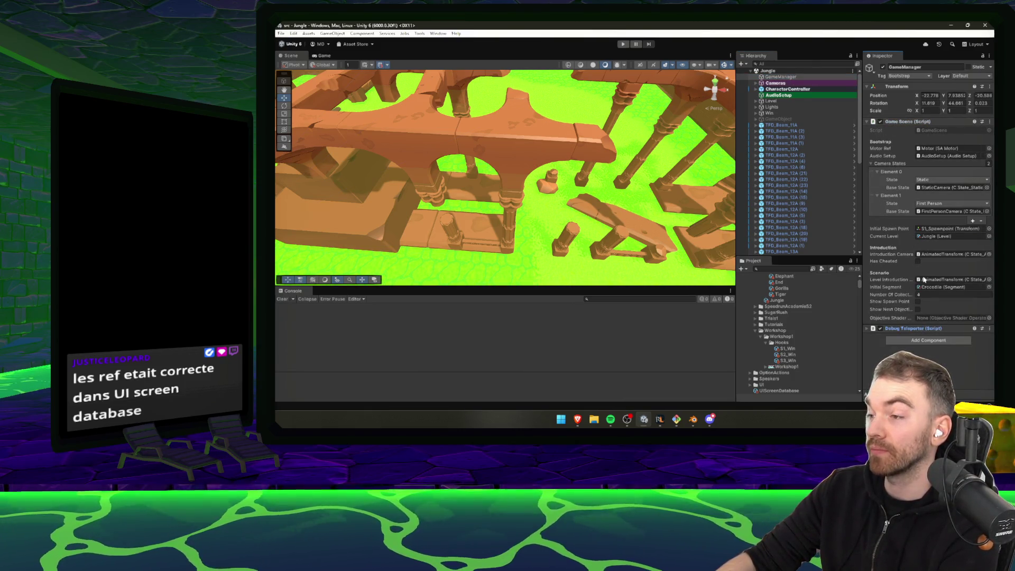
{"action": "left_click", "coordinate": [894, 319]}
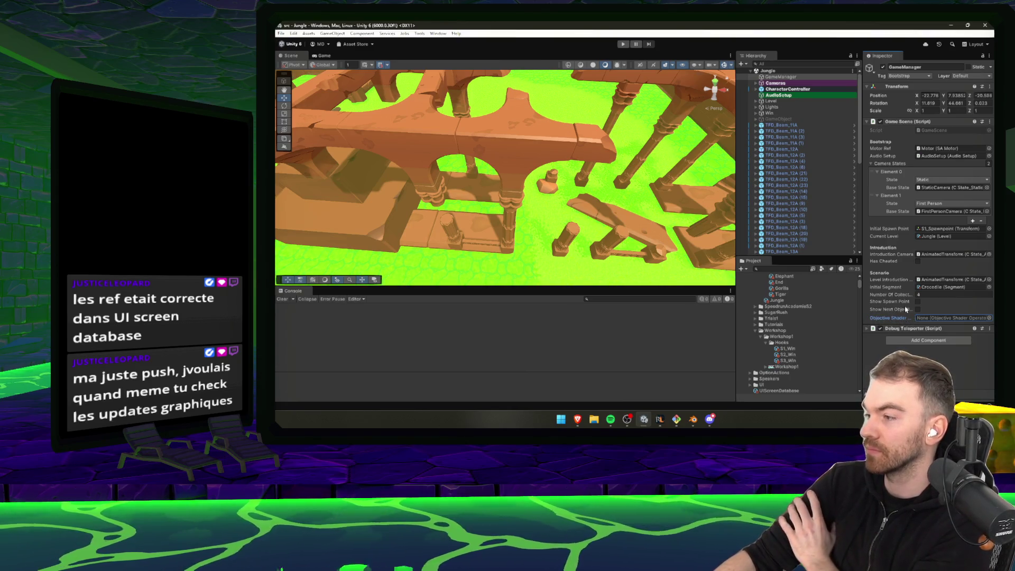
{"action": "left_click", "coordinate": [661, 420]}
{"action": "left_click", "coordinate": [626, 362]}
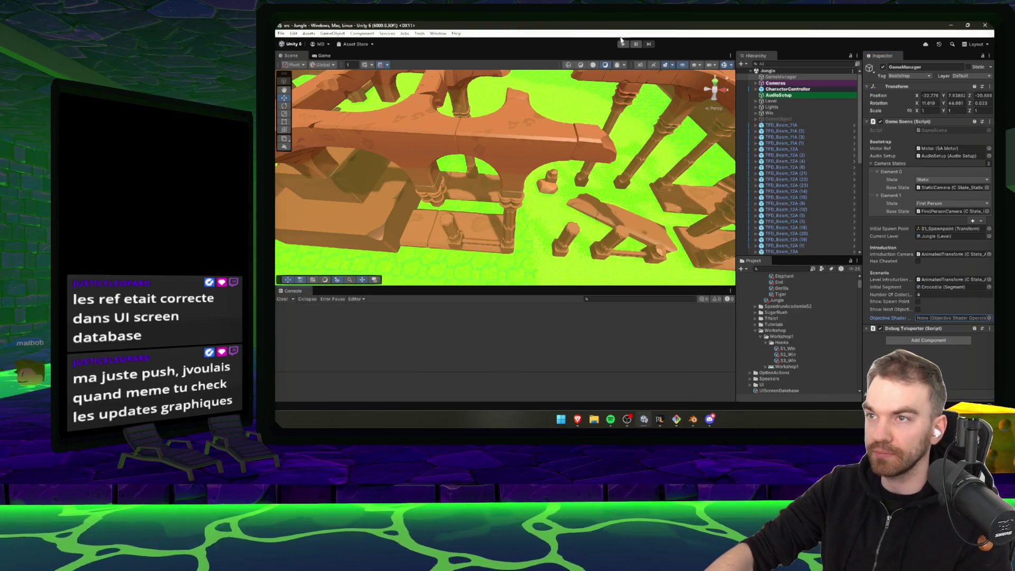
- Play from the start corridor onto the green ground, then pause and exit with Ctrl+P
{"action": "left_click", "coordinate": [624, 44]}
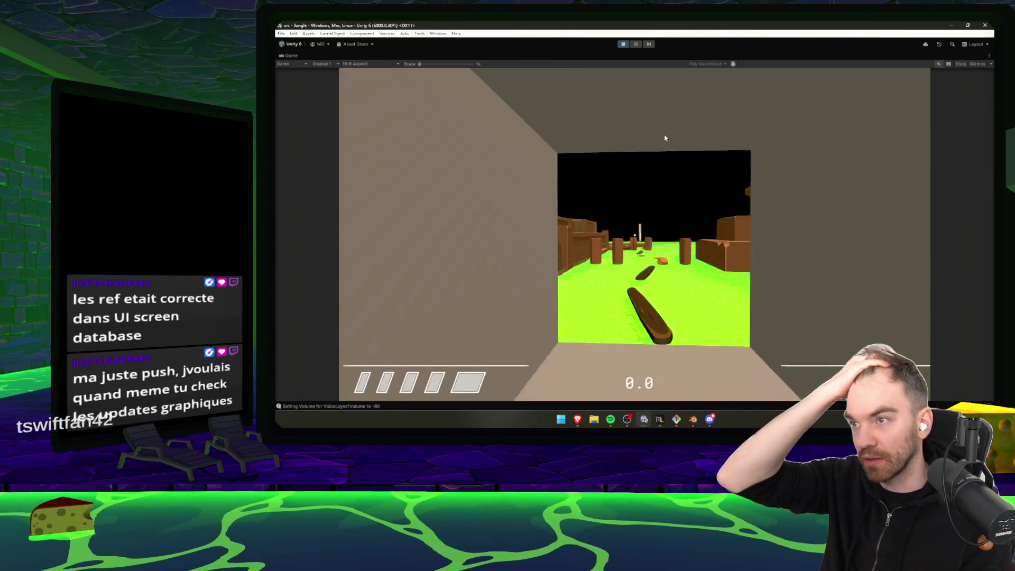
{"action": "left_click", "coordinate": [664, 138]}
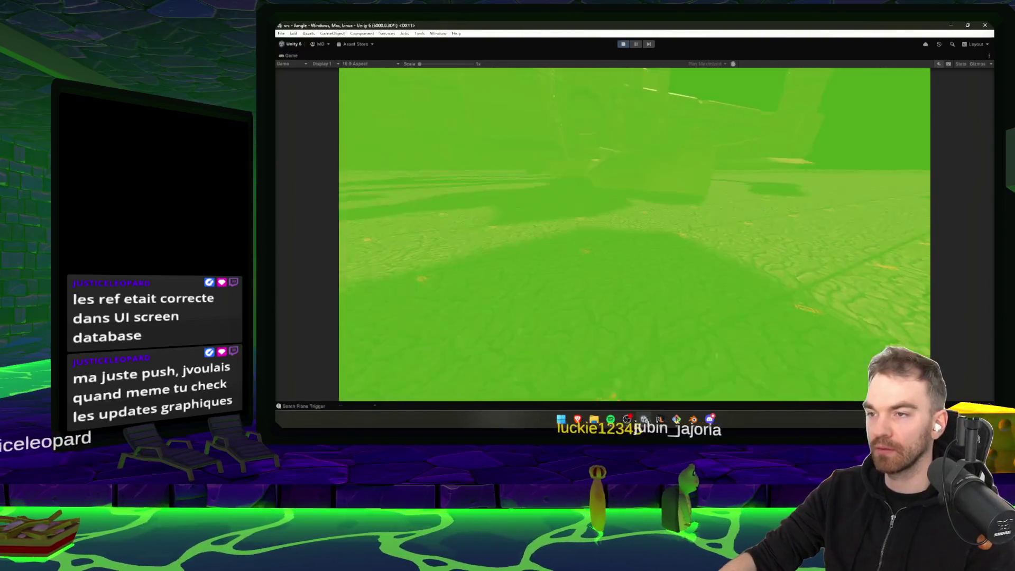
{"action": "key", "text": "Escape"}
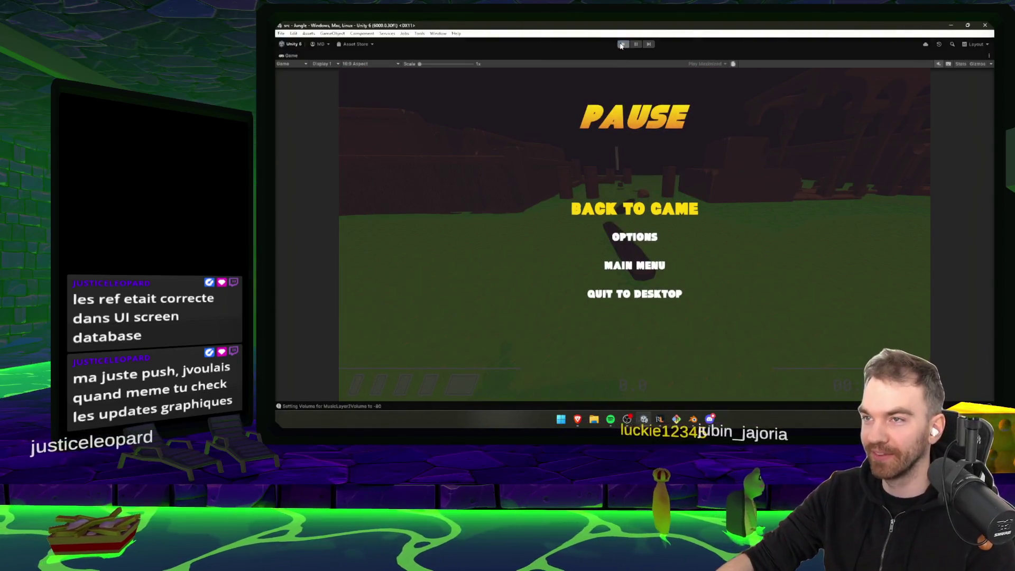
{"action": "key", "text": "ctrl+p"}
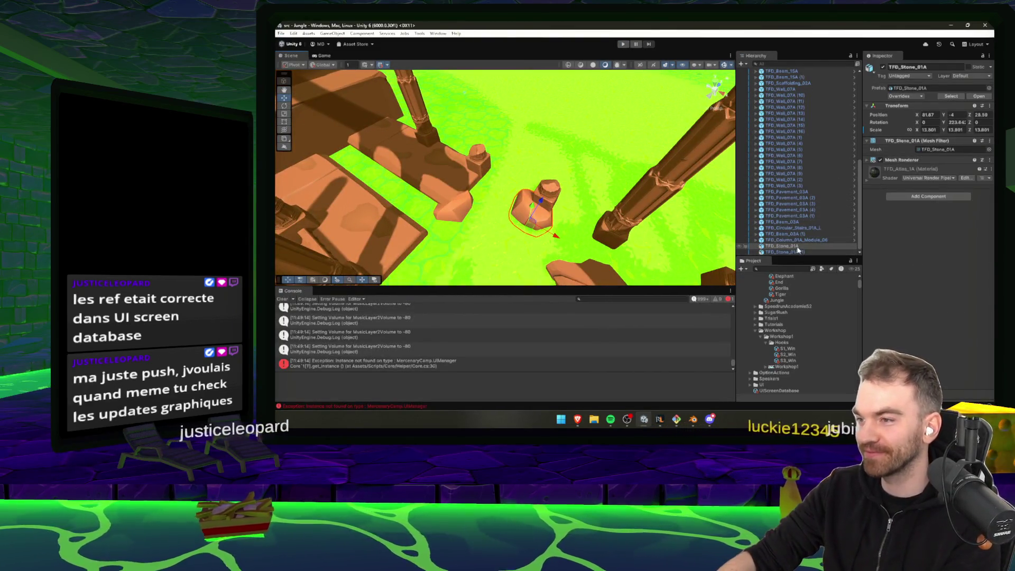
- Add a Mesh Collider to both selected TFD_Stone_01A rocks
{"action": "left_click", "coordinate": [785, 252], "text": "shift"}
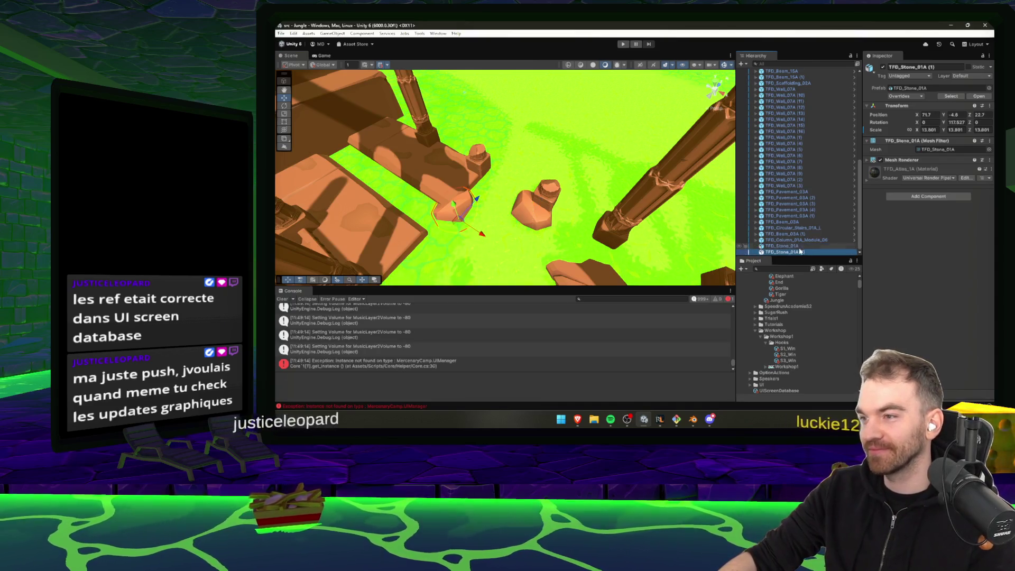
{"action": "left_click", "coordinate": [913, 197]}
{"action": "type", "text": "Desmesh coll"}
{"action": "key", "text": "Return"}
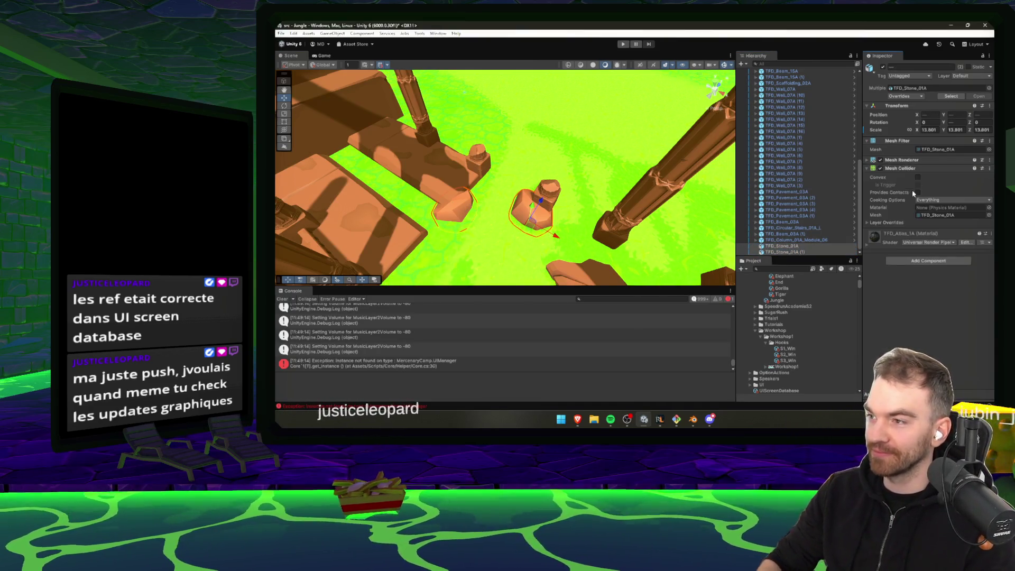
- Duplicate a courtyard water lily and drag the copy, TFD_Water_Lily_02A (23), further out
{"action": "mouse_move", "coordinate": [302, 258]}
{"action": "left_mouse_down"}
{"action": "mouse_move", "coordinate": [480, 69]}
{"action": "mouse_move", "coordinate": [614, 220]}
{"action": "mouse_move", "coordinate": [529, 222]}
{"action": "mouse_move", "coordinate": [476, 238]}
{"action": "mouse_move", "coordinate": [517, 247]}
{"action": "left_mouse_up"}
{"action": "left_click", "coordinate": [563, 209]}
{"action": "left_click", "coordinate": [448, 245]}
{"action": "key", "text": "ctrl+d"}
{"action": "mouse_move", "coordinate": [431, 253]}
{"action": "left_mouse_down"}
{"action": "mouse_move", "coordinate": [621, 181]}
{"action": "mouse_move", "coordinate": [832, 137]}
{"action": "mouse_move", "coordinate": [511, 193]}
{"action": "mouse_move", "coordinate": [570, 143]}
{"action": "mouse_move", "coordinate": [447, 195]}
{"action": "mouse_move", "coordinate": [591, 34]}
{"action": "left_mouse_up"}
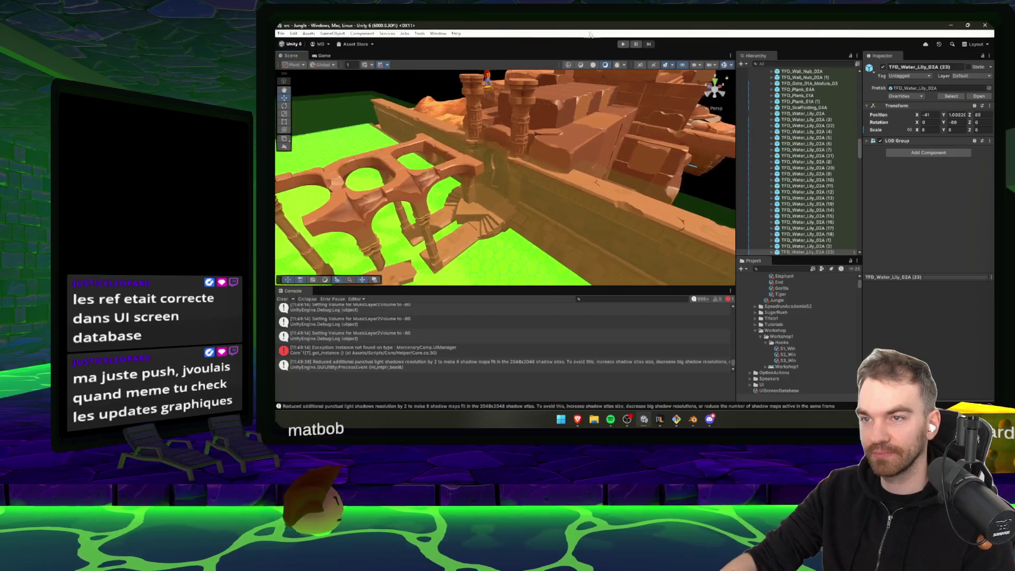
- Inspect S1_StartTrigger, then frame S1_Spawnpoint and S1_Checkpoint in the crocodile segment
{"action": "scroll", "coordinate": [563, 147], "scroll_direction": "up", "scroll_amount": 5}
{"action": "left_click_drag", "start_coordinate": [859, 150], "coordinate": [852, 74]}
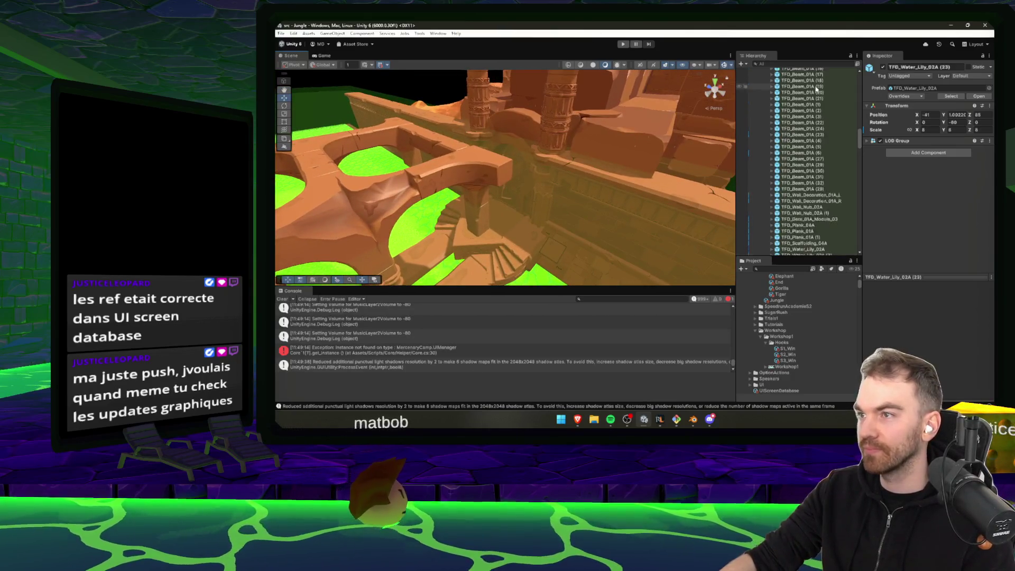
{"action": "left_click", "coordinate": [796, 122]}
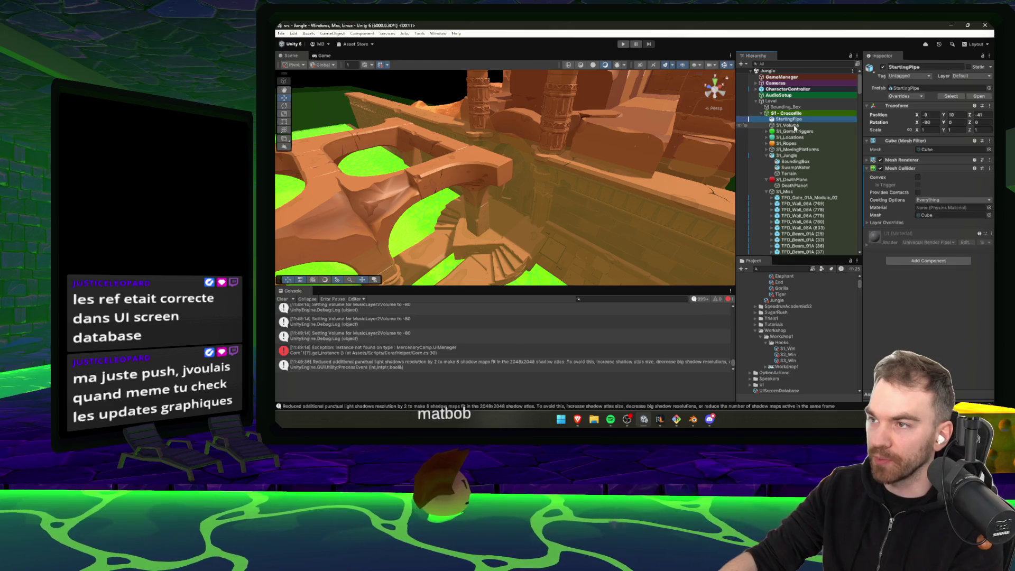
{"action": "left_click", "coordinate": [767, 131]}
{"action": "left_click", "coordinate": [800, 138]}
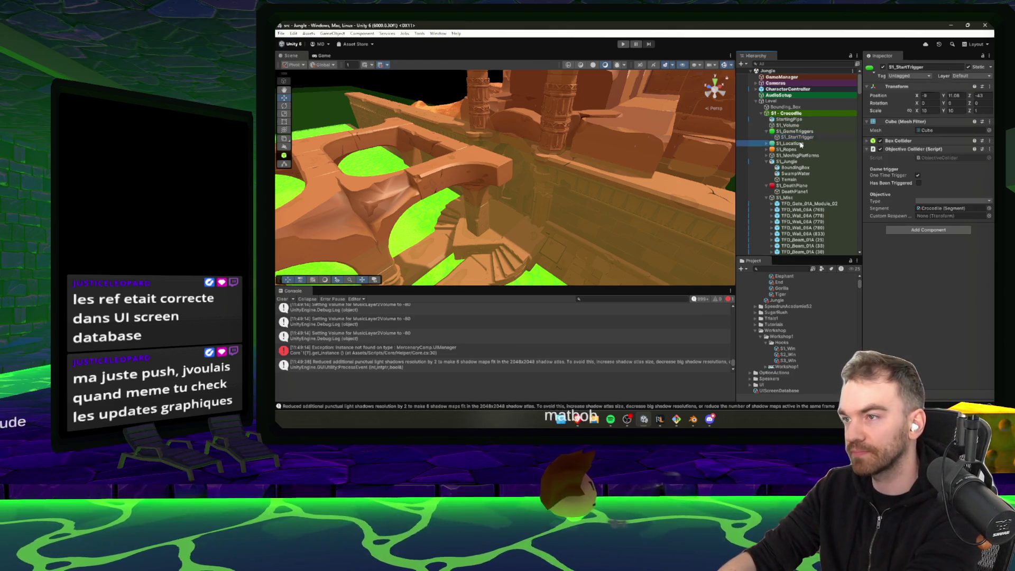
{"action": "left_click", "coordinate": [767, 143]}
{"action": "double_click", "coordinate": [797, 150]}
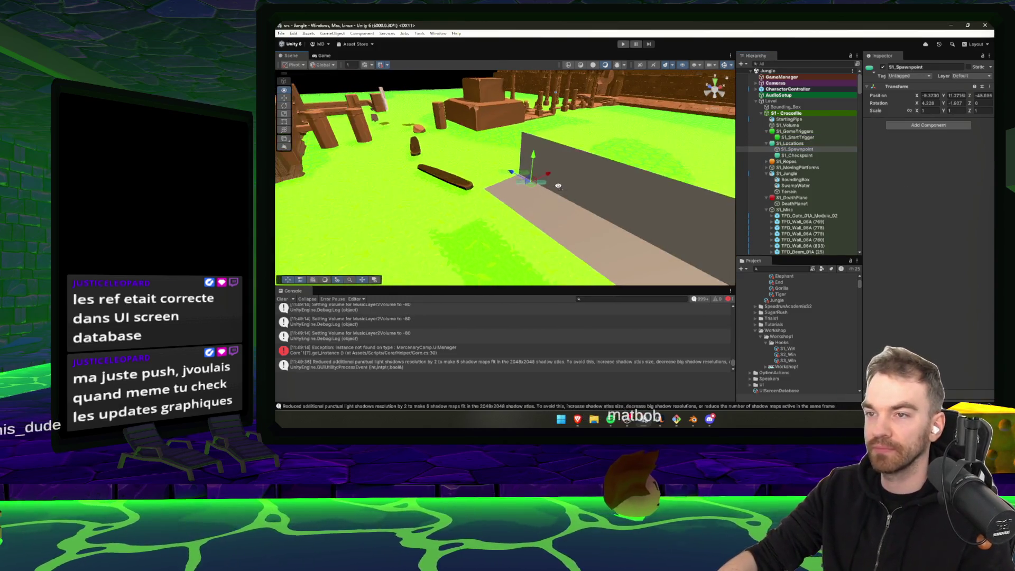
{"action": "double_click", "coordinate": [803, 156]}
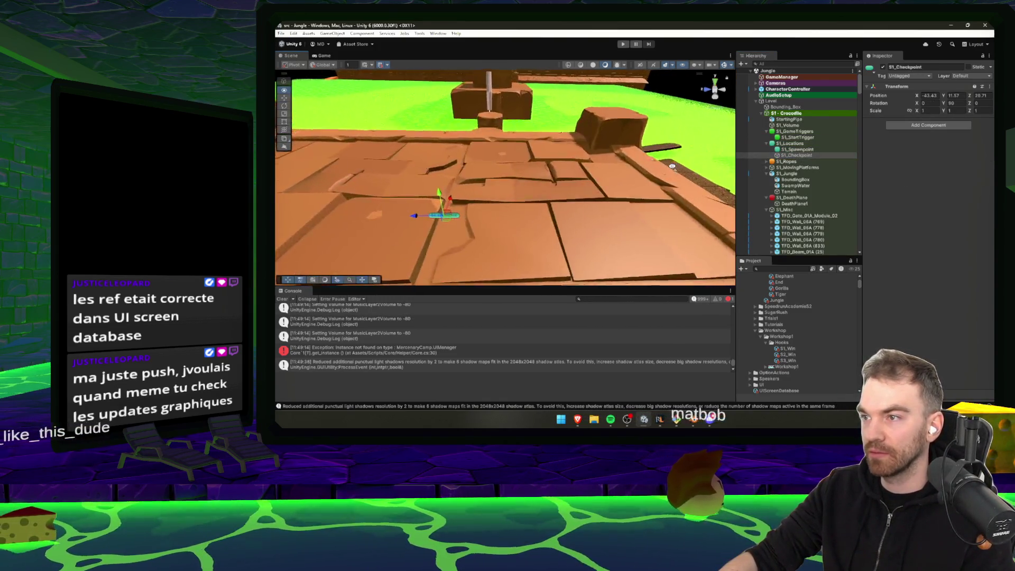
{"action": "double_click", "coordinate": [797, 149]}
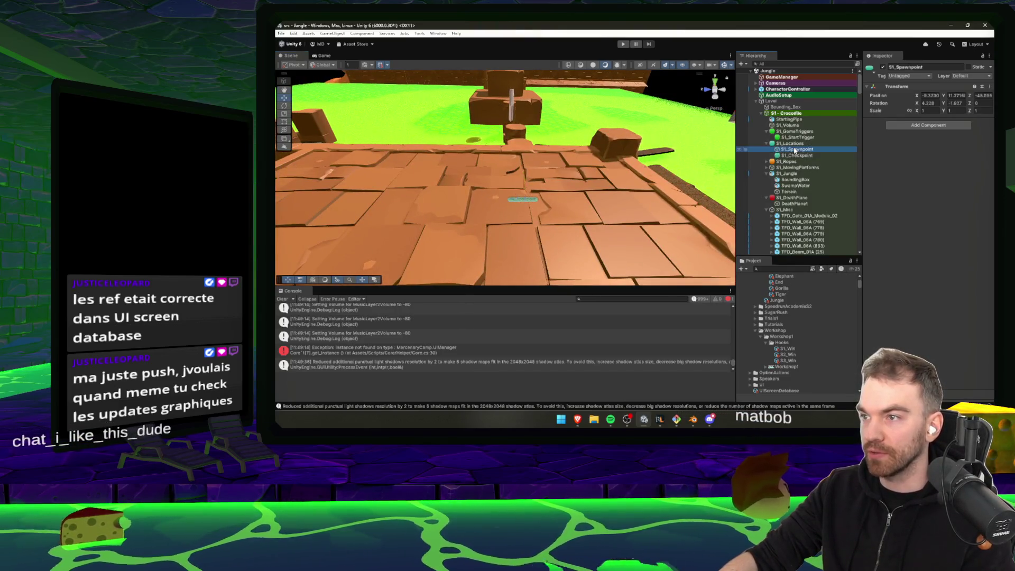
{"action": "mouse_move", "coordinate": [595, 152]}
{"action": "left_mouse_down"}
{"action": "mouse_move", "coordinate": [448, 112]}
{"action": "mouse_move", "coordinate": [470, 117]}
{"action": "left_mouse_up"}
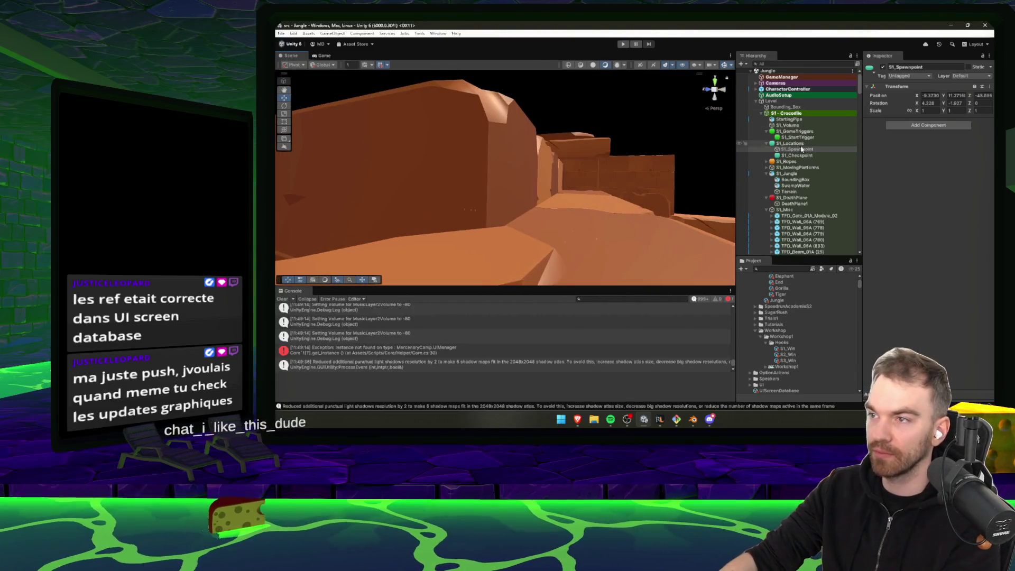
- Collapse S1 - Crocodile, expand S2 - Gorilla, and fly through its S2_Jungle canyon scenery
{"action": "left_click", "coordinate": [785, 209]}
{"action": "key", "text": "Left"}
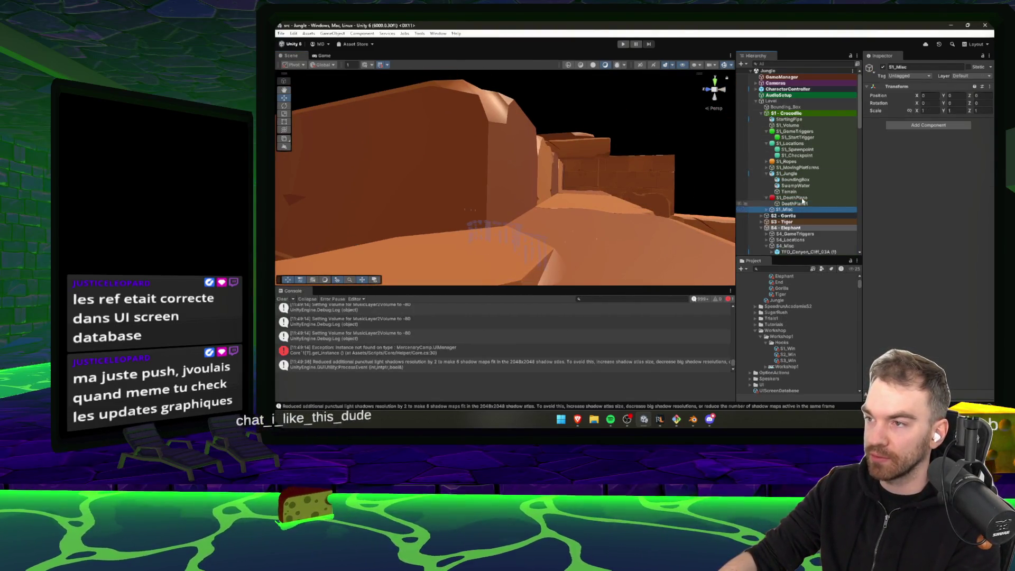
{"action": "left_click", "coordinate": [787, 113]}
{"action": "key", "text": "Left"}
{"action": "left_click", "coordinate": [788, 119]}
{"action": "key", "text": "Right"}
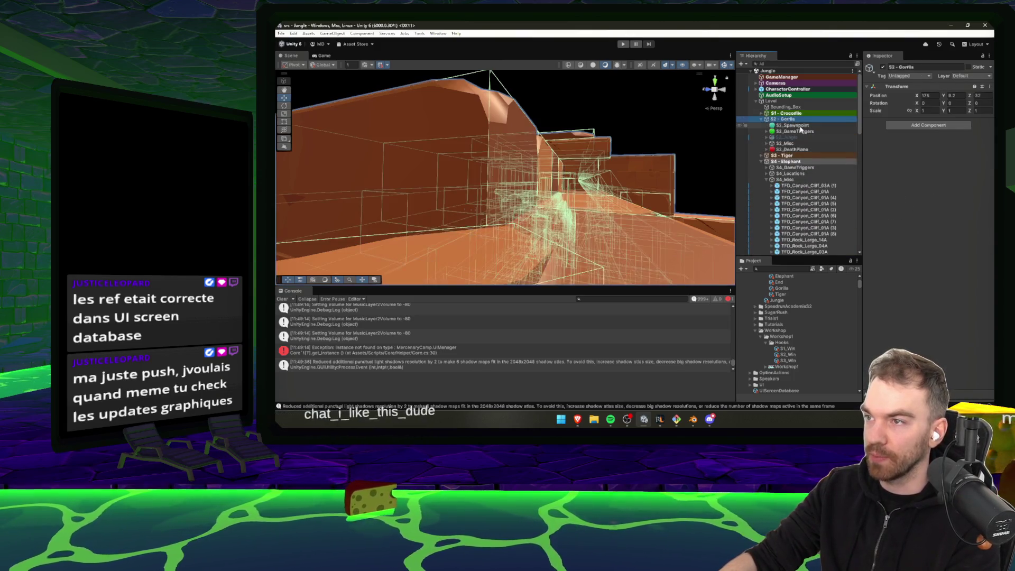
{"action": "left_click", "coordinate": [801, 132]}
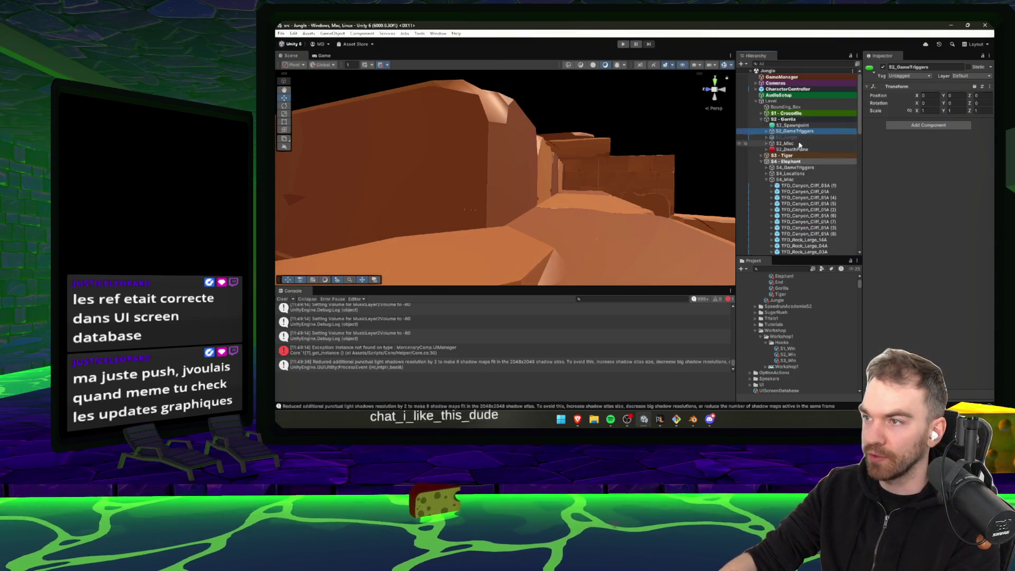
{"action": "left_click", "coordinate": [799, 138]}
{"action": "left_click", "coordinate": [884, 67]}
{"action": "mouse_move", "coordinate": [642, 199]}
{"action": "left_mouse_down"}
{"action": "mouse_move", "coordinate": [624, 175]}
{"action": "mouse_move", "coordinate": [496, 258]}
{"action": "mouse_move", "coordinate": [517, 268]}
{"action": "mouse_move", "coordinate": [384, 223]}
{"action": "left_mouse_up"}
{"action": "mouse_move", "coordinate": [374, 228]}
{"action": "left_mouse_down"}
{"action": "mouse_move", "coordinate": [365, 229]}
{"action": "mouse_move", "coordinate": [598, 265]}
{"action": "mouse_move", "coordinate": [644, 238]}
{"action": "mouse_move", "coordinate": [626, 220]}
{"action": "mouse_move", "coordinate": [632, 280]}
{"action": "left_mouse_up"}
{"action": "left_click", "coordinate": [660, 419]}
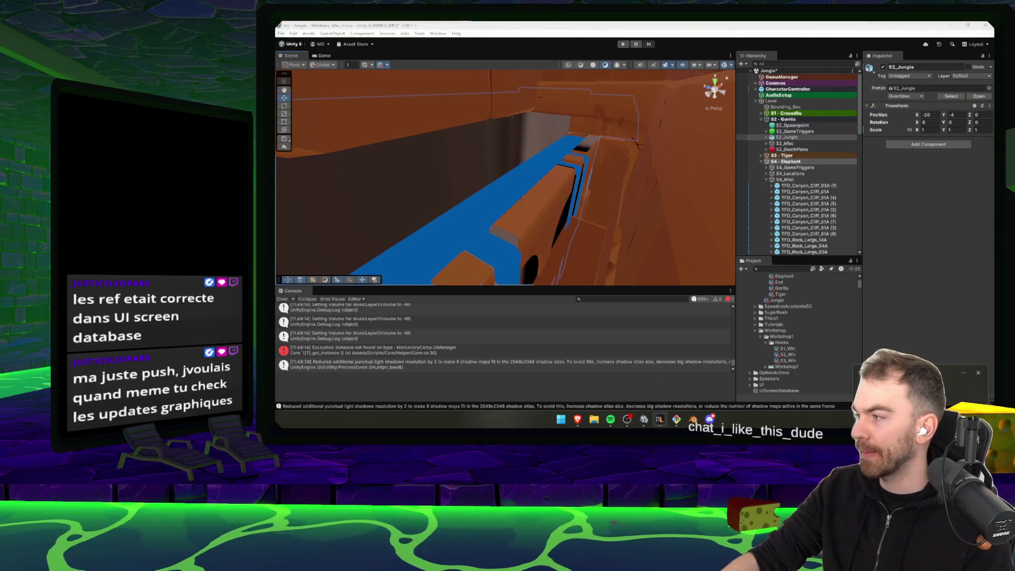
- Hide S2_Jungle and raise S2_Spawnpoint slightly along its corridor
{"action": "left_click", "coordinate": [883, 67]}
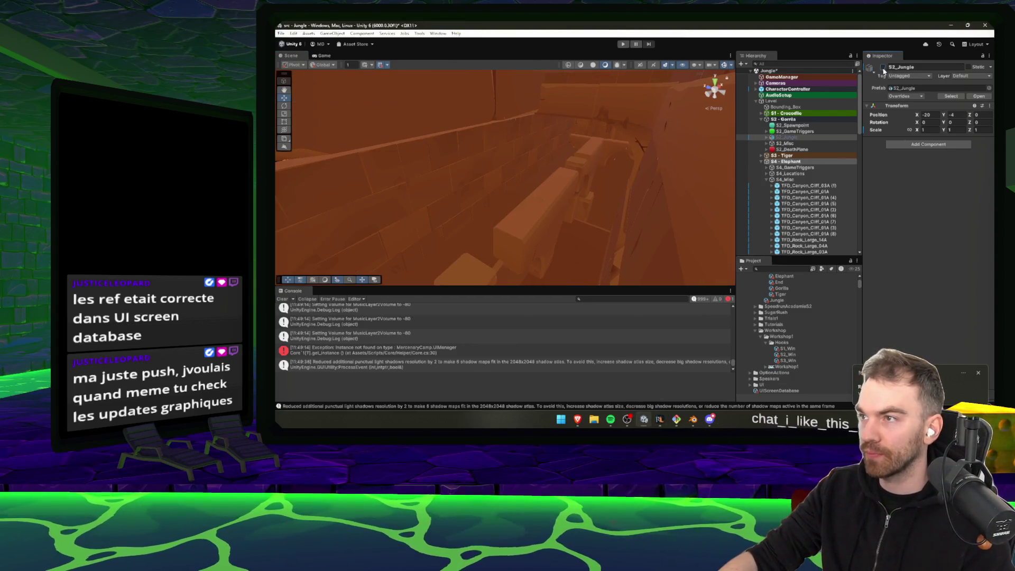
{"action": "left_click", "coordinate": [819, 144]}
{"action": "left_click", "coordinate": [811, 132]}
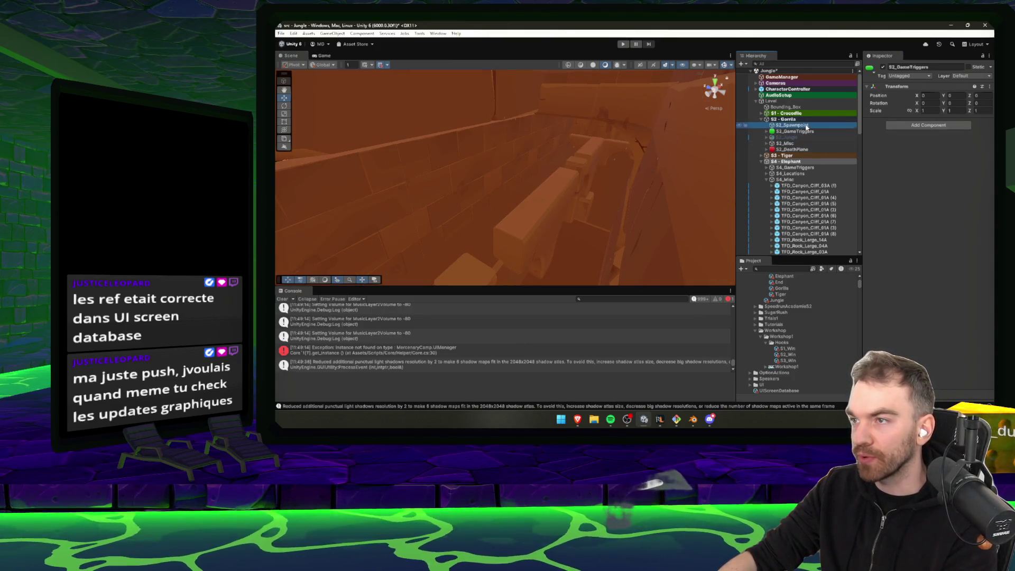
{"action": "double_click", "coordinate": [807, 127]}
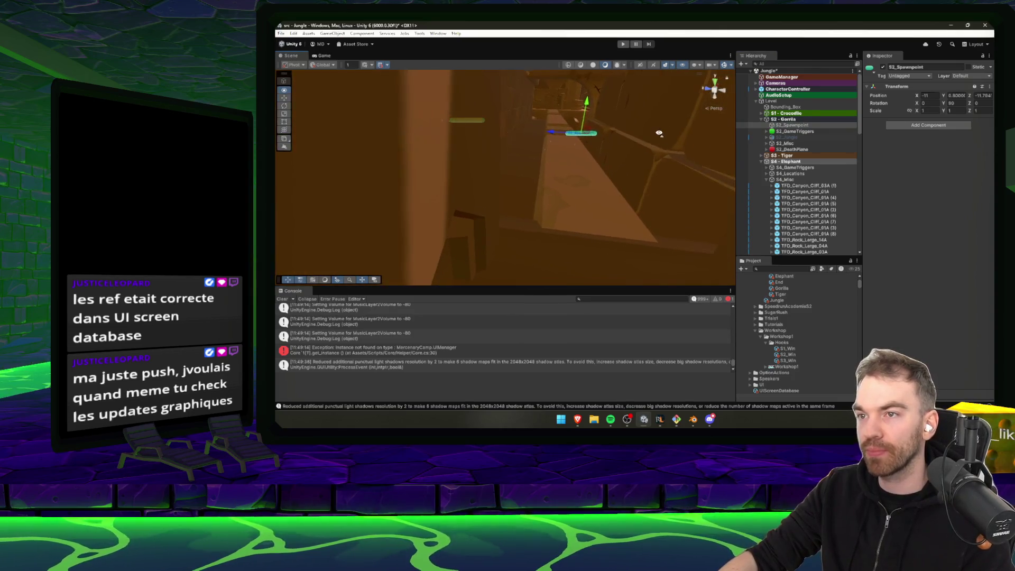
{"action": "left_click_drag", "start_coordinate": [591, 156], "coordinate": [591, 151]}
{"action": "key", "text": "f"}
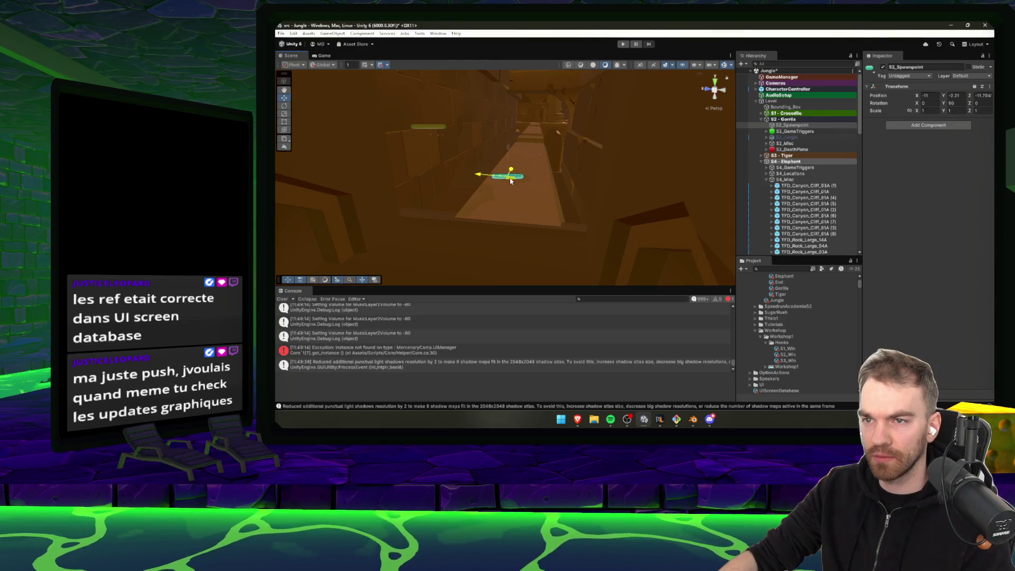
{"action": "mouse_move", "coordinate": [521, 182]}
{"action": "left_mouse_down"}
{"action": "mouse_move", "coordinate": [571, 148]}
{"action": "mouse_move", "coordinate": [609, 90]}
{"action": "mouse_move", "coordinate": [619, 106]}
{"action": "mouse_move", "coordinate": [574, 138]}
{"action": "mouse_move", "coordinate": [423, 185]}
{"action": "left_mouse_up"}
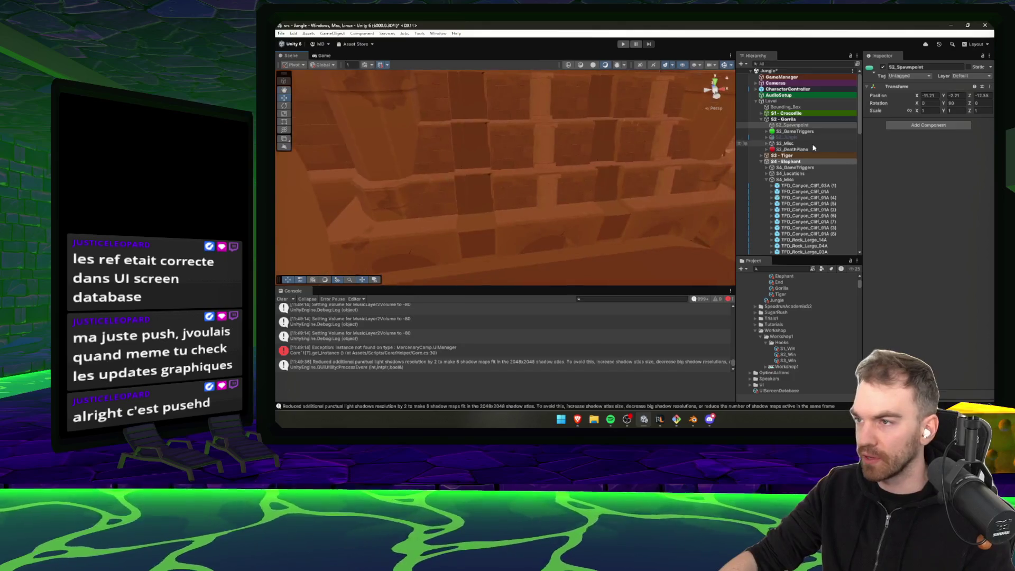
- Expand S3 - Tiger and move S3_Spawnpoint onto the rock pillar in the water
{"action": "left_click", "coordinate": [804, 157]}
{"action": "key", "text": "Right"}
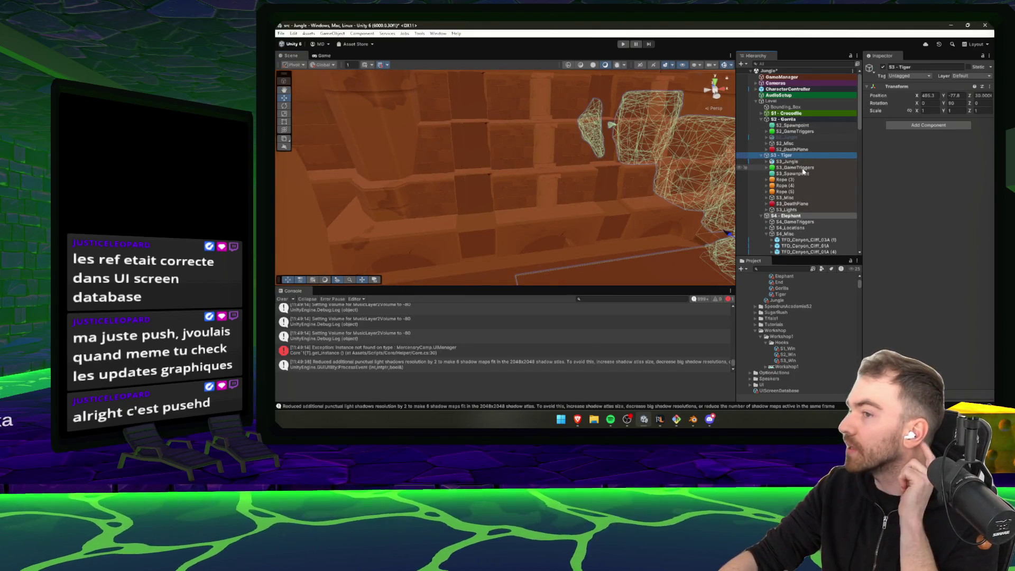
{"action": "double_click", "coordinate": [802, 173]}
{"action": "mouse_move", "coordinate": [627, 151]}
{"action": "left_mouse_down"}
{"action": "mouse_move", "coordinate": [545, 177]}
{"action": "mouse_move", "coordinate": [553, 194]}
{"action": "left_mouse_up"}
{"action": "key", "text": "w"}
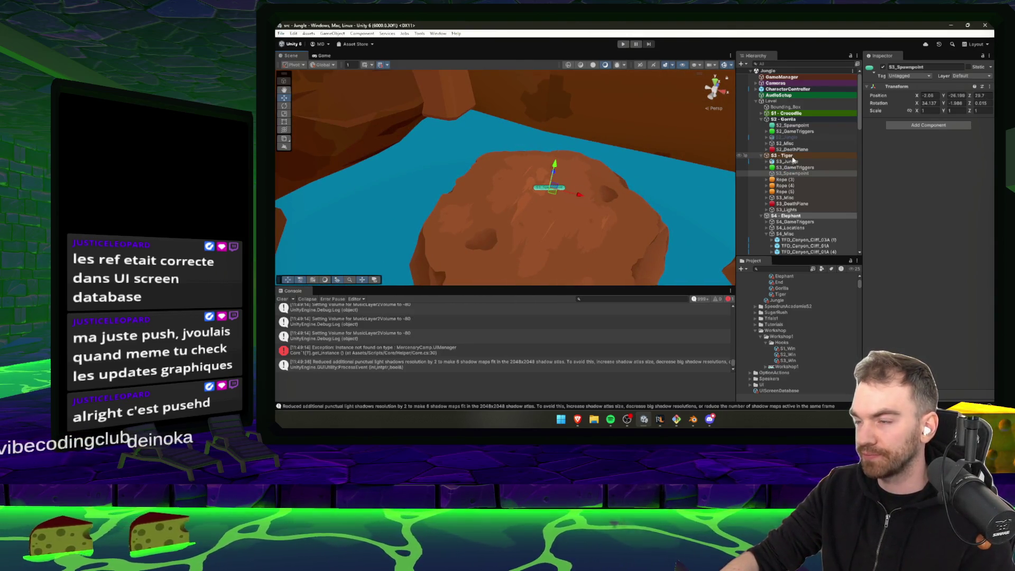
- Check which segment assets S2_StartTrigger and S1_StartTrigger reference, including S1's custom respawn setting
{"action": "left_click", "coordinate": [796, 126]}
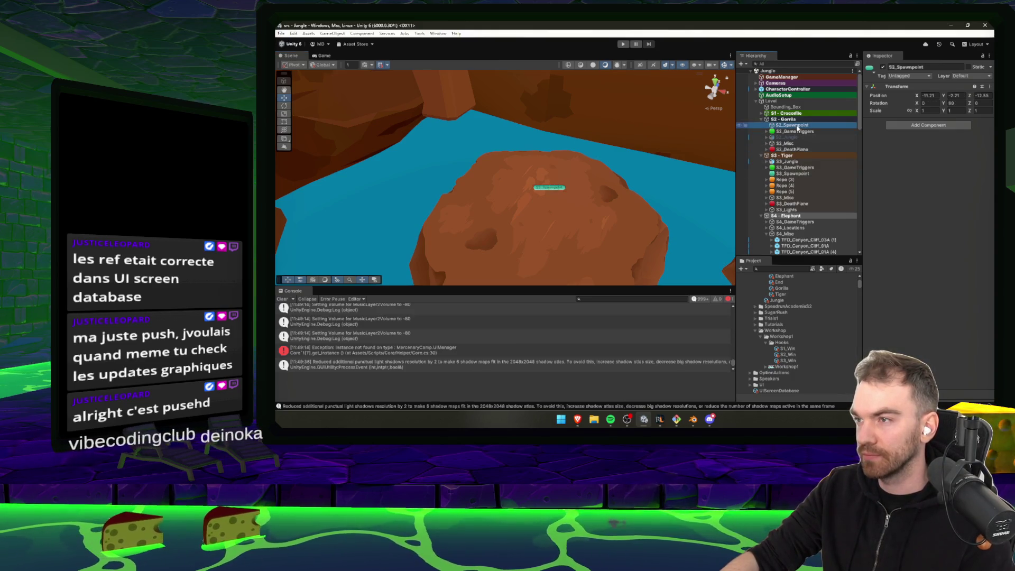
{"action": "left_click", "coordinate": [800, 131]}
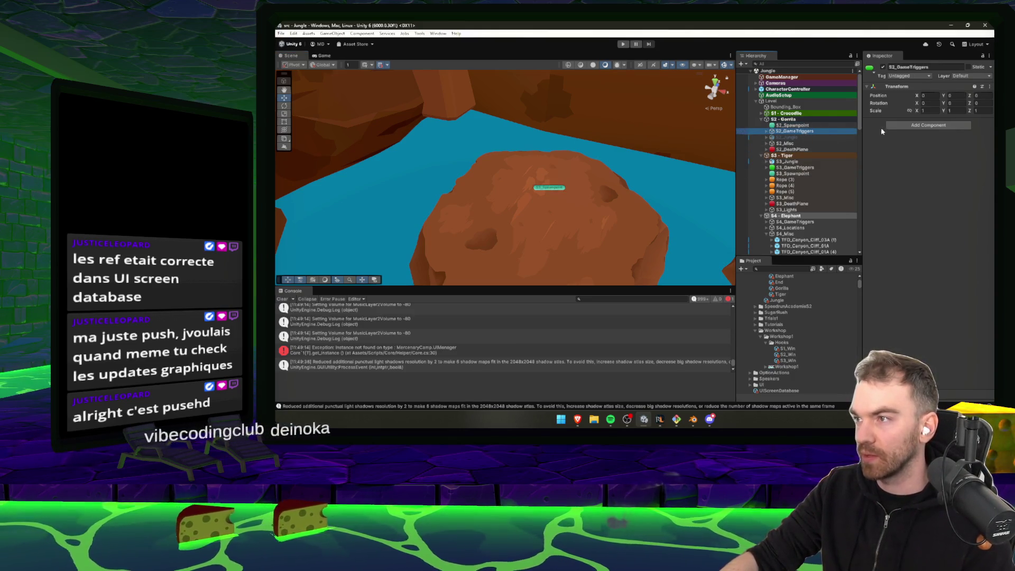
{"action": "left_click", "coordinate": [767, 132]}
{"action": "left_click", "coordinate": [799, 137]}
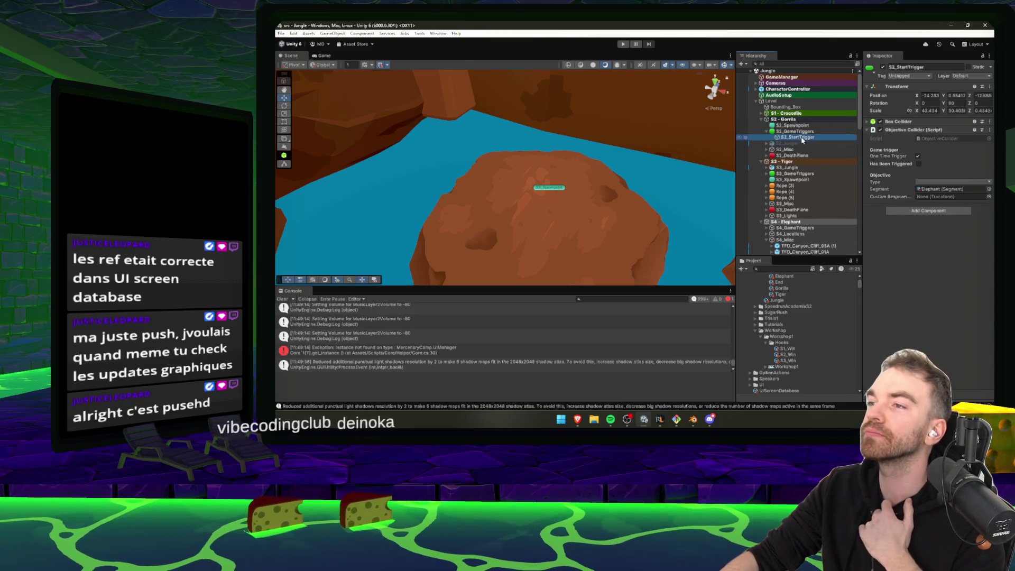
{"action": "left_click", "coordinate": [946, 189]}
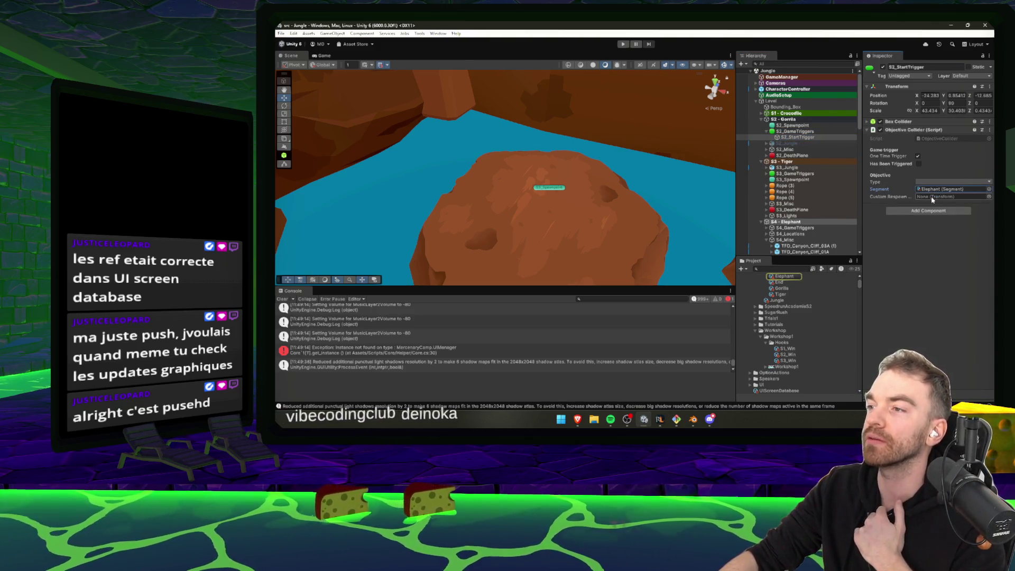
{"action": "left_click", "coordinate": [762, 113]}
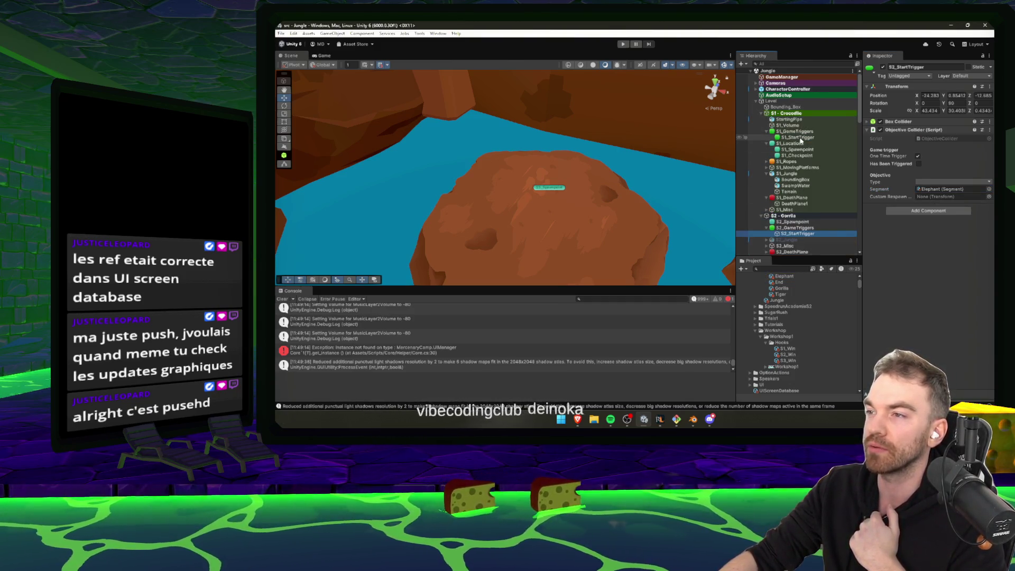
{"action": "left_click", "coordinate": [799, 137]}
{"action": "left_click", "coordinate": [939, 208]}
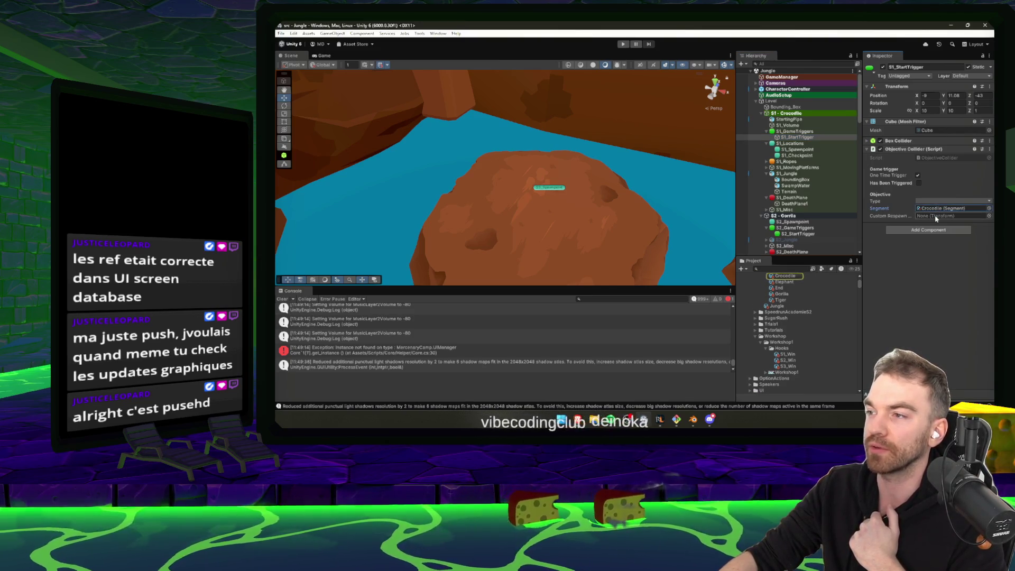
{"action": "left_click", "coordinate": [935, 215]}
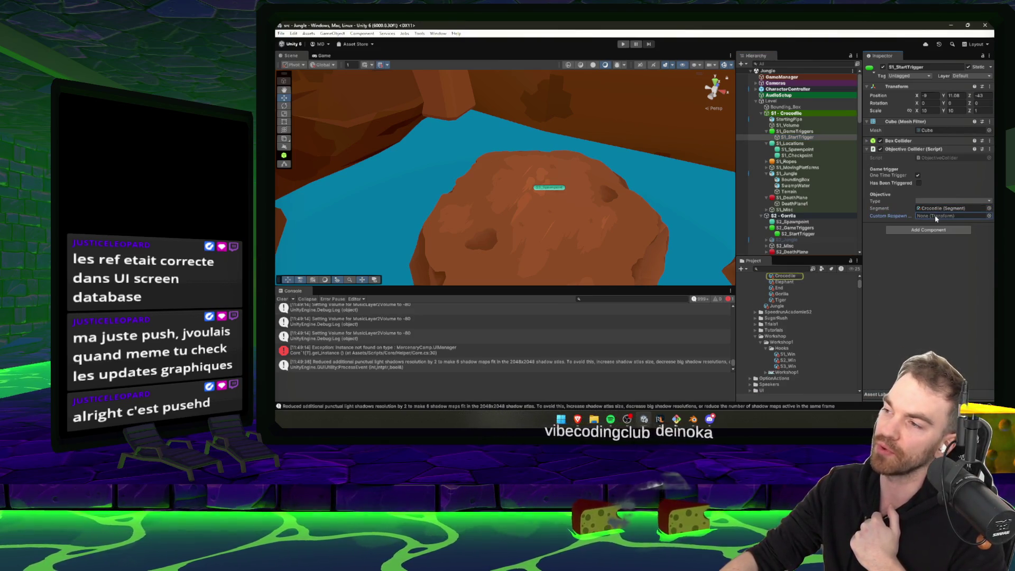
{"action": "left_click", "coordinate": [799, 150]}
{"action": "left_click", "coordinate": [800, 168]}
{"action": "left_click", "coordinate": [798, 234]}
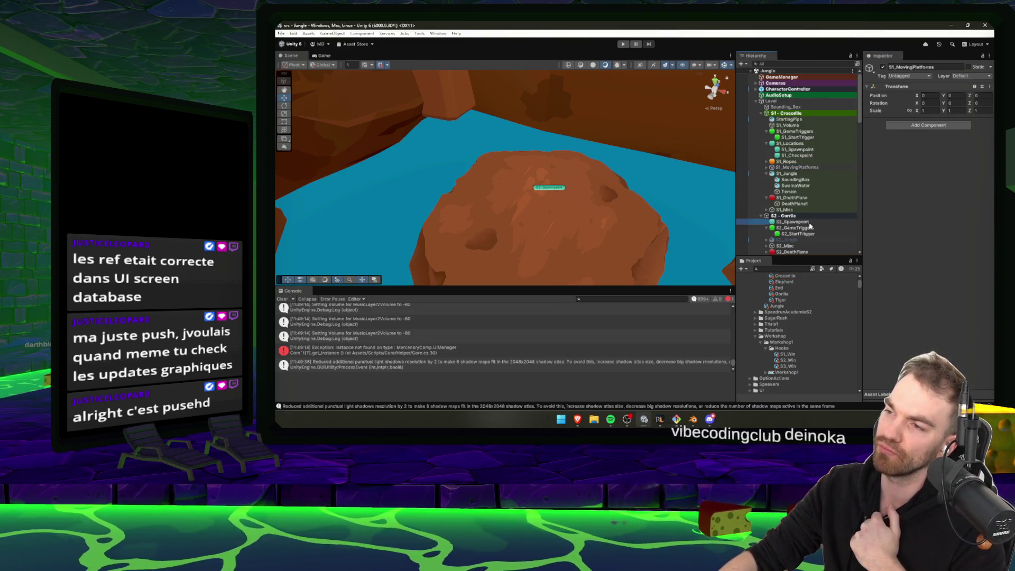
{"action": "left_click", "coordinate": [931, 192]}
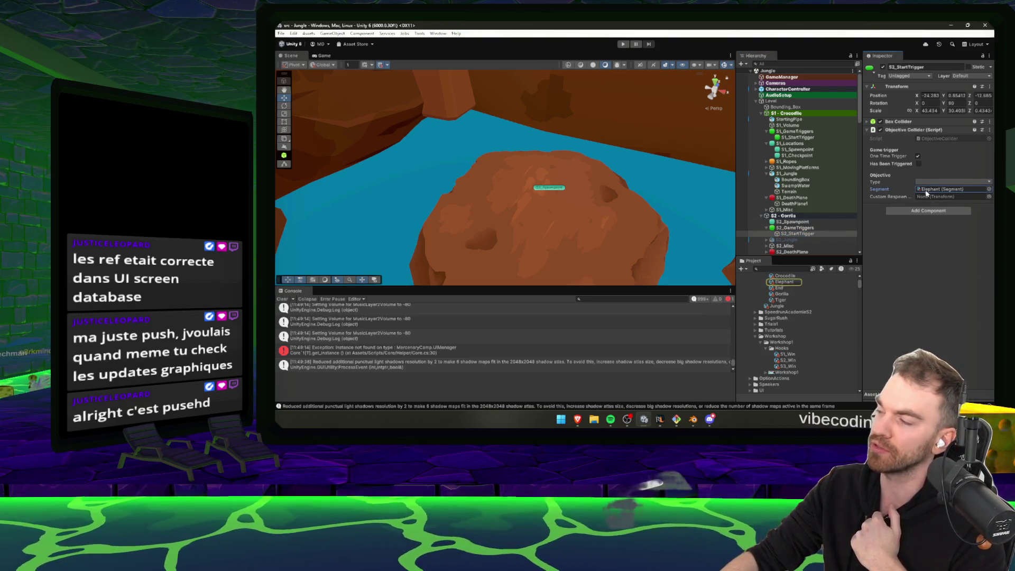
- Check the S3 start trigger and the Segment4Start trigger under S4_GameTriggers
{"action": "scroll", "coordinate": [789, 224], "scroll_direction": "down", "scroll_amount": 3}
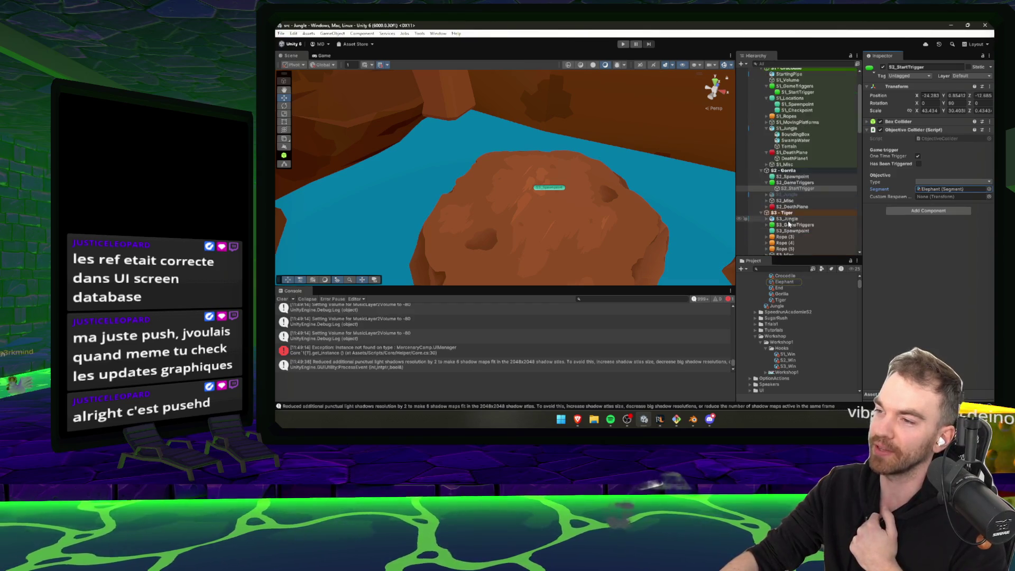
{"action": "scroll", "coordinate": [793, 225], "scroll_direction": "down", "scroll_amount": 3}
{"action": "left_click", "coordinate": [795, 180]}
{"action": "key", "text": "ctrl+shift+v"}
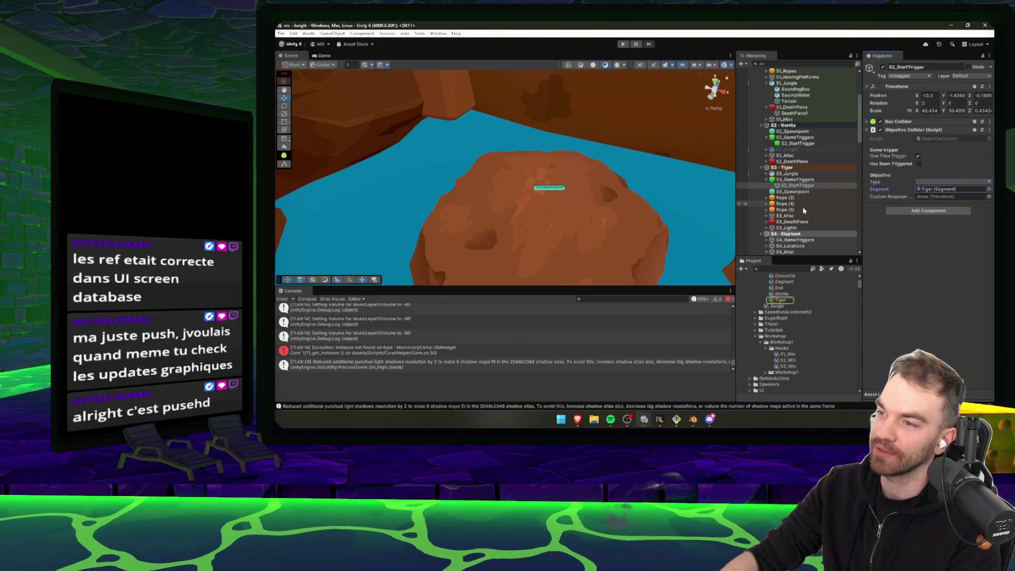
{"action": "scroll", "coordinate": [778, 234], "scroll_direction": "down", "scroll_amount": 2}
{"action": "left_click", "coordinate": [766, 217]}
{"action": "left_click", "coordinate": [799, 223]}
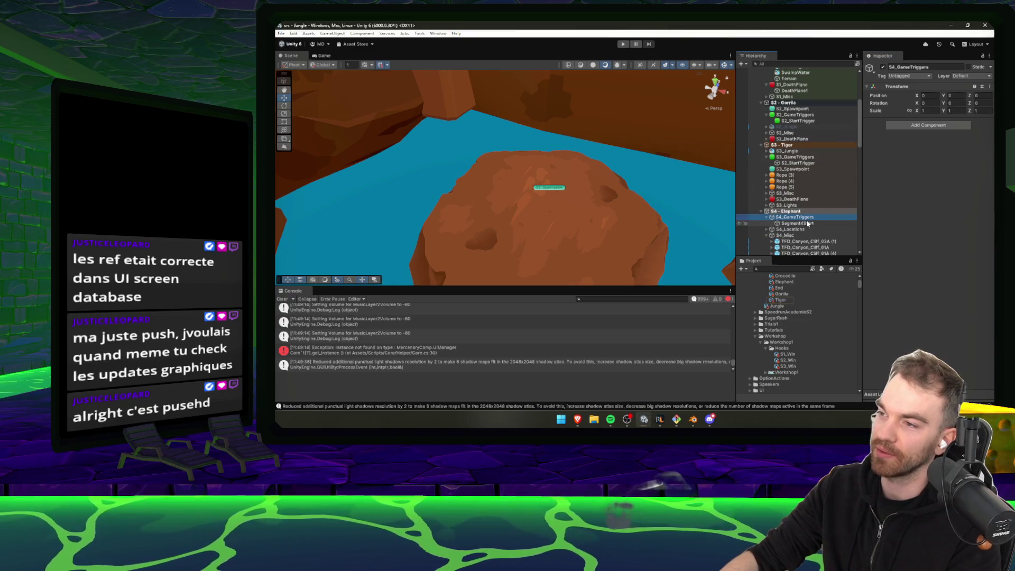
{"action": "left_click", "coordinate": [808, 230]}
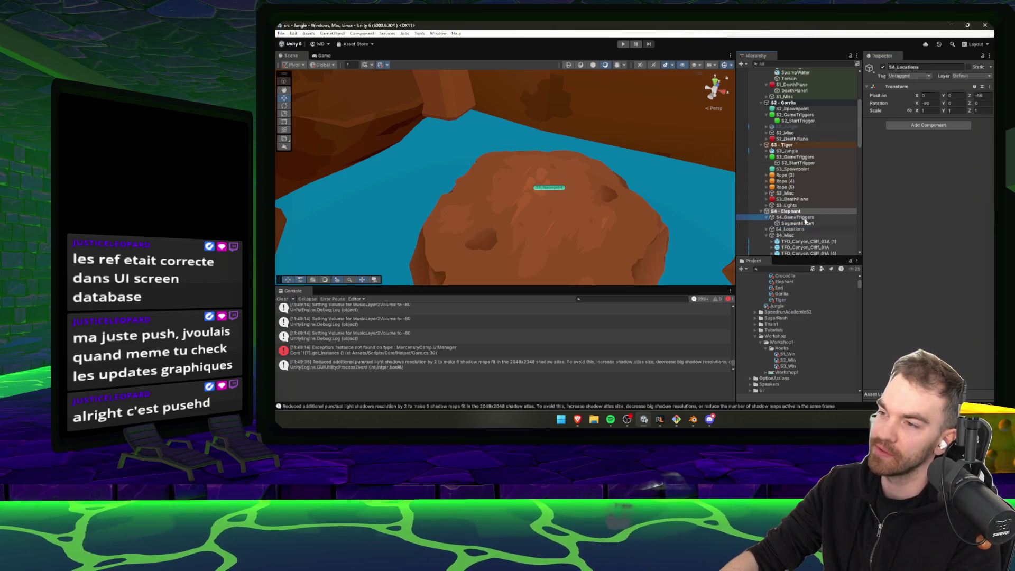
{"action": "left_click", "coordinate": [806, 224]}
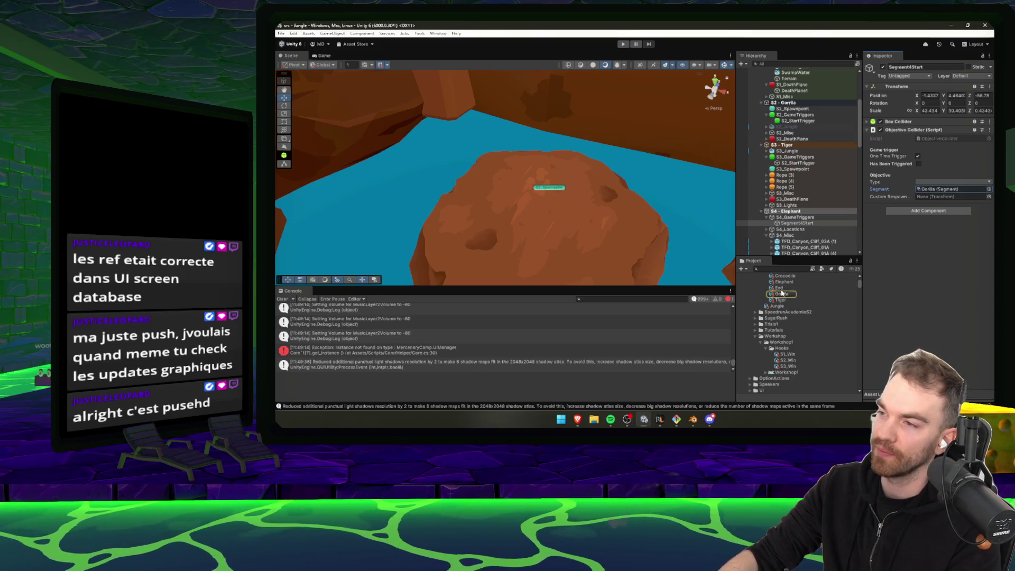
- Enable Trigger Win on the Elephant segment asset
{"action": "left_click", "coordinate": [781, 289]}
{"action": "key", "text": "Up"}
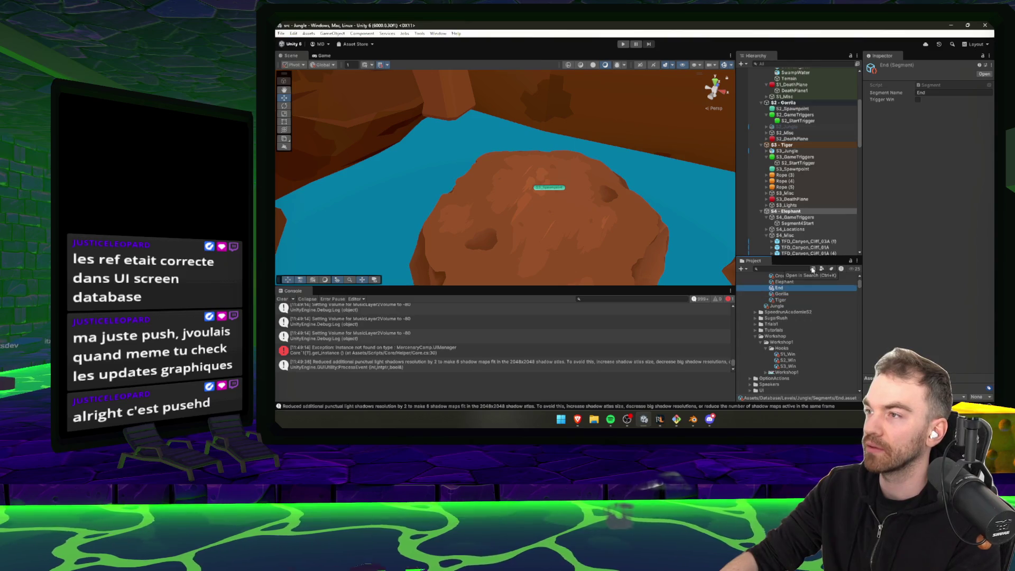
{"action": "key", "text": "Up"}
{"action": "key", "text": "Up"}
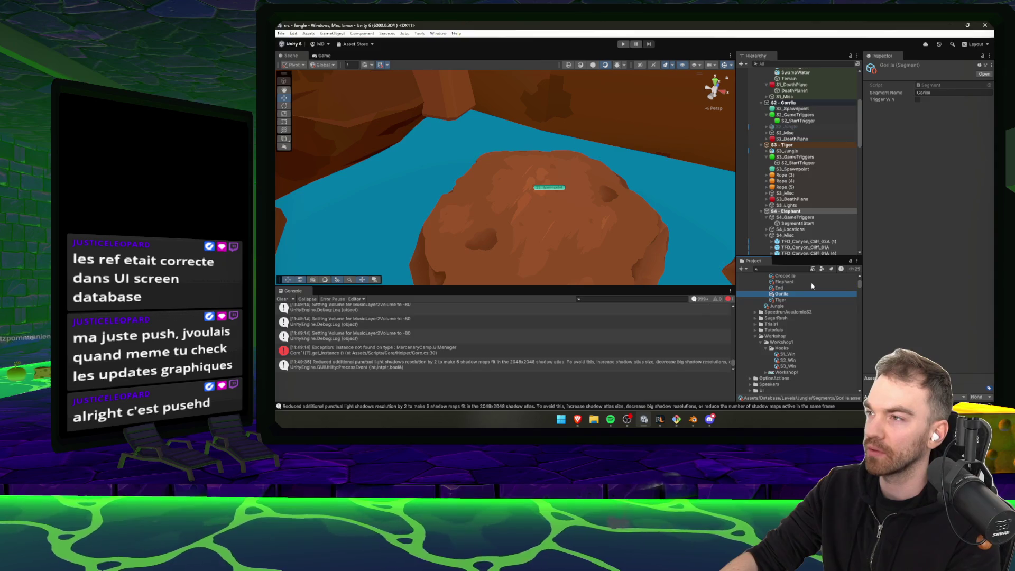
{"action": "key", "text": "Up"}
{"action": "key", "text": "Up"}
{"action": "left_click", "coordinate": [918, 100]}
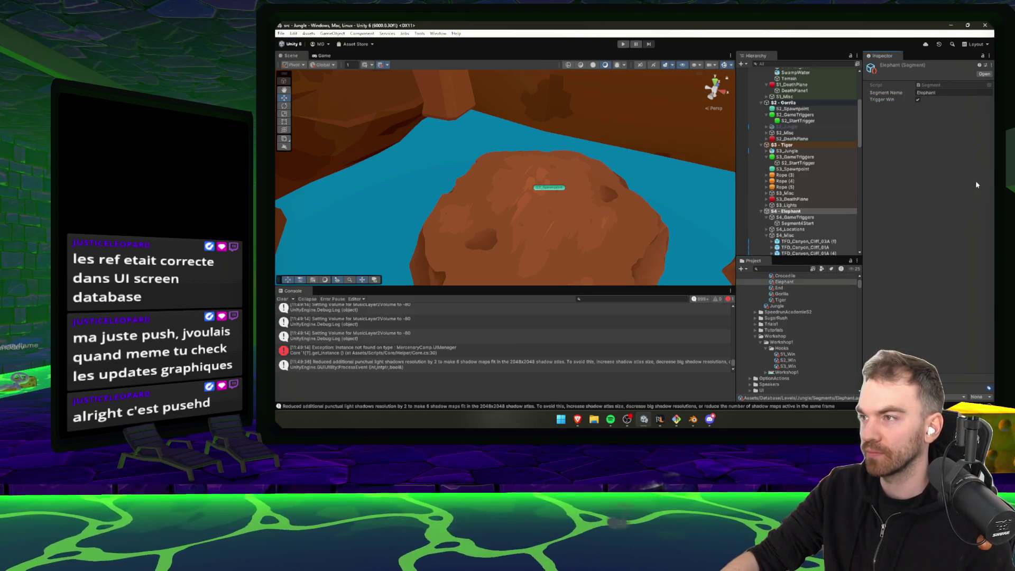
- Confirm the Crocodile and End segment assets, then orbit the scene view
{"action": "scroll", "coordinate": [790, 304], "scroll_direction": "up", "scroll_amount": 2}
{"action": "left_click", "coordinate": [795, 300]}
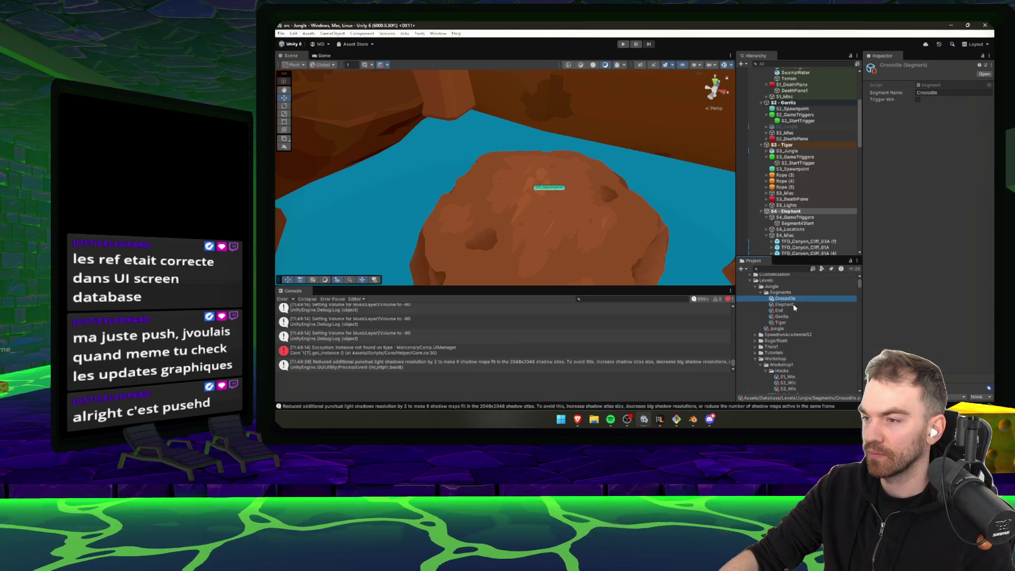
{"action": "left_click", "coordinate": [782, 311]}
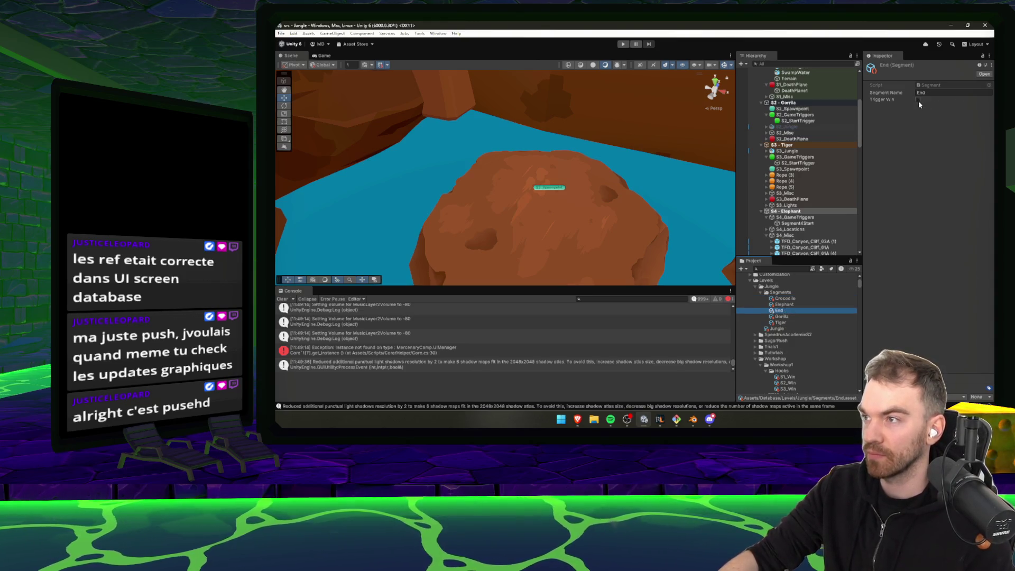
{"action": "left_click", "coordinate": [788, 299]}
{"action": "left_click_drag", "start_coordinate": [587, 185], "coordinate": [523, 213]}
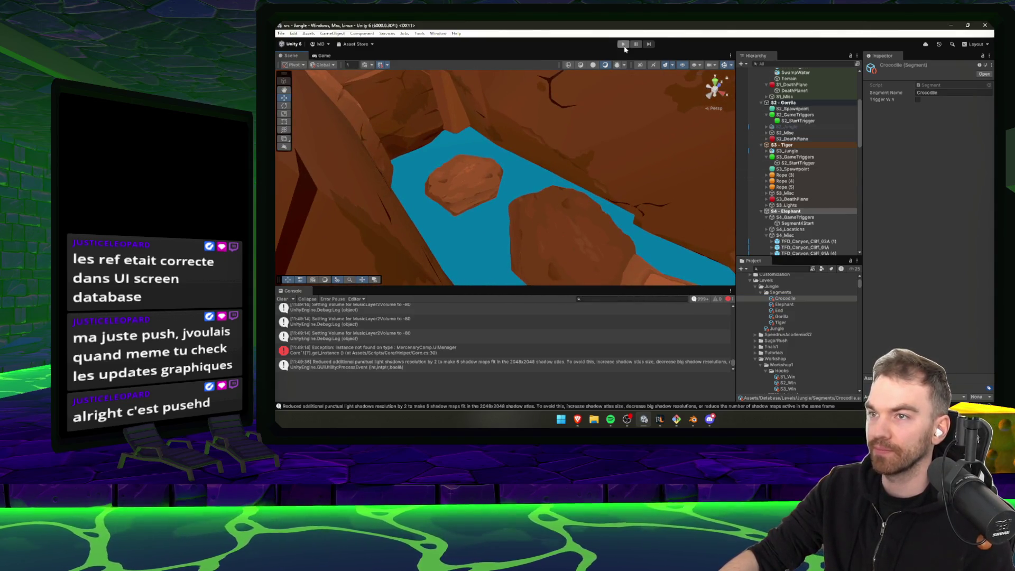
- Enter Play mode and run the player down the corridor onto the raised block
{"action": "left_click", "coordinate": [624, 45]}
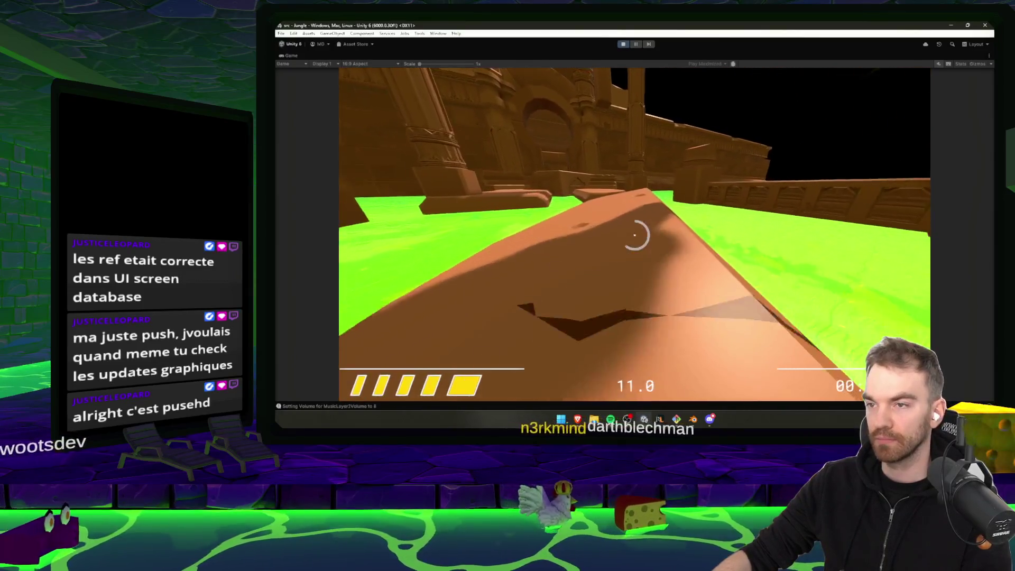
{"action": "key", "text": "w"}
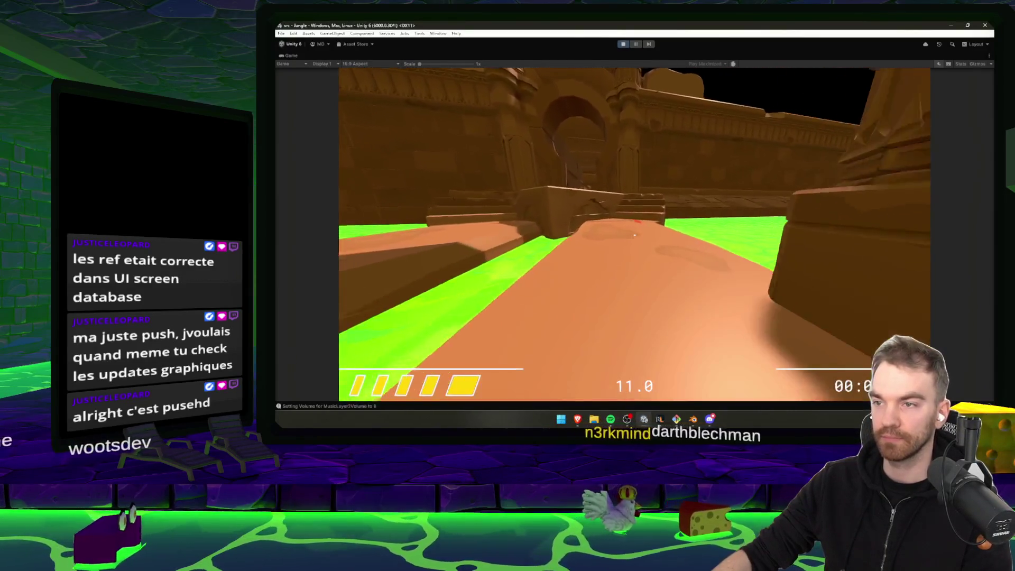
{"action": "key", "text": "w"}
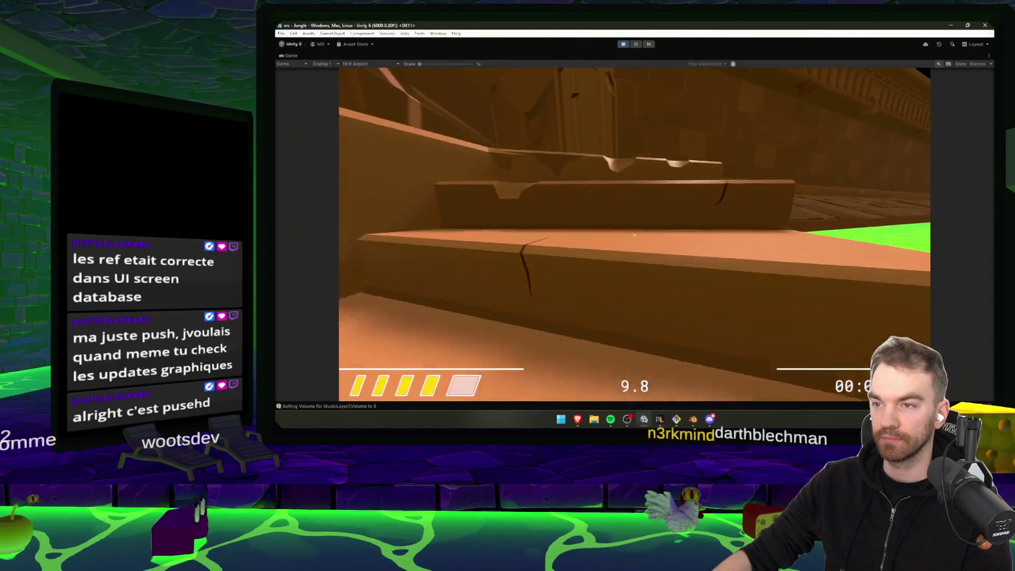
{"action": "key", "text": "w"}
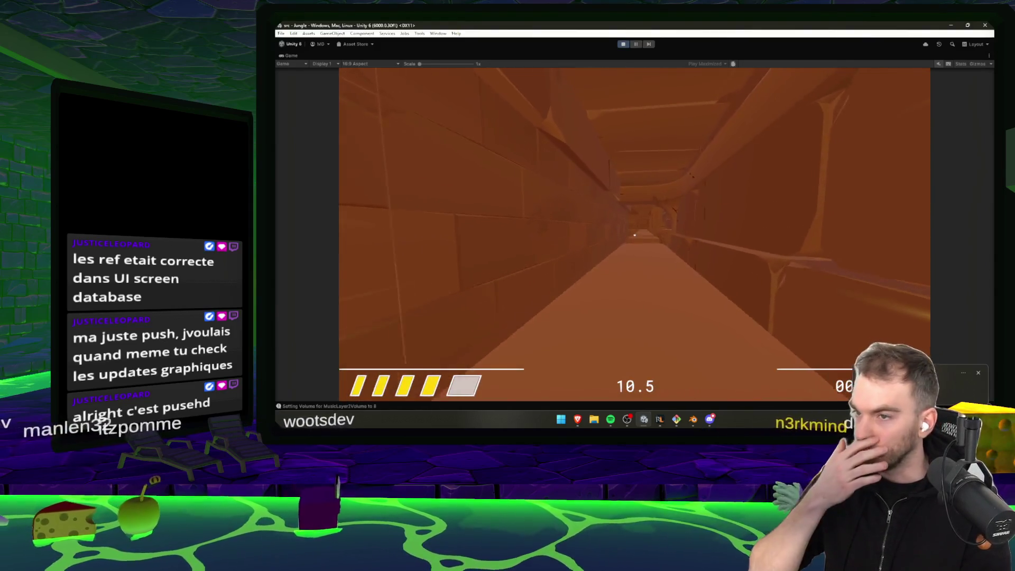
{"action": "key", "text": "w"}
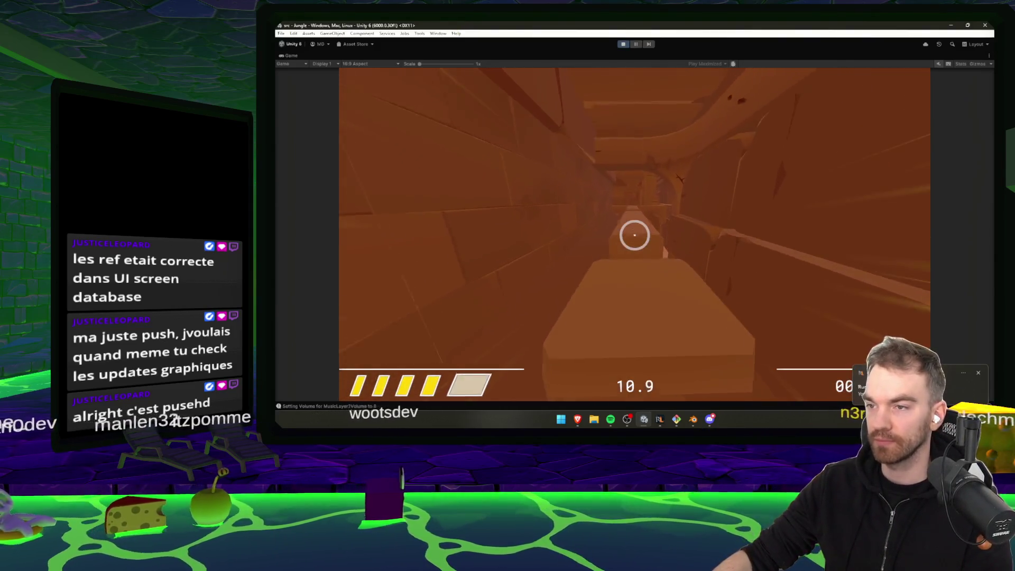
{"action": "key", "text": "w"}
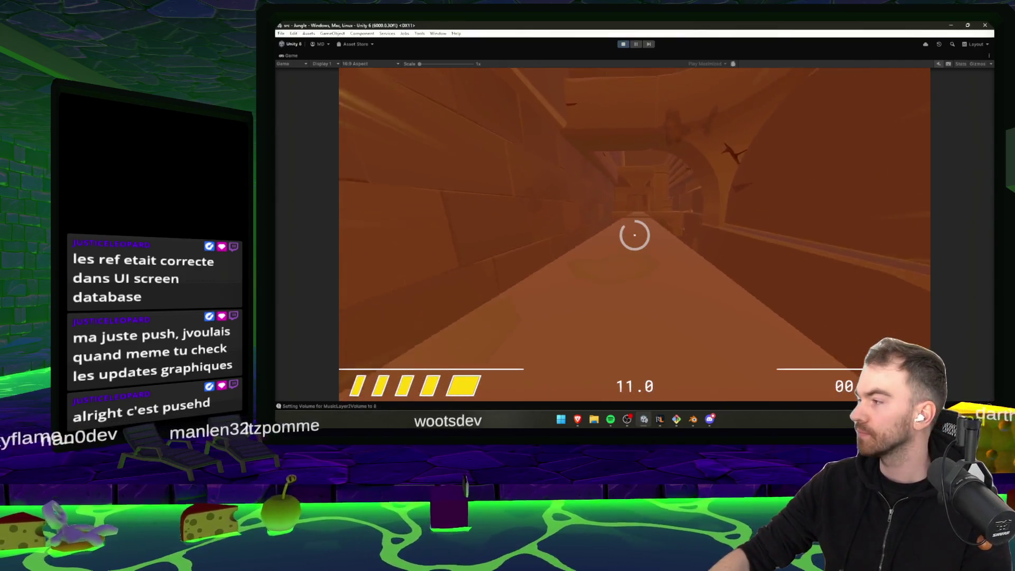
{"action": "key", "text": "w"}
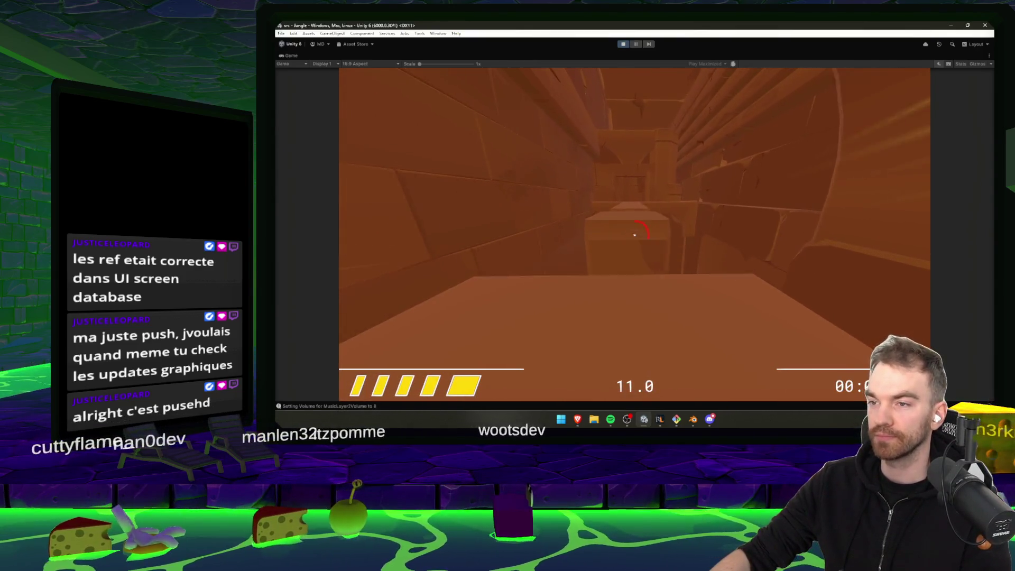
{"action": "key", "text": "w"}
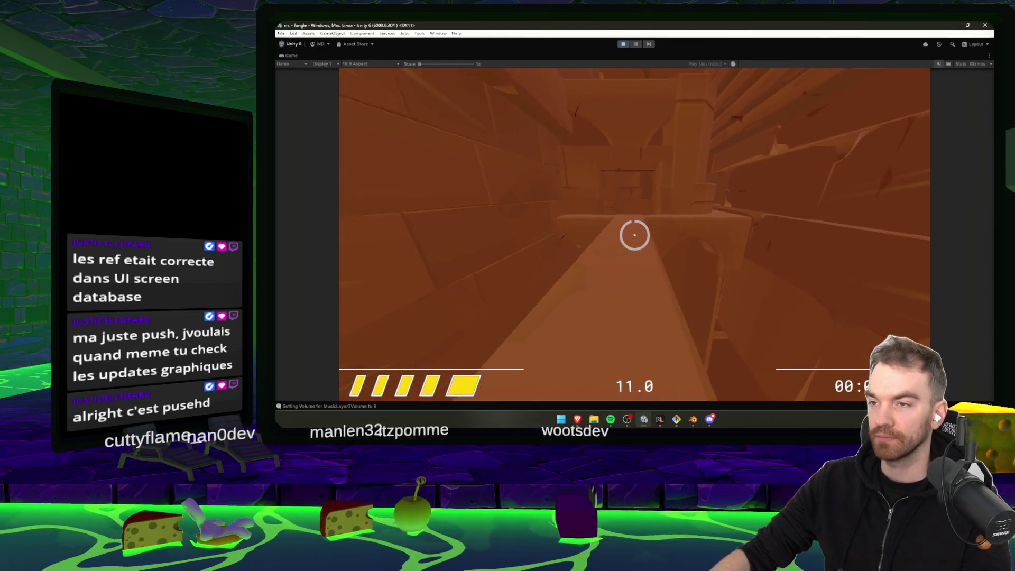
{"action": "key", "text": "w"}
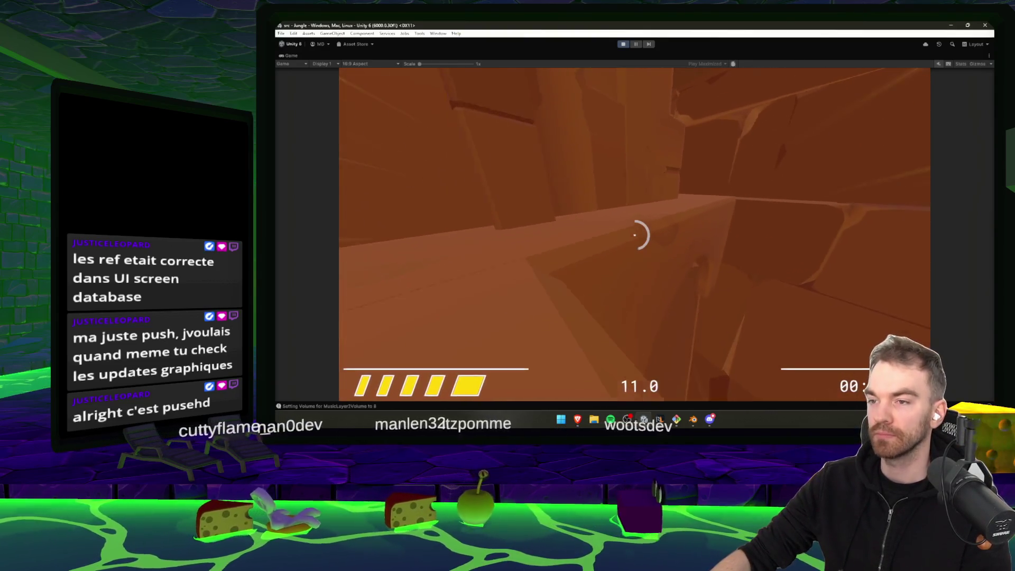
- Keep running down the long corridor and up into the vertical shaft toward the orb
{"action": "key", "text": "w"}
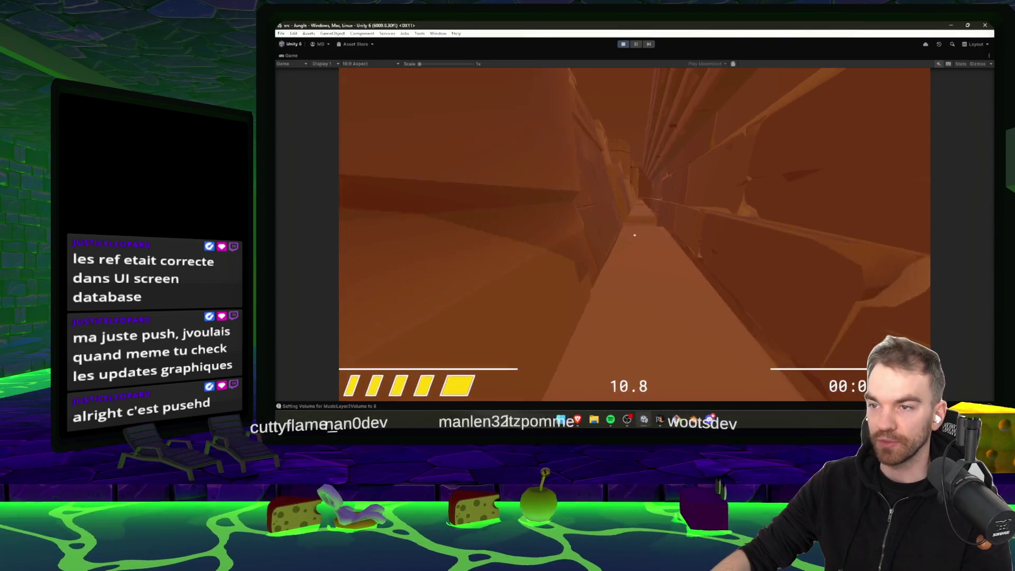
{"action": "key", "text": "w"}
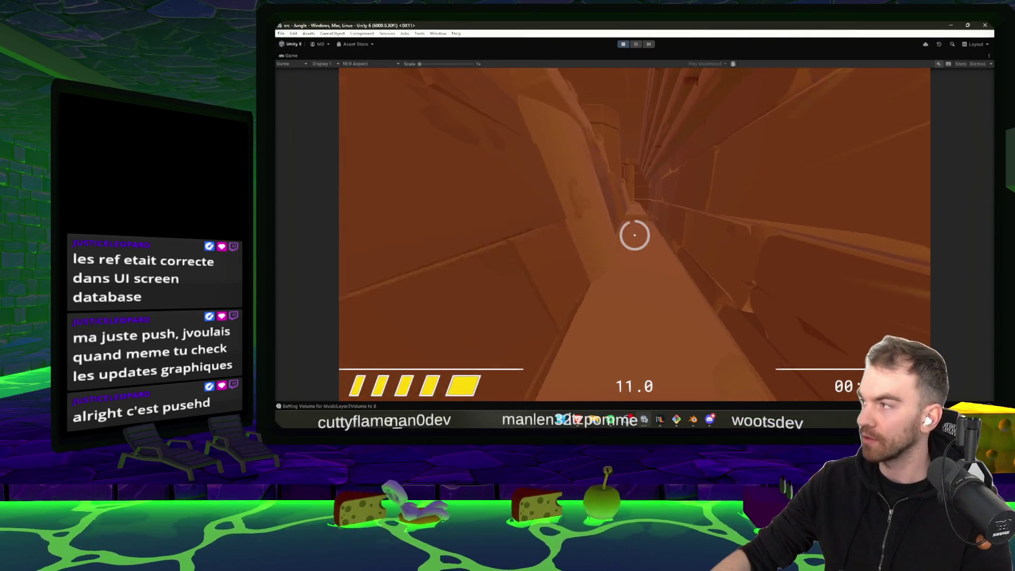
{"action": "key", "text": "w"}
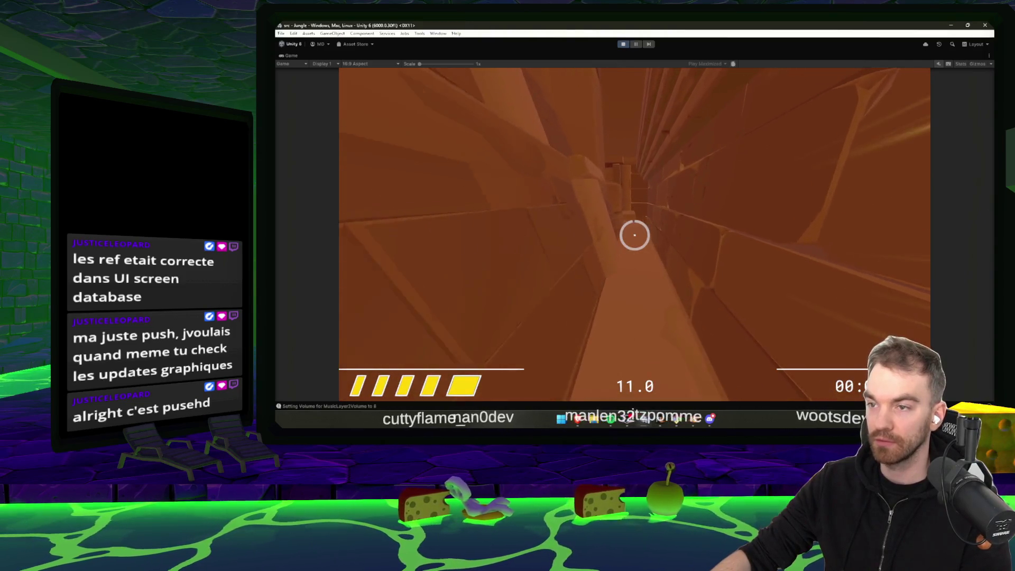
{"action": "key", "text": "w"}
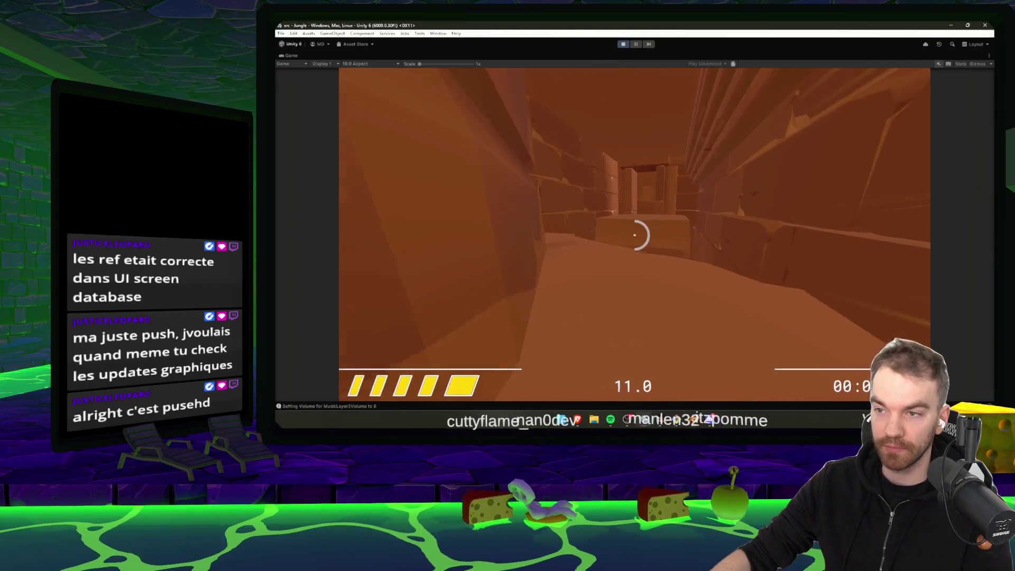
{"action": "key", "text": "w"}
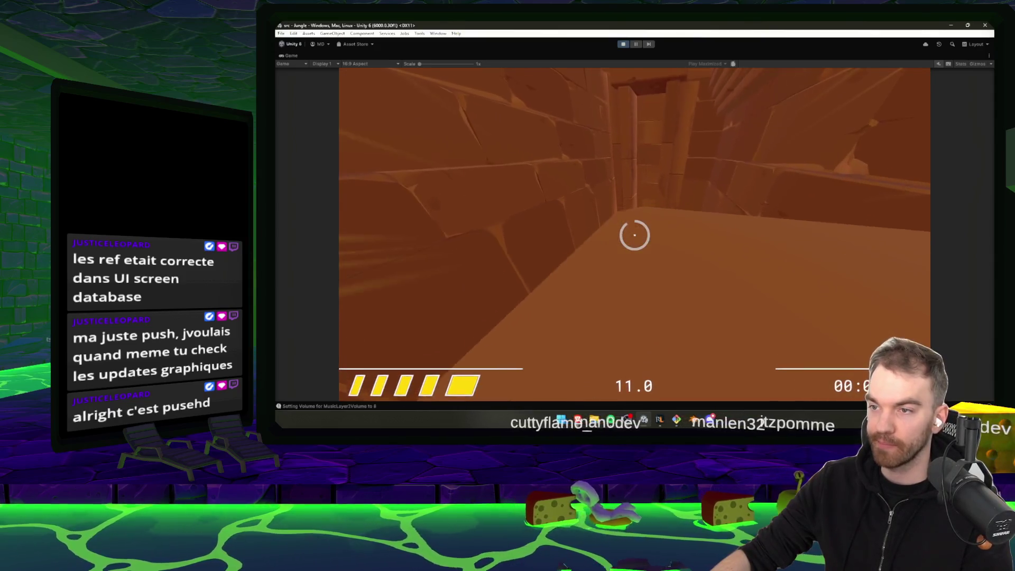
{"action": "key", "text": "w"}
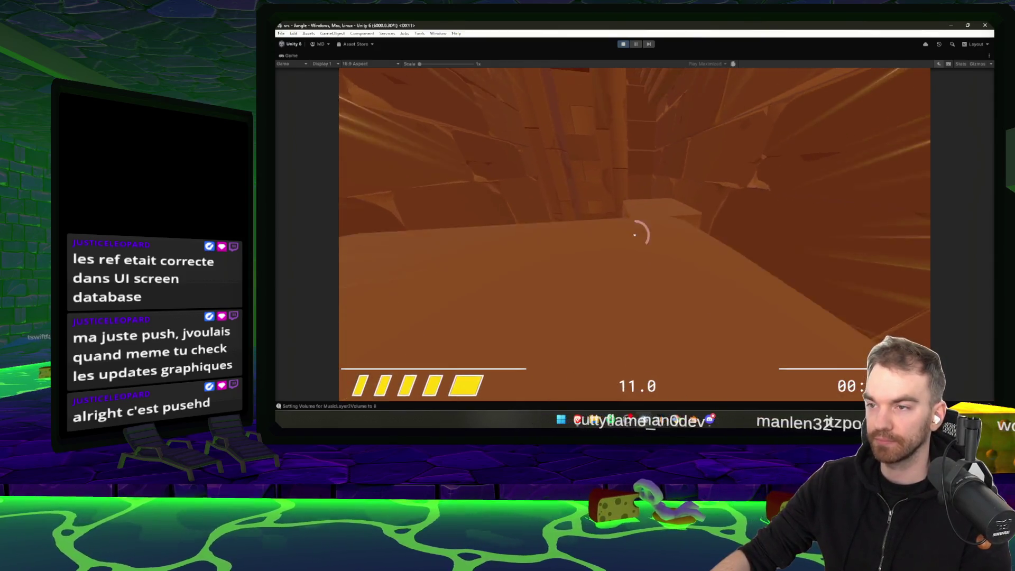
{"action": "key", "text": "w"}
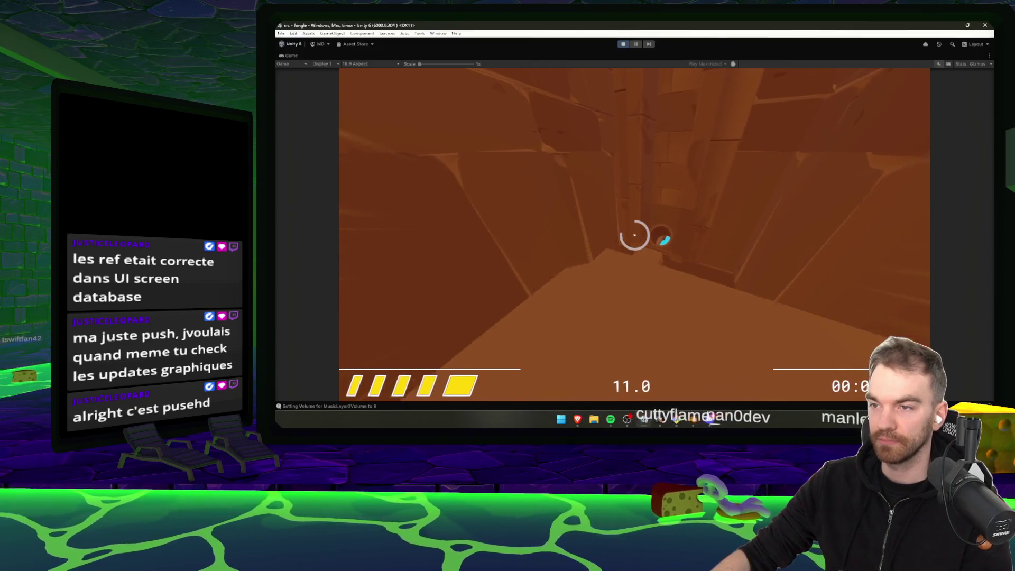
{"action": "key", "text": "w"}
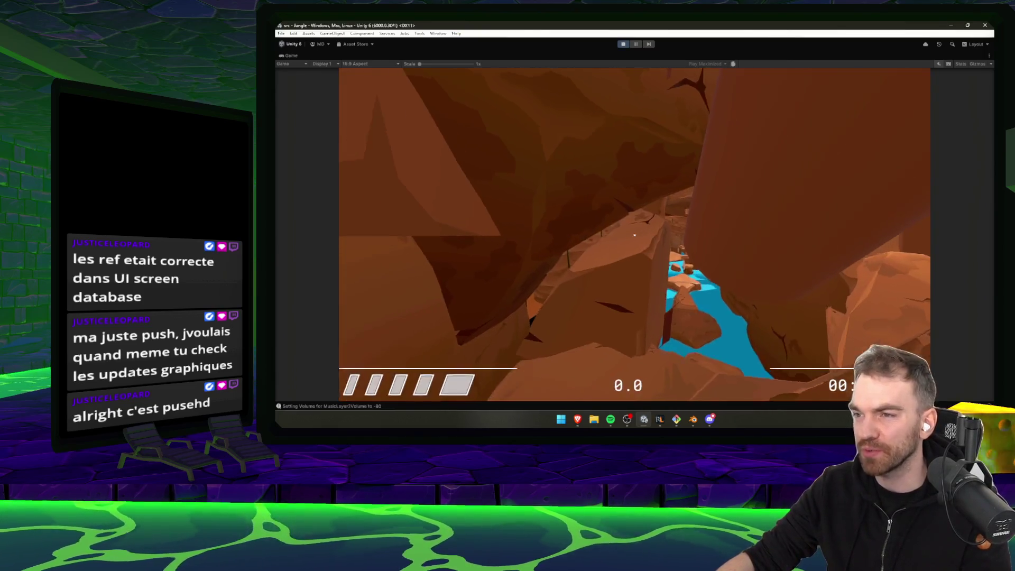
- Open the game's pause menu with Escape and exit Play mode
{"action": "key", "text": "Escape"}
{"action": "left_click", "coordinate": [623, 44]}
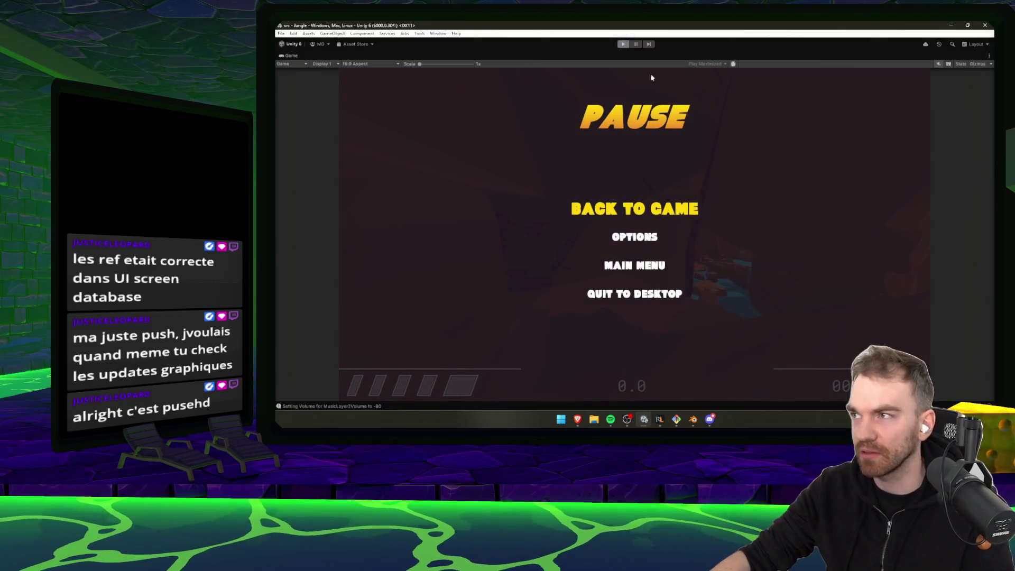
{"action": "key", "text": "alt+Tab"}
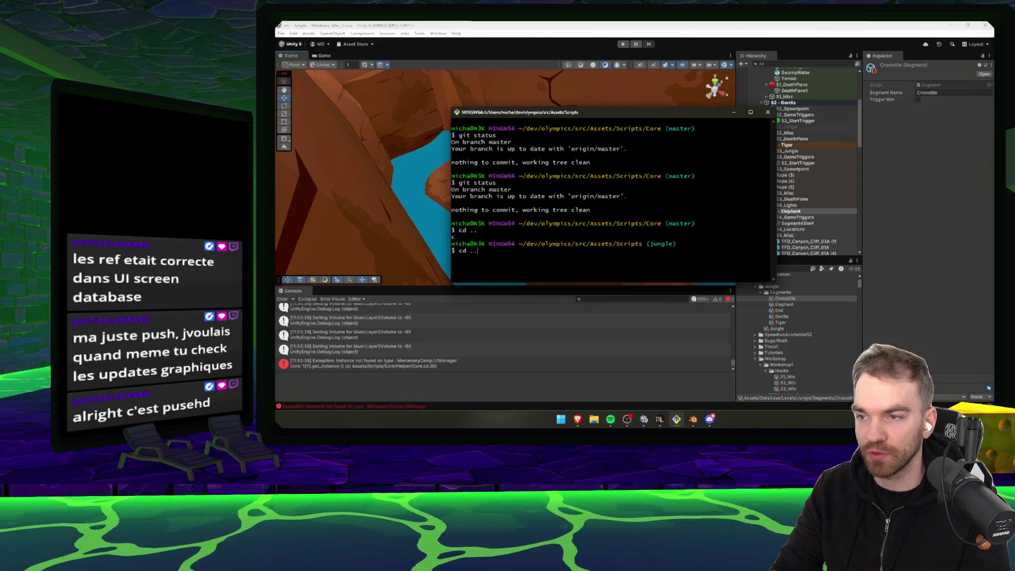
- From the repo root, check git status, stage all changes and commit them as "S4"
{"action": "type", "text": "."}
{"action": "key", "text": "Return"}
{"action": "type", "text": "cd .."}
{"action": "key", "text": "Return"}
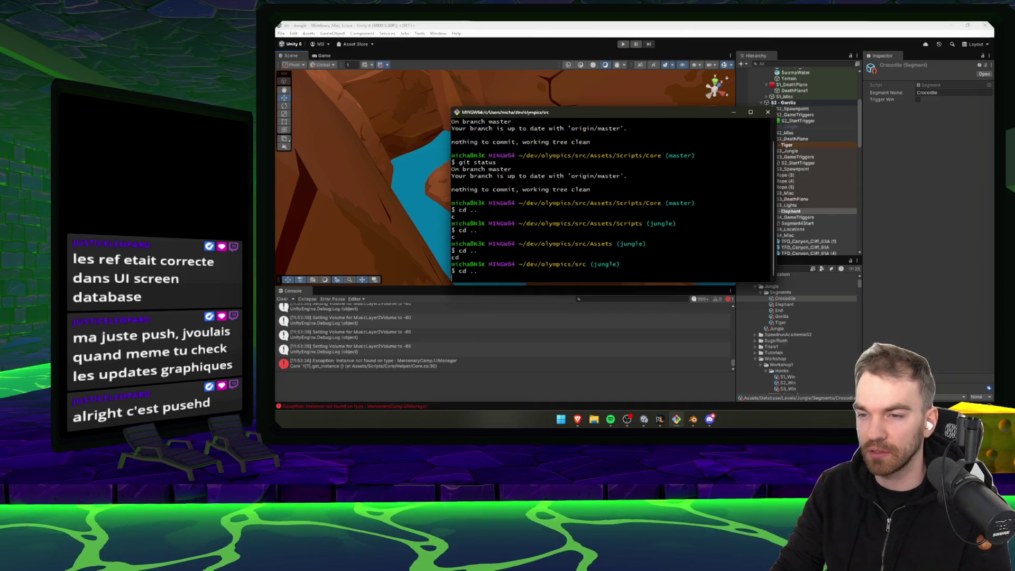
{"action": "type", "text": "git status"}
{"action": "key", "text": "Return"}
{"action": "type", "text": "git add ."}
{"action": "key", "text": "Return"}
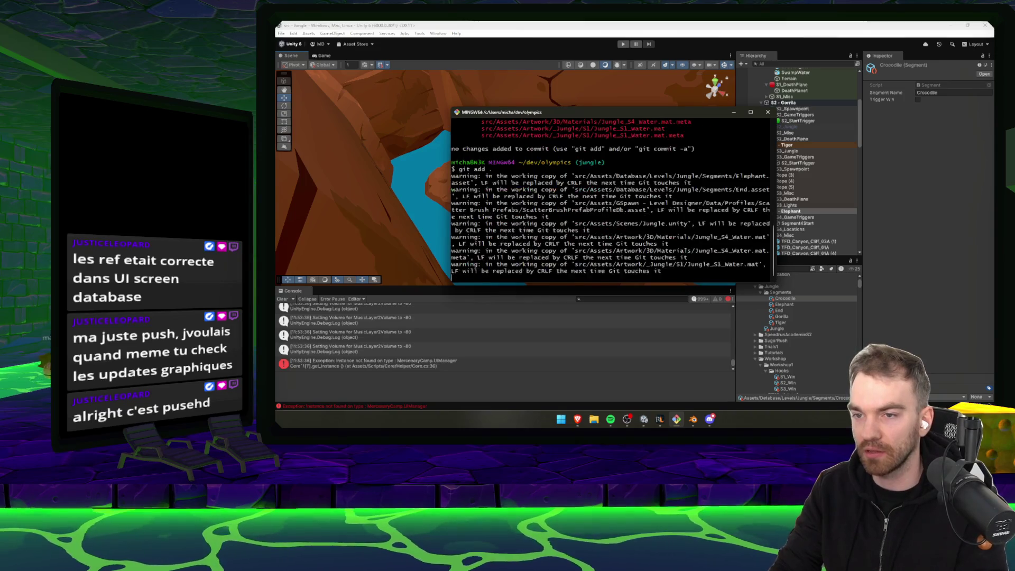
{"action": "type", "text": "git commit -"}
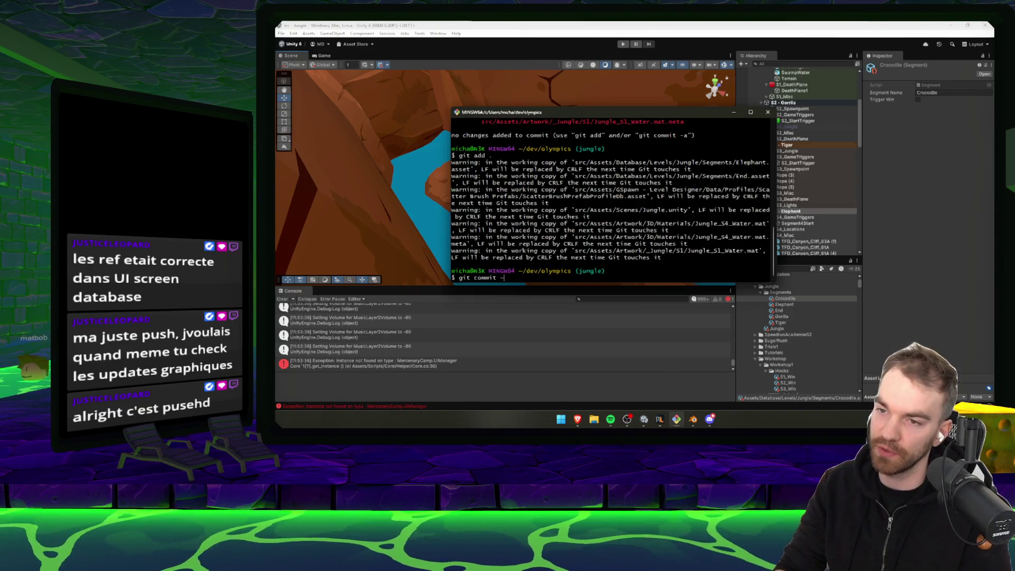
{"action": "type", "text": "m \"S4"}
{"action": "key", "text": "Return"}
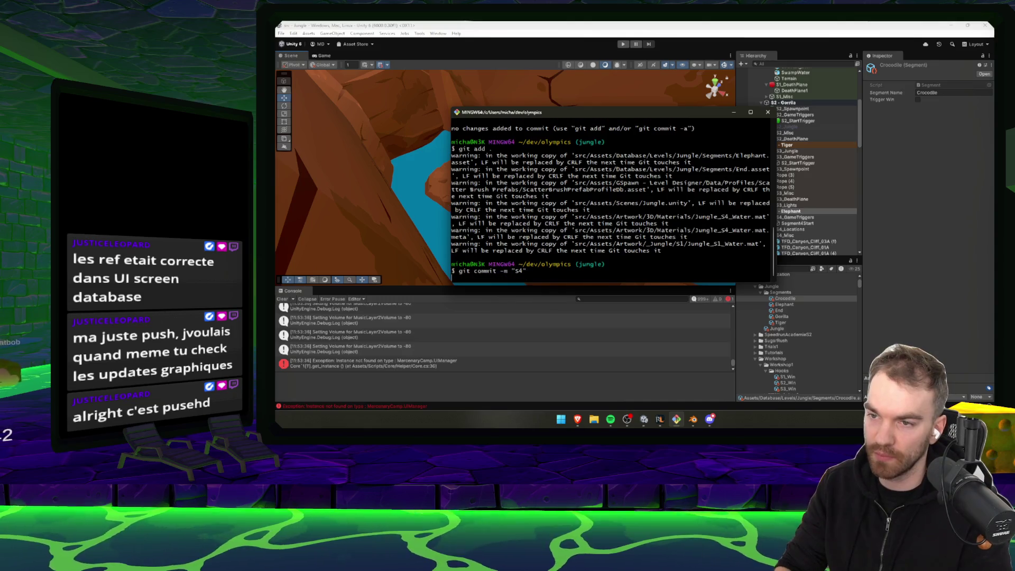
- Push the commit, pull from the remote, and check out the art branch
{"action": "type", "text": "git push"}
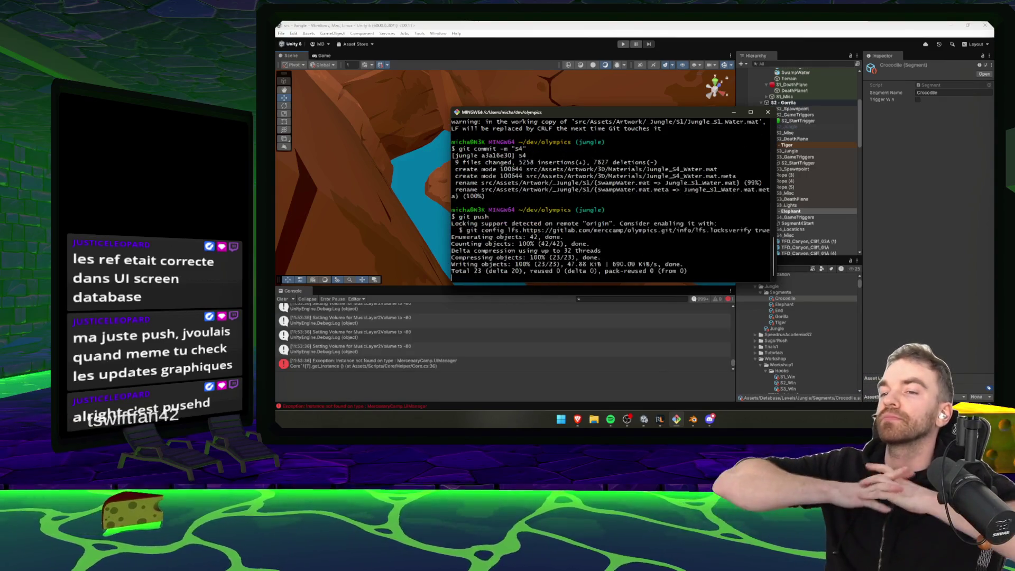
{"action": "type", "text": "GIT PULL"}
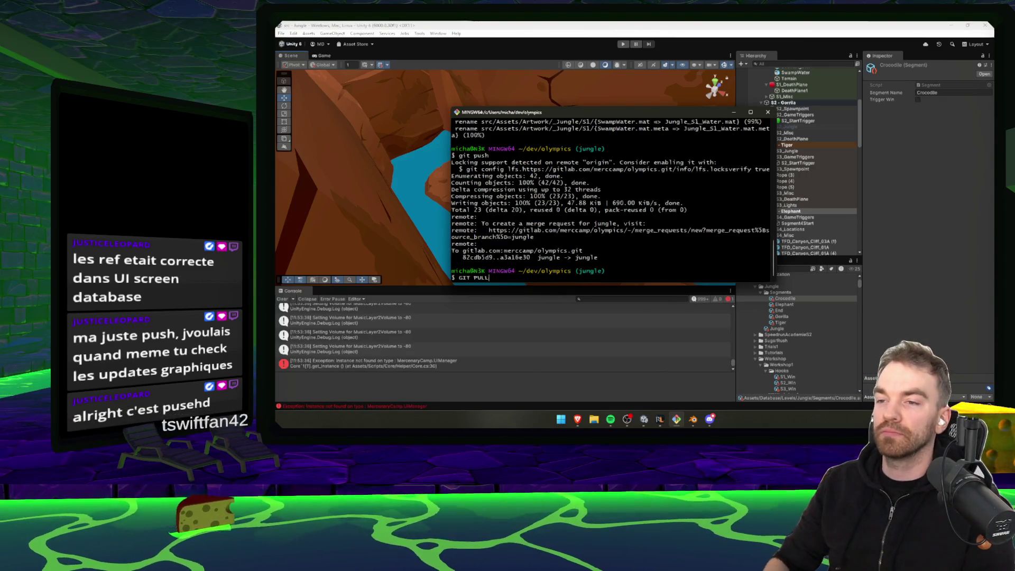
{"action": "type", "text": "git pull"}
{"action": "key", "text": "Return"}
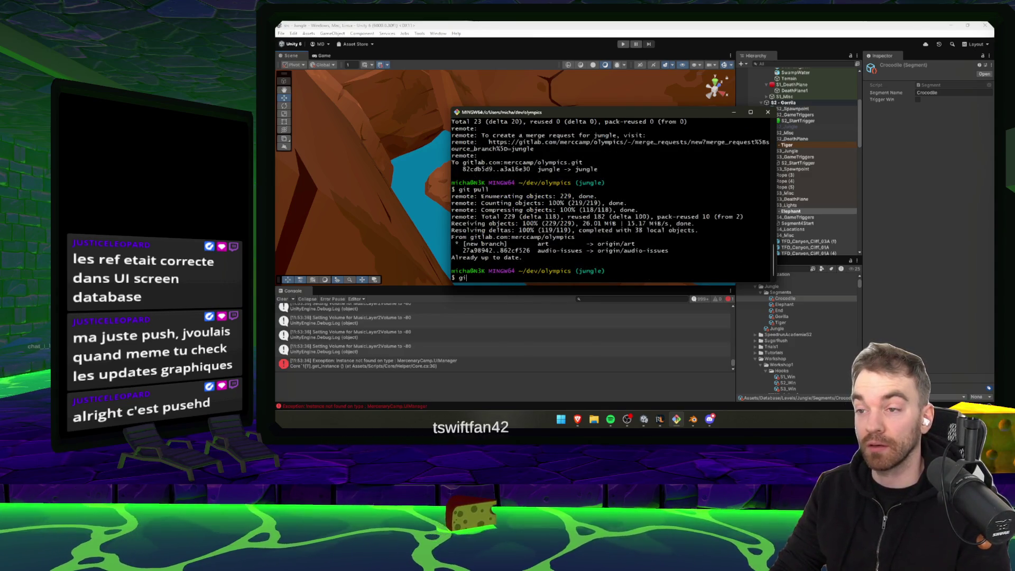
{"action": "type", "text": "t checkout ar"}
{"action": "key", "text": "Return"}
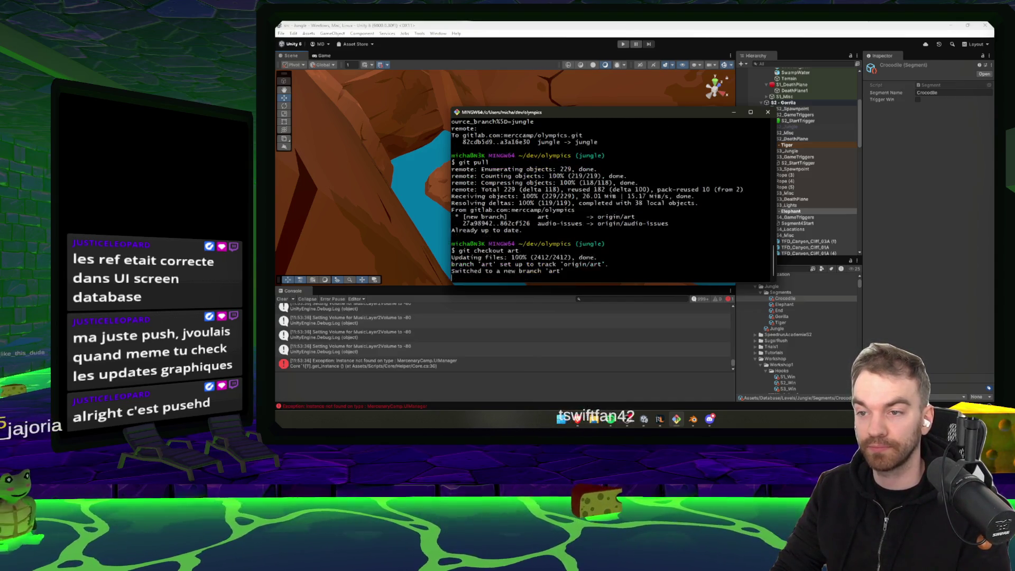
{"action": "left_click", "coordinate": [476, 28]}
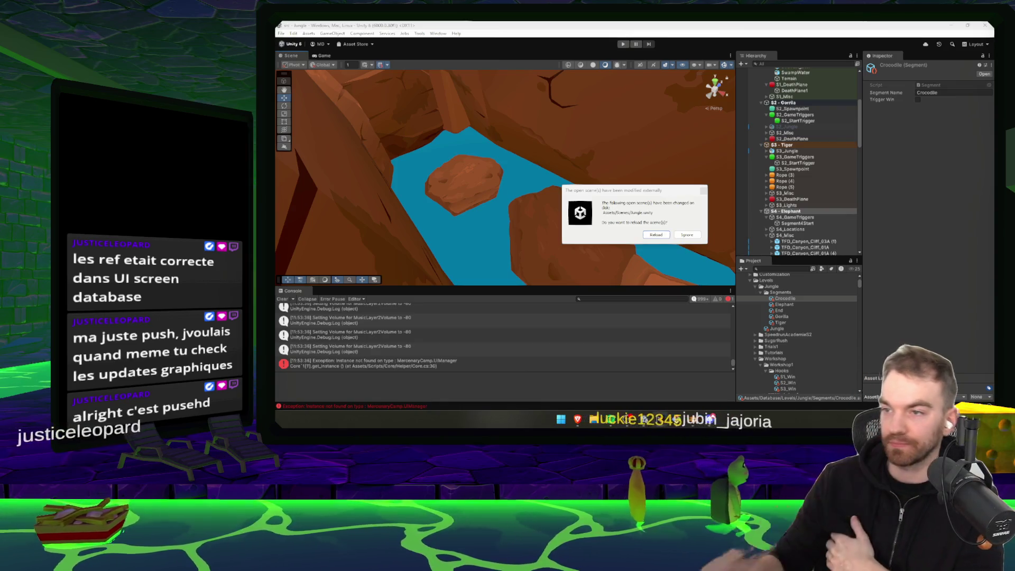
- Reload the externally changed Jungle scene from the art branch
{"action": "left_click", "coordinate": [656, 234]}
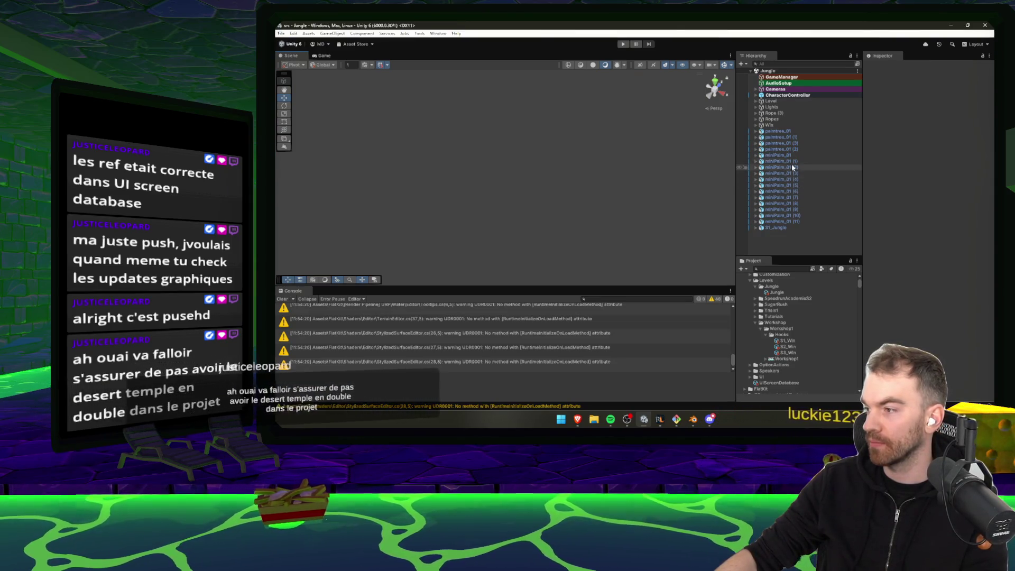
- Frame miniPalm_01 (1), then search "Game" in Project and select Assets/Scenes/Game.unity
{"action": "double_click", "coordinate": [780, 161]}
{"action": "mouse_move", "coordinate": [614, 180]}
{"action": "left_mouse_down"}
{"action": "mouse_move", "coordinate": [525, 170]}
{"action": "mouse_move", "coordinate": [476, 181]}
{"action": "left_mouse_up"}
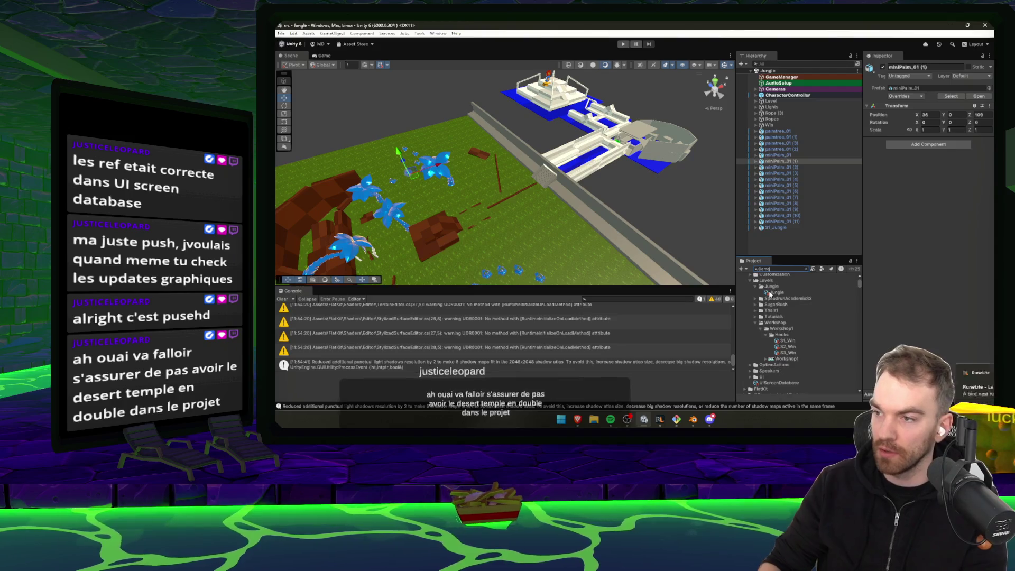
{"action": "type", "text": "Game"}
{"action": "scroll", "coordinate": [801, 326], "scroll_direction": "down", "scroll_amount": 3}
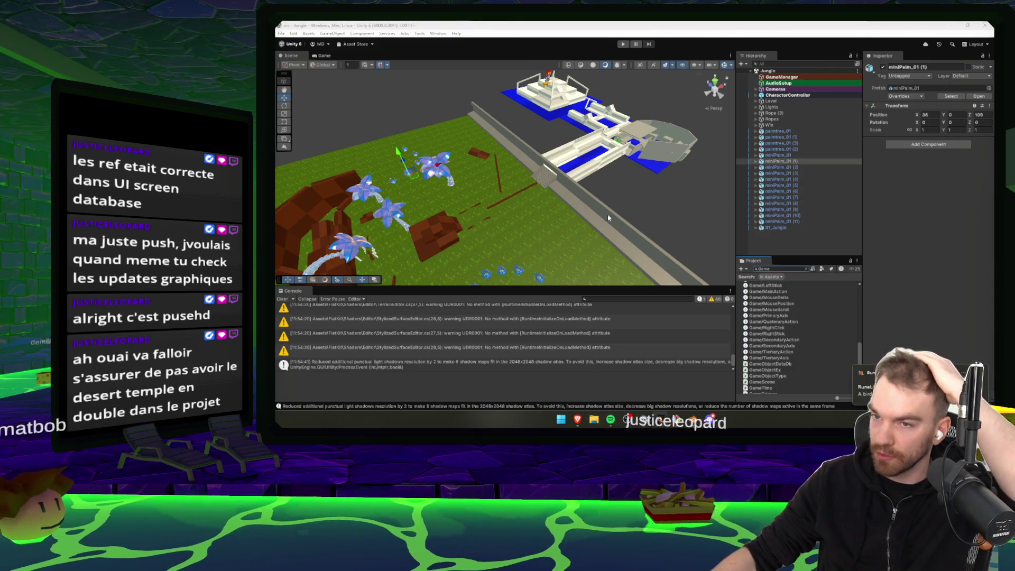
{"action": "scroll", "coordinate": [786, 311], "scroll_direction": "up", "scroll_amount": 10}
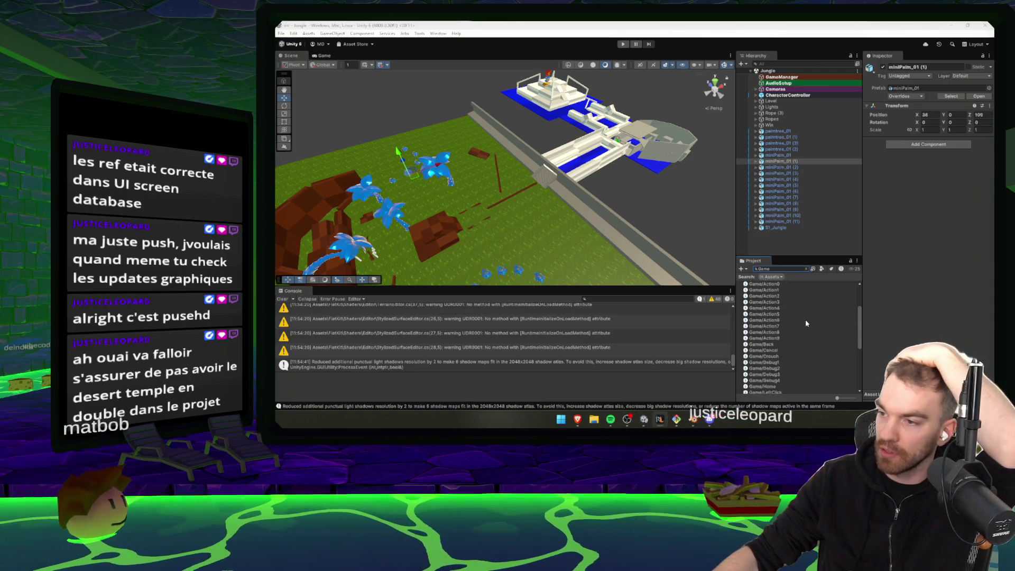
{"action": "left_click", "coordinate": [760, 296]}
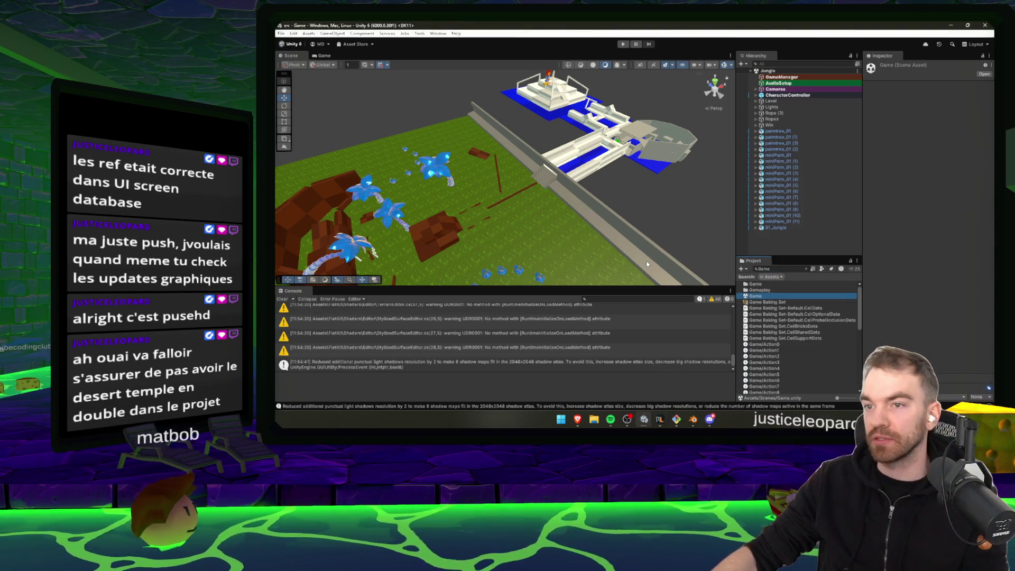
- Fly over the Game scene's island and terrain, then select the salt mountain
{"action": "mouse_move", "coordinate": [540, 193]}
{"action": "left_mouse_down"}
{"action": "mouse_move", "coordinate": [517, 181]}
{"action": "mouse_move", "coordinate": [502, 154]}
{"action": "mouse_move", "coordinate": [533, 223]}
{"action": "mouse_move", "coordinate": [529, 190]}
{"action": "mouse_move", "coordinate": [477, 174]}
{"action": "left_mouse_up"}
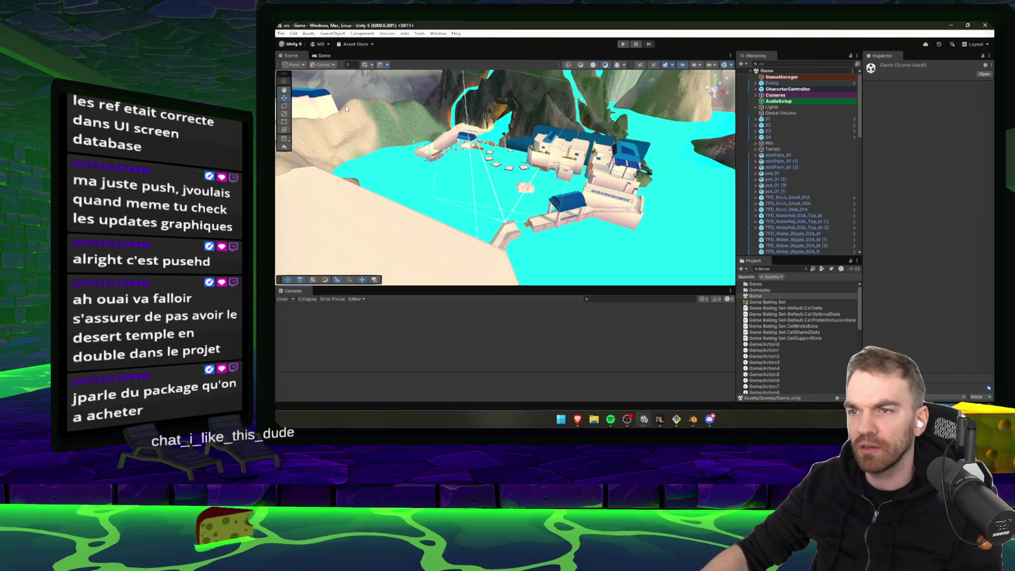
{"action": "mouse_move", "coordinate": [562, 161]}
{"action": "left_mouse_down"}
{"action": "mouse_move", "coordinate": [431, 111]}
{"action": "mouse_move", "coordinate": [421, 136]}
{"action": "mouse_move", "coordinate": [682, 157]}
{"action": "mouse_move", "coordinate": [431, 134]}
{"action": "mouse_move", "coordinate": [516, 173]}
{"action": "mouse_move", "coordinate": [776, 162]}
{"action": "mouse_move", "coordinate": [588, 165]}
{"action": "left_mouse_up"}
{"action": "left_click", "coordinate": [619, 178]}
- Orbit past the mountain, select a temple pavement piece, and fly in close to the stairs and lava
{"action": "mouse_move", "coordinate": [693, 225]}
{"action": "left_mouse_down"}
{"action": "mouse_move", "coordinate": [659, 159]}
{"action": "mouse_move", "coordinate": [759, 191]}
{"action": "mouse_move", "coordinate": [459, 188]}
{"action": "mouse_move", "coordinate": [514, 202]}
{"action": "mouse_move", "coordinate": [653, 178]}
{"action": "left_mouse_up"}
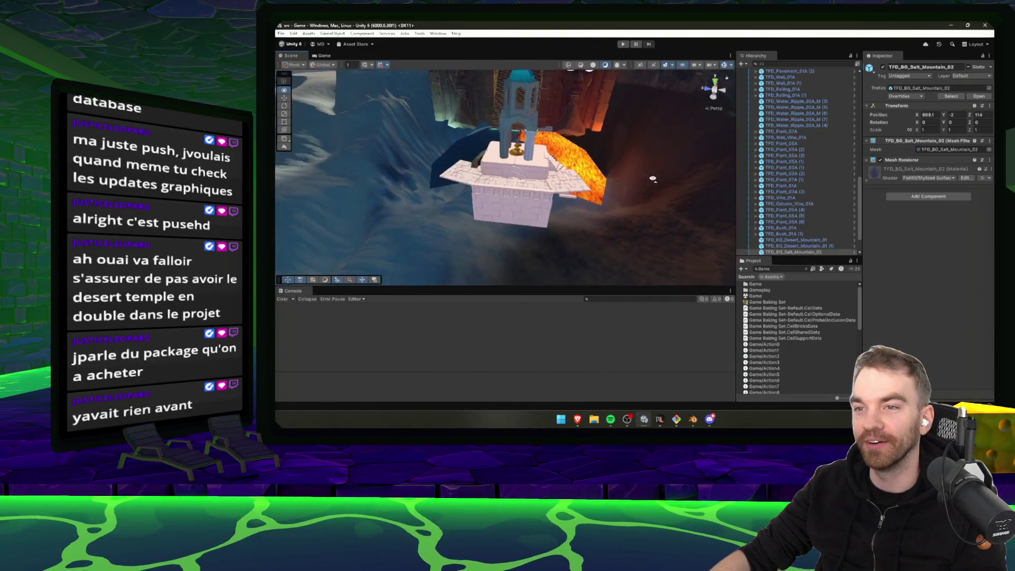
{"action": "scroll", "coordinate": [608, 185], "scroll_direction": "up", "scroll_amount": 5}
{"action": "left_click", "coordinate": [559, 193]}
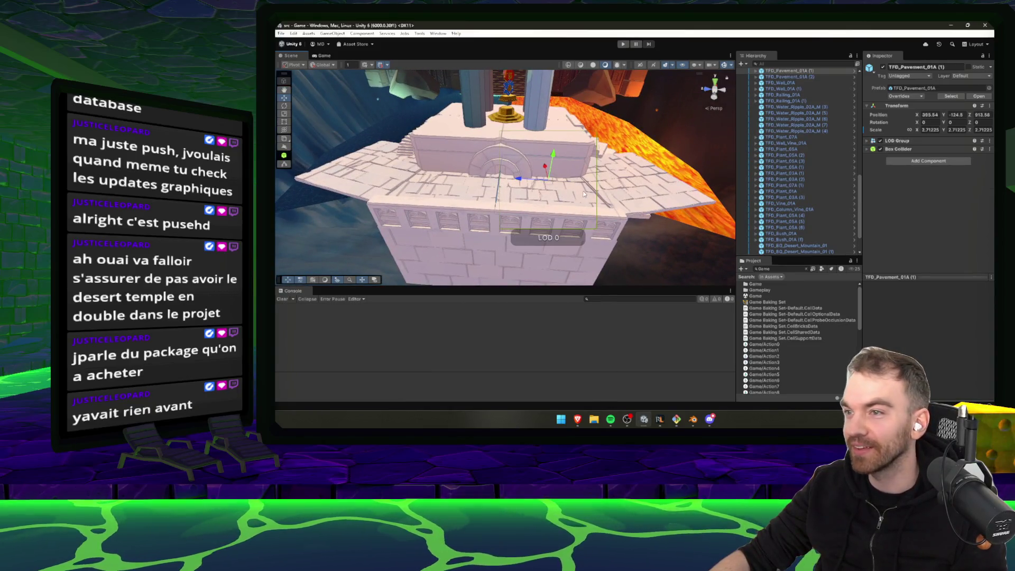
{"action": "mouse_move", "coordinate": [583, 194]}
{"action": "left_mouse_down"}
{"action": "mouse_move", "coordinate": [538, 99]}
{"action": "mouse_move", "coordinate": [611, 171]}
{"action": "mouse_move", "coordinate": [668, 197]}
{"action": "left_mouse_up"}
{"action": "scroll", "coordinate": [651, 197], "scroll_direction": "up", "scroll_amount": 3}
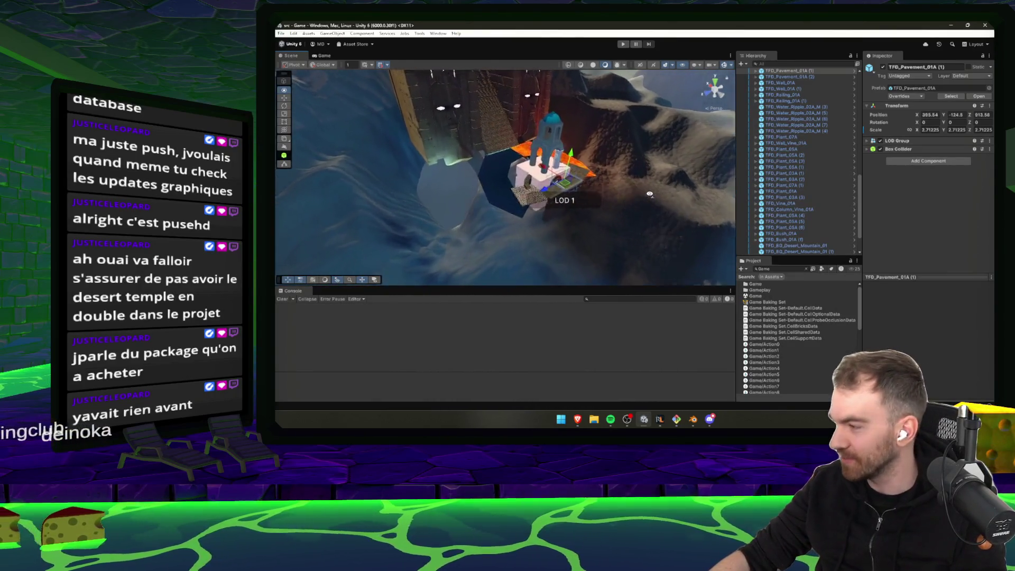
{"action": "mouse_move", "coordinate": [644, 198]}
{"action": "left_mouse_down"}
{"action": "mouse_move", "coordinate": [595, 181]}
{"action": "mouse_move", "coordinate": [527, 95]}
{"action": "mouse_move", "coordinate": [507, 194]}
{"action": "mouse_move", "coordinate": [612, 233]}
{"action": "mouse_move", "coordinate": [714, 227]}
{"action": "mouse_move", "coordinate": [720, 200]}
{"action": "mouse_move", "coordinate": [546, 223]}
{"action": "left_mouse_up"}
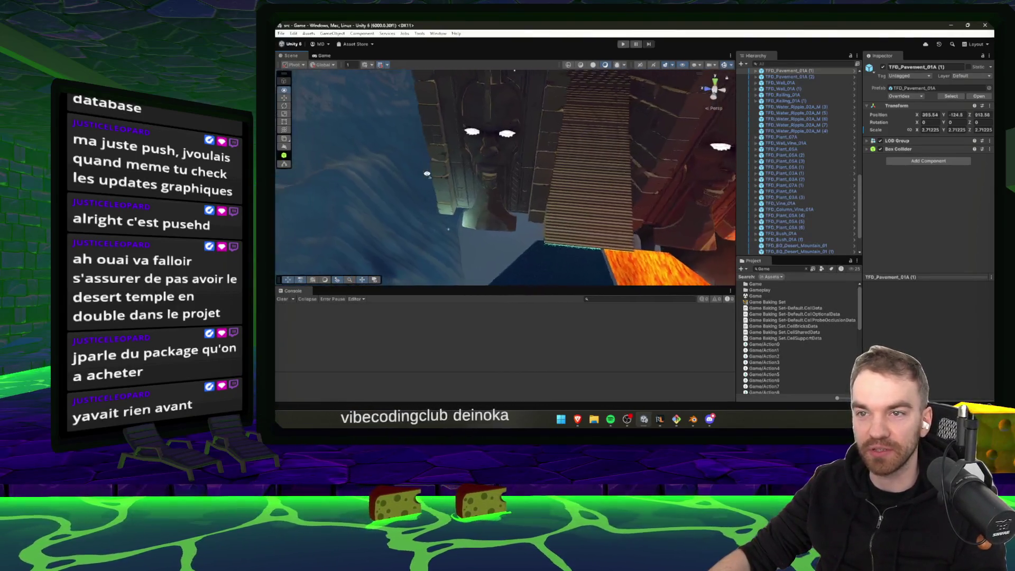